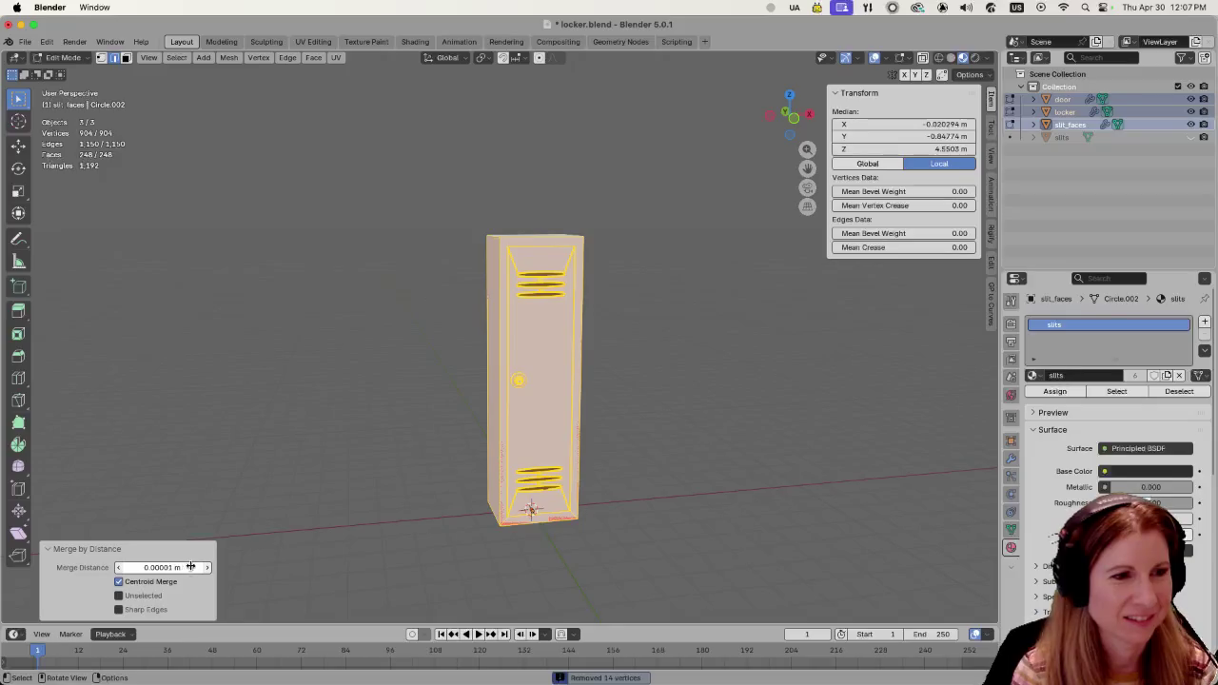
Set Merge by Distance to 0.03 m, then deselect the mesh and return to Object Mode.
drag(187, 567, 207, 568)
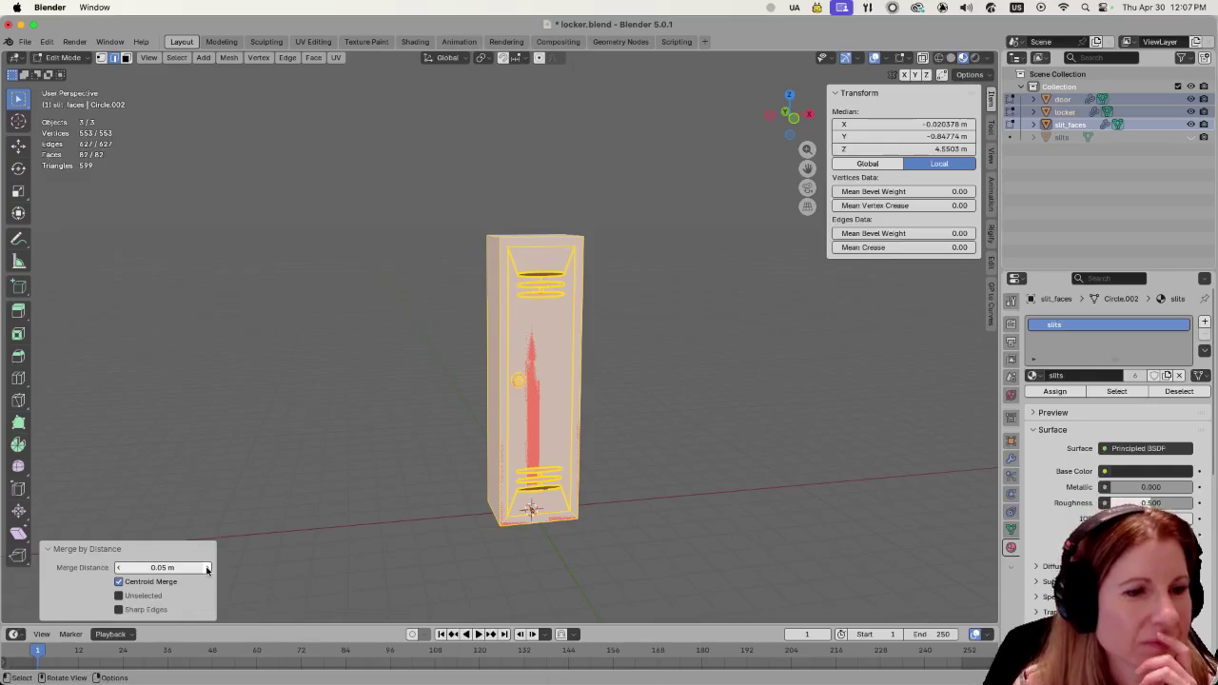
click(119, 568)
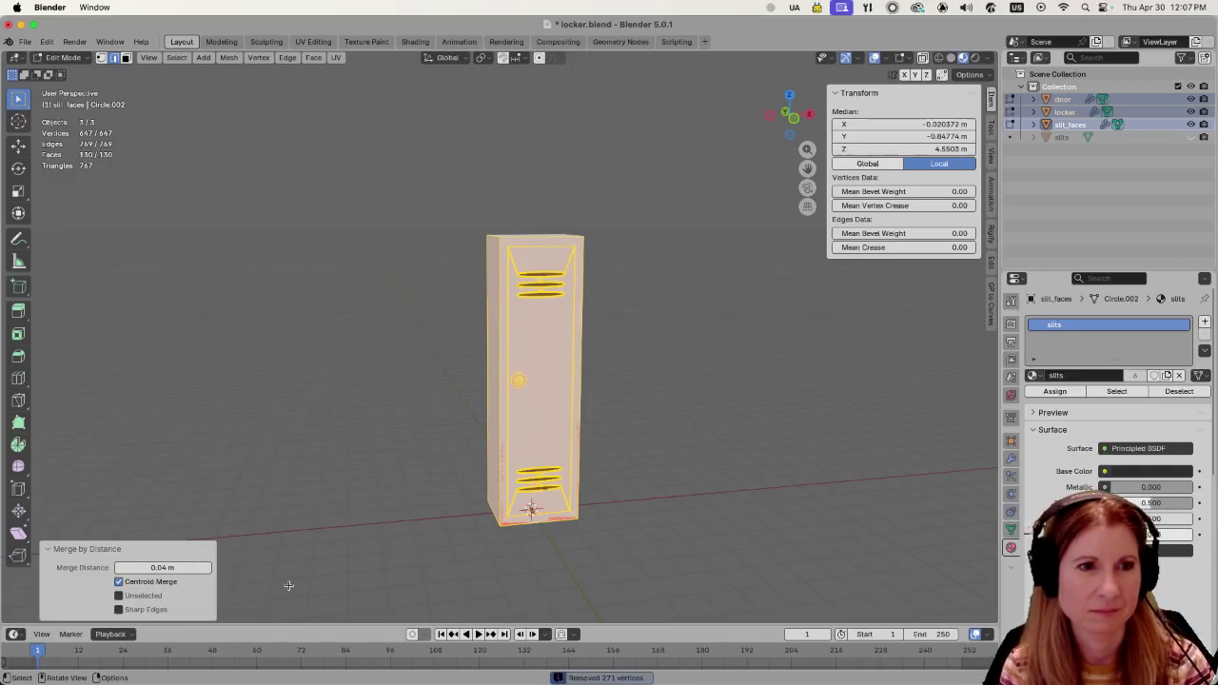
click(119, 568)
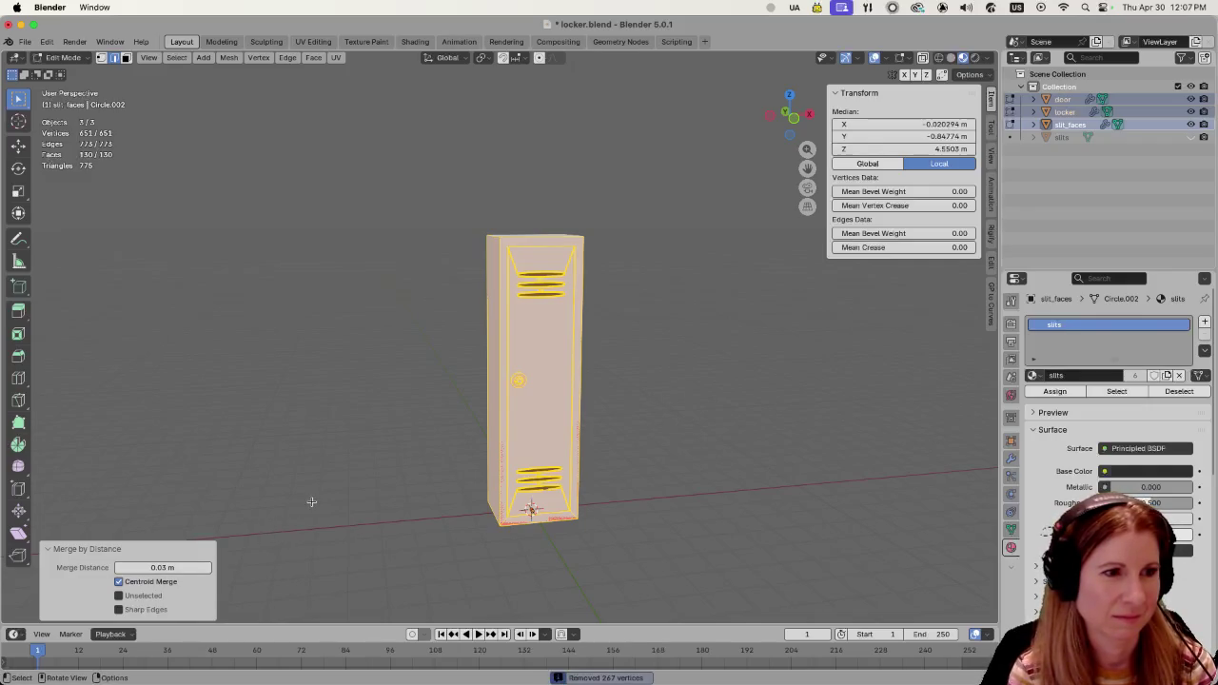
key(alt+a)
key(Tab)
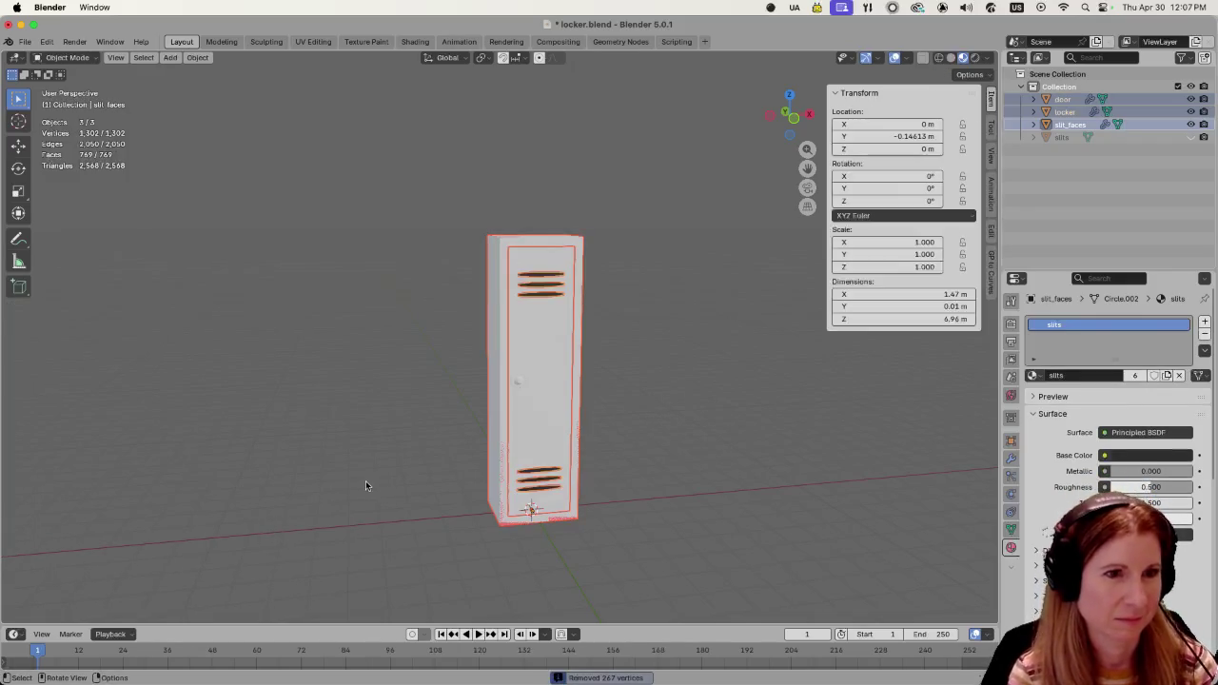
Deselect everything, then orbit and zoom around the cleaned-up locker to inspect it.
key(alt+a)
mouse_move(271, 467)
middle_down()
mouse_move(795, 437)
mouse_move(342, 448)
mouse_move(432, 468)
mouse_move(439, 479)
mouse_move(420, 494)
middle_up()
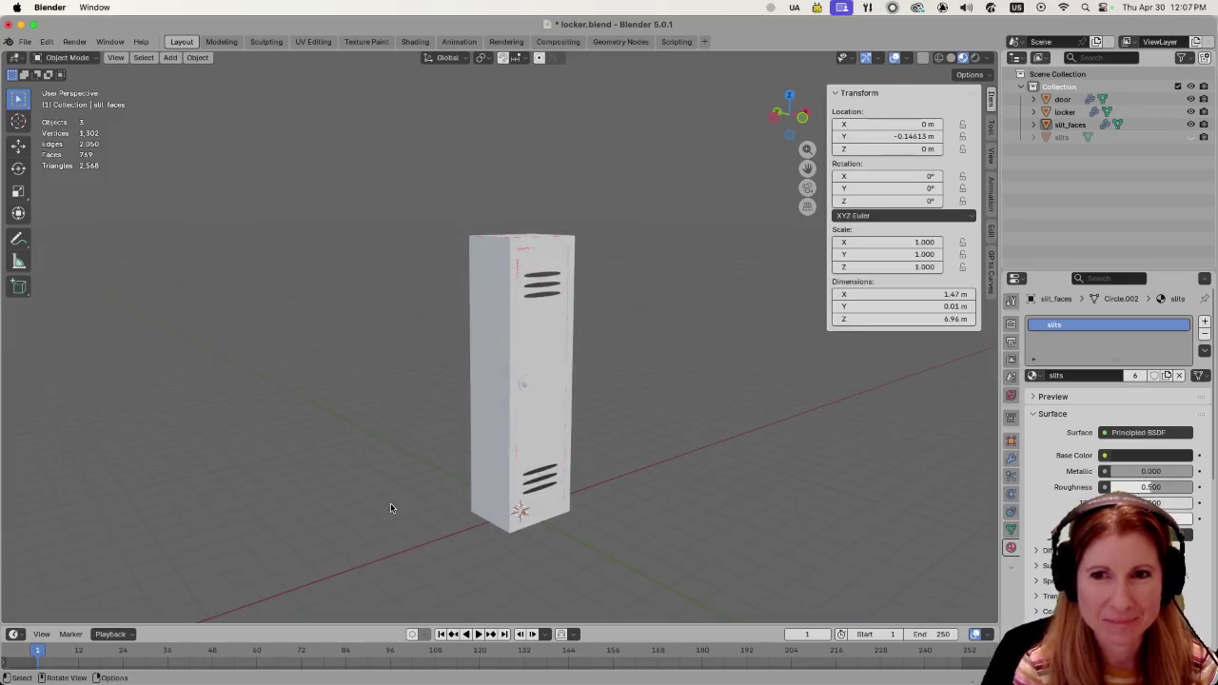
scroll(686, 487, up, 3)
scroll(653, 491, down, 3)
scroll(696, 478, down, 1)
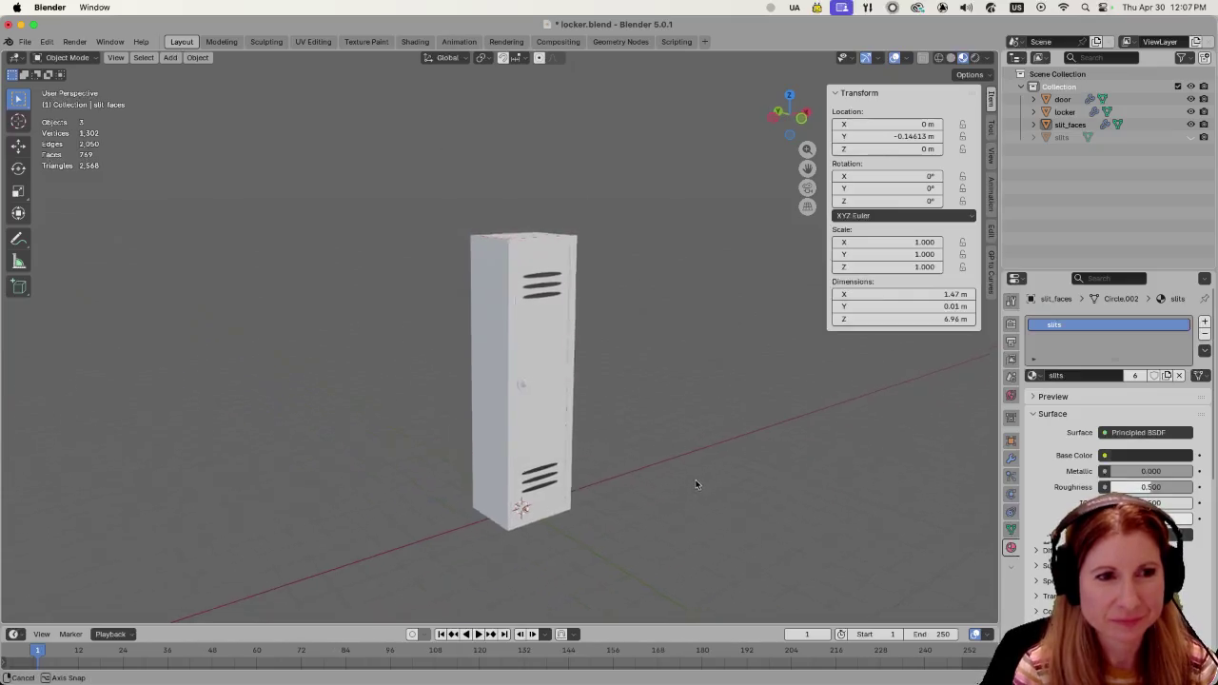
scroll(672, 490, up, 2)
Orbit to the locker's side and near-front views, then enter Edit Mode on slit_faces.
mouse_move(656, 495)
middle_down()
mouse_move(723, 489)
mouse_move(726, 538)
mouse_move(641, 489)
mouse_move(790, 411)
mouse_move(669, 481)
mouse_move(816, 455)
mouse_move(750, 504)
mouse_move(628, 348)
mouse_move(808, 505)
mouse_move(663, 524)
mouse_move(733, 498)
mouse_move(698, 508)
mouse_move(720, 413)
mouse_move(677, 443)
mouse_move(633, 425)
middle_up()
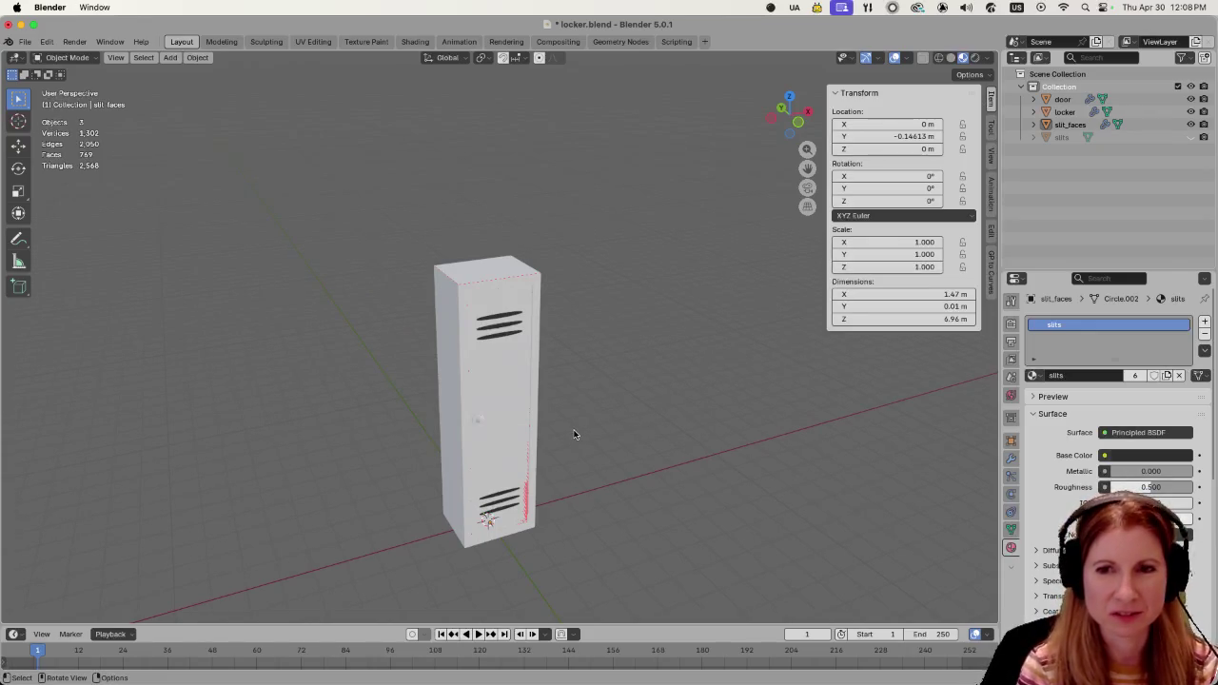
scroll(618, 456, up, 2)
middle_drag(614, 474, 679, 449)
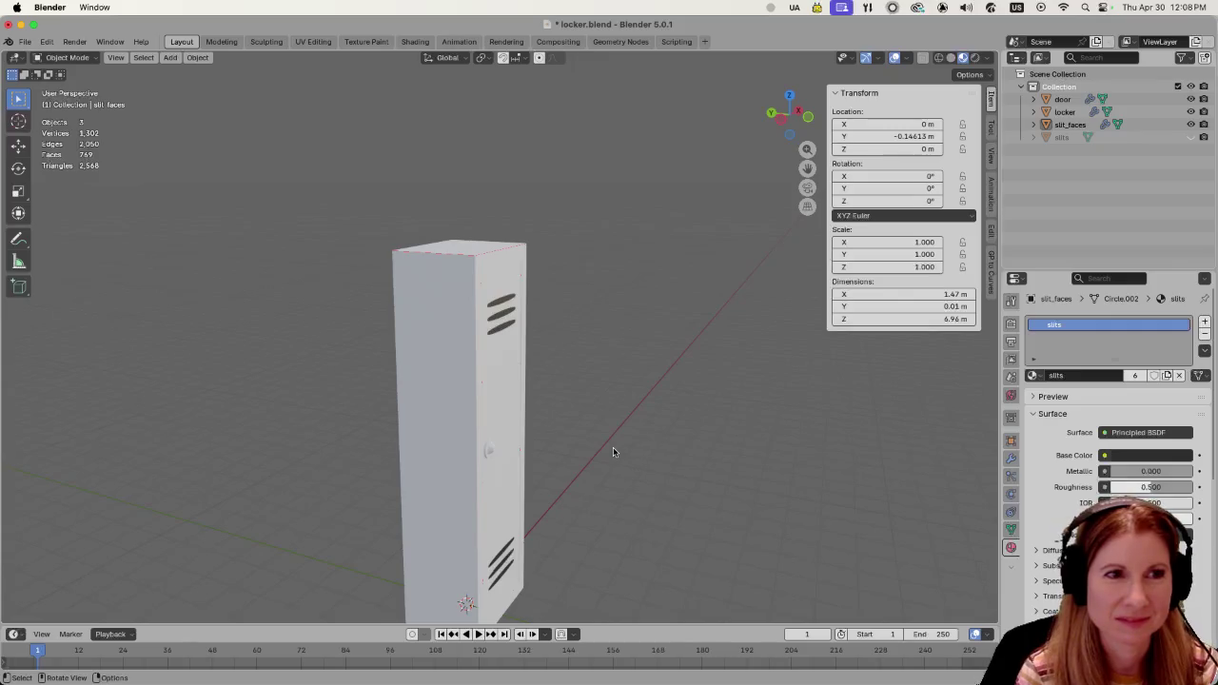
scroll(612, 452, down, 2)
scroll(612, 453, up, 2)
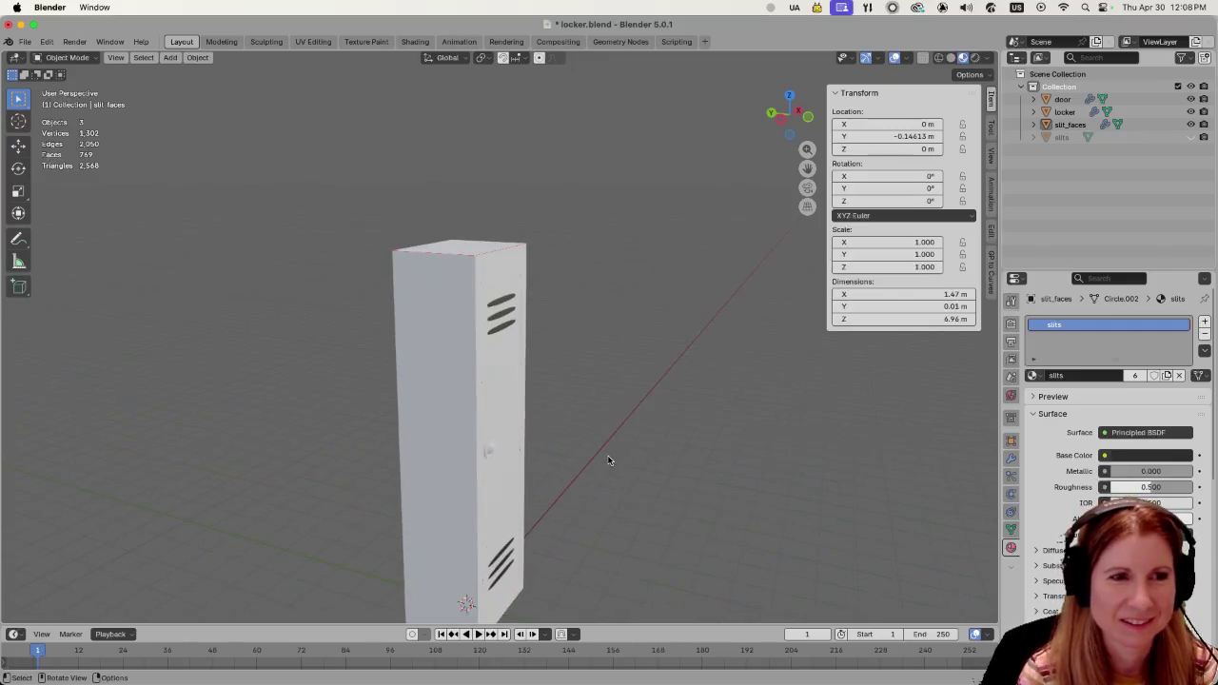
middle_drag(643, 441, 536, 436)
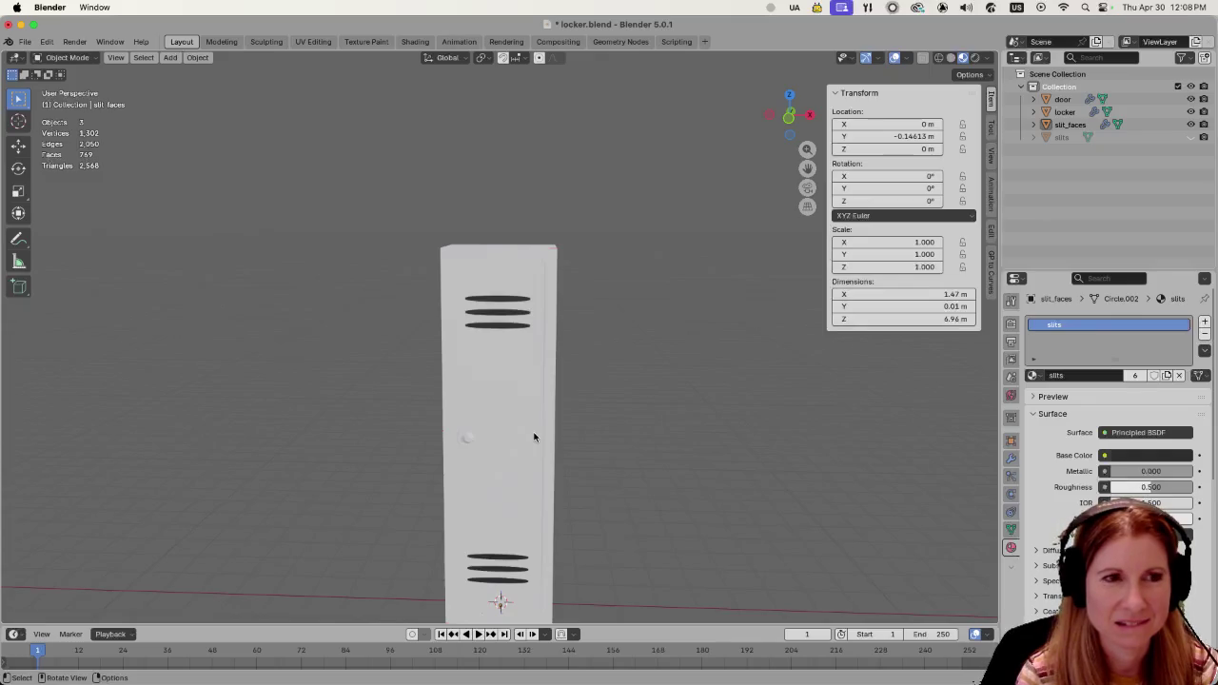
scroll(520, 435, down, 3)
key(Tab)
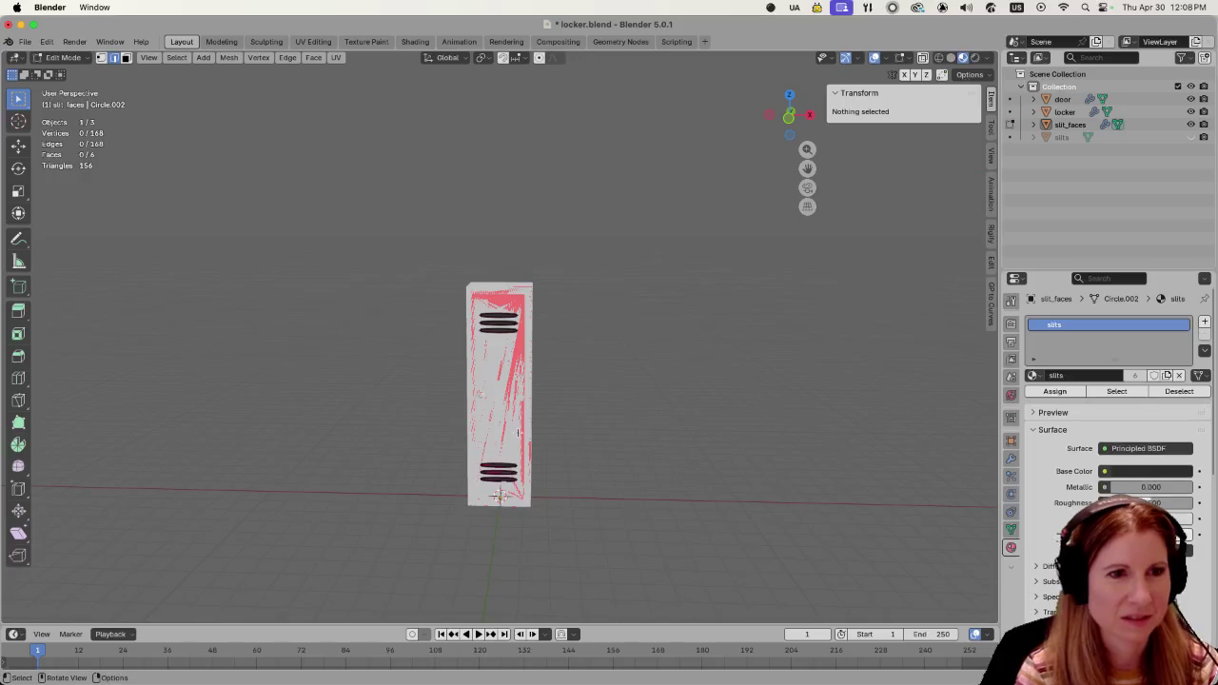
Return to Object Mode and check the door and the three scene objects by selecting them.
key(Tab)
click(488, 390)
click(606, 404)
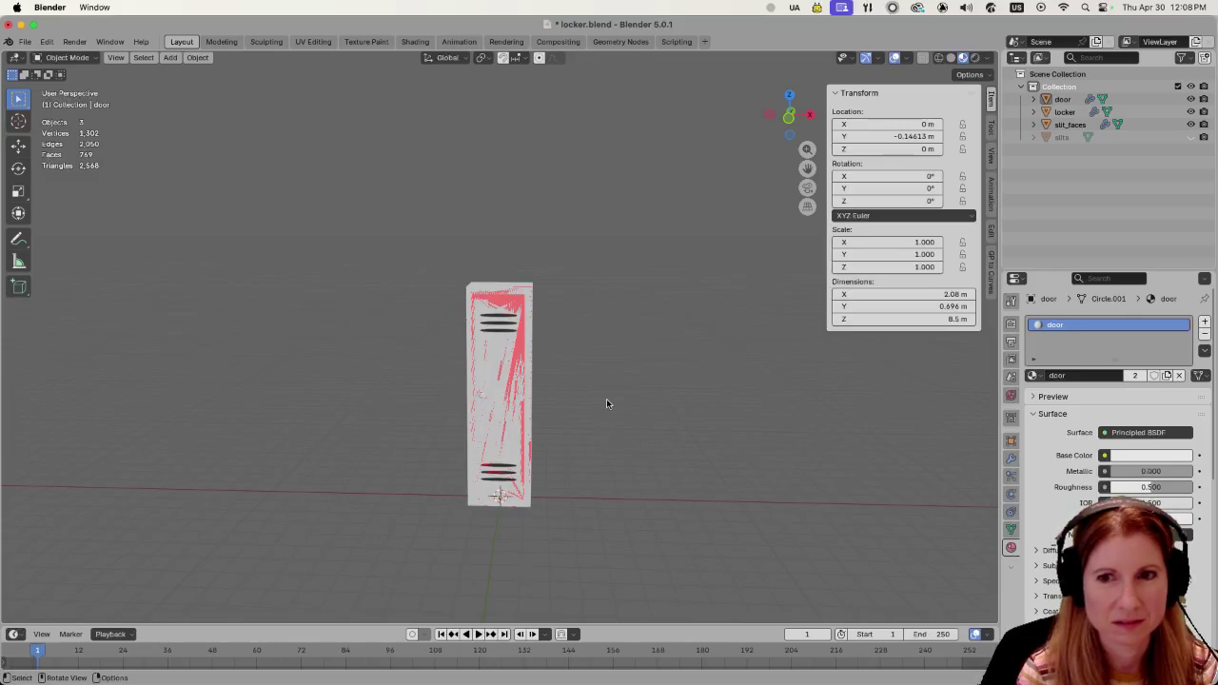
scroll(606, 404, up, 3)
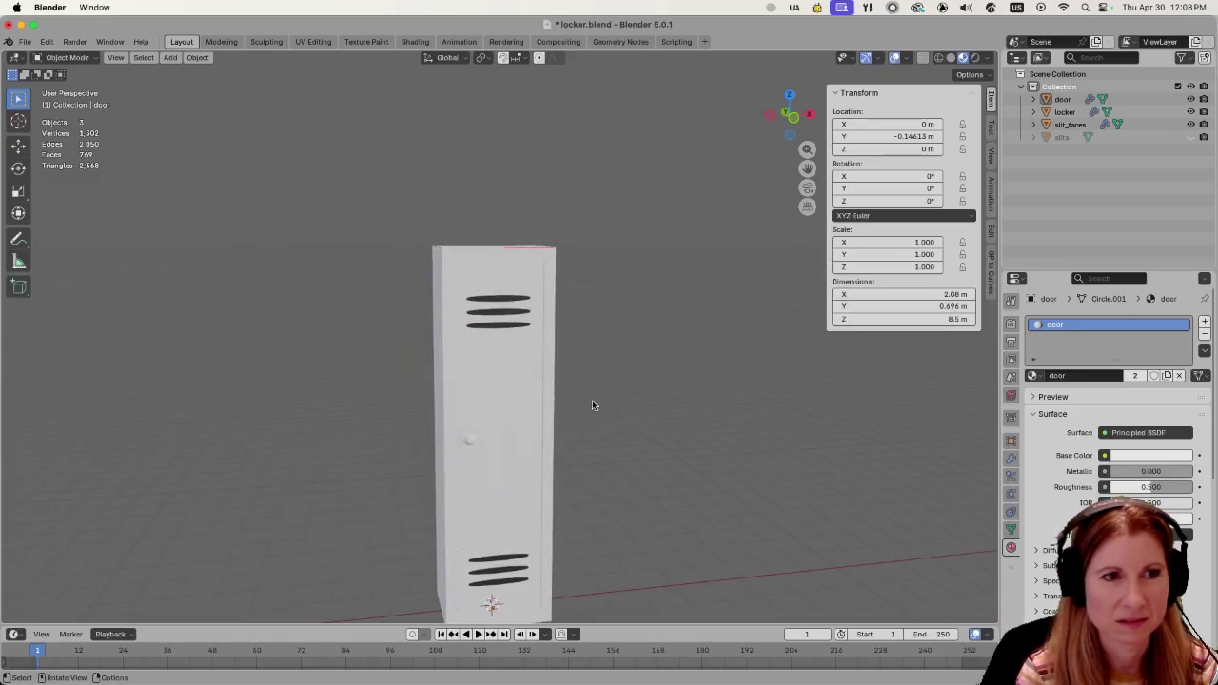
key(a)
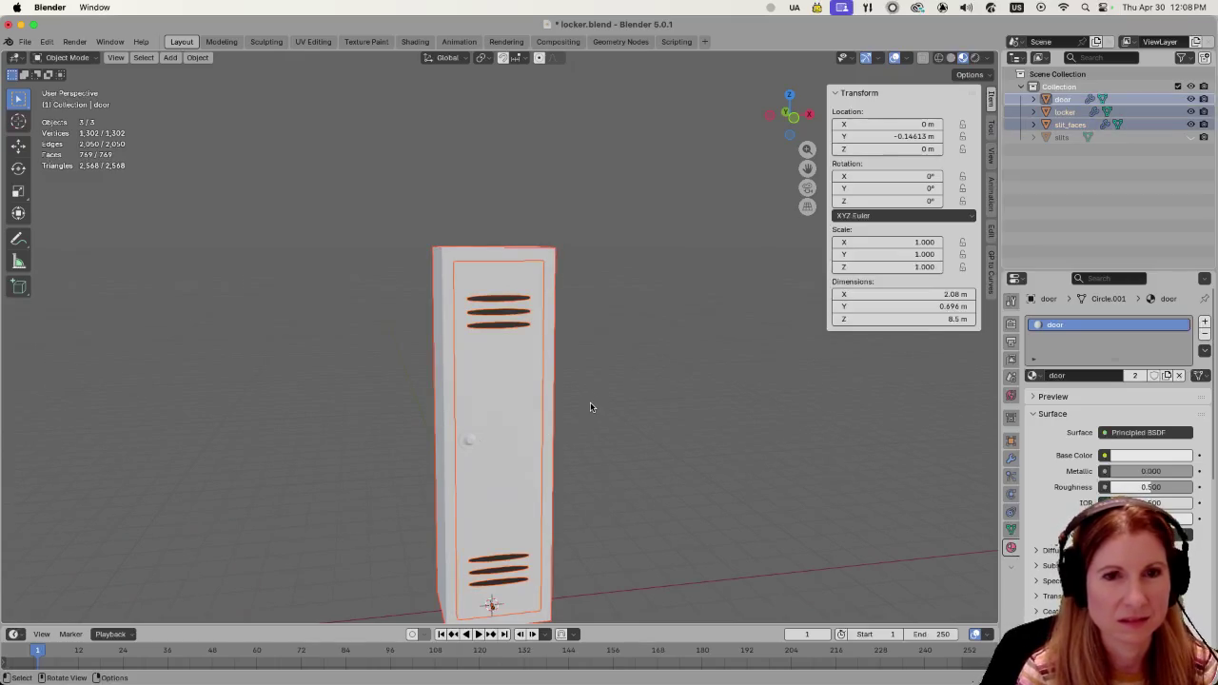
click(671, 470)
Show the locker's Solidify modifier settings and select the locker body from above.
click(1011, 460)
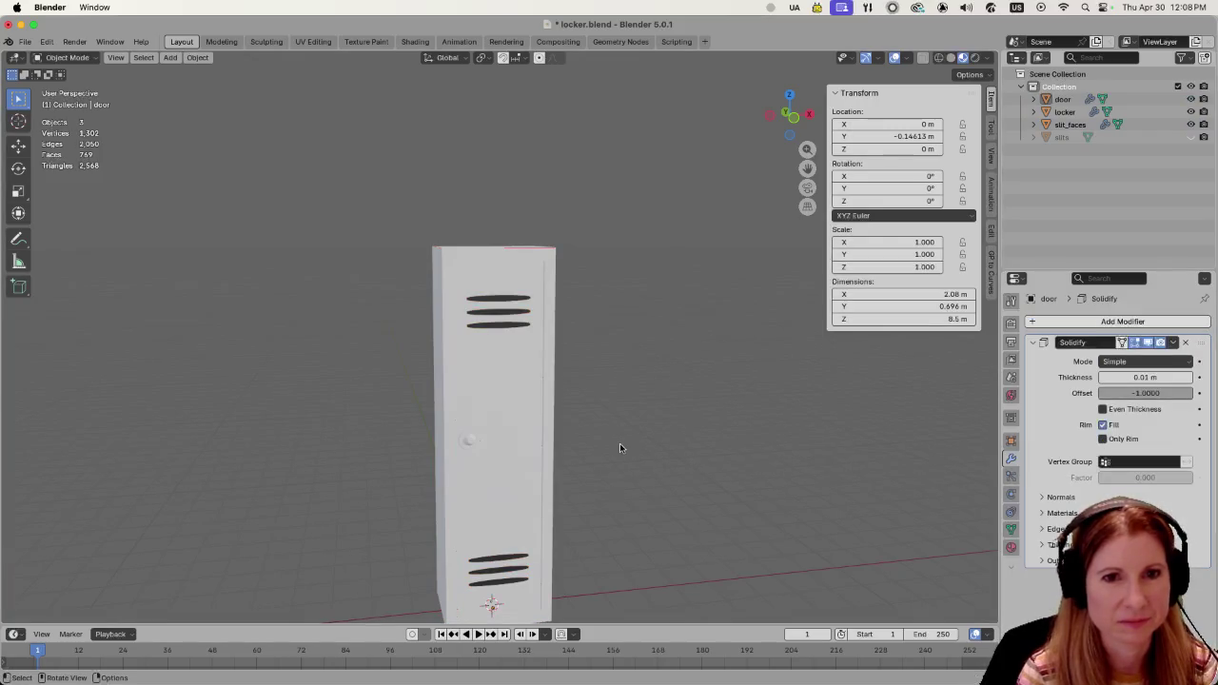
middle_drag(619, 448, 602, 429)
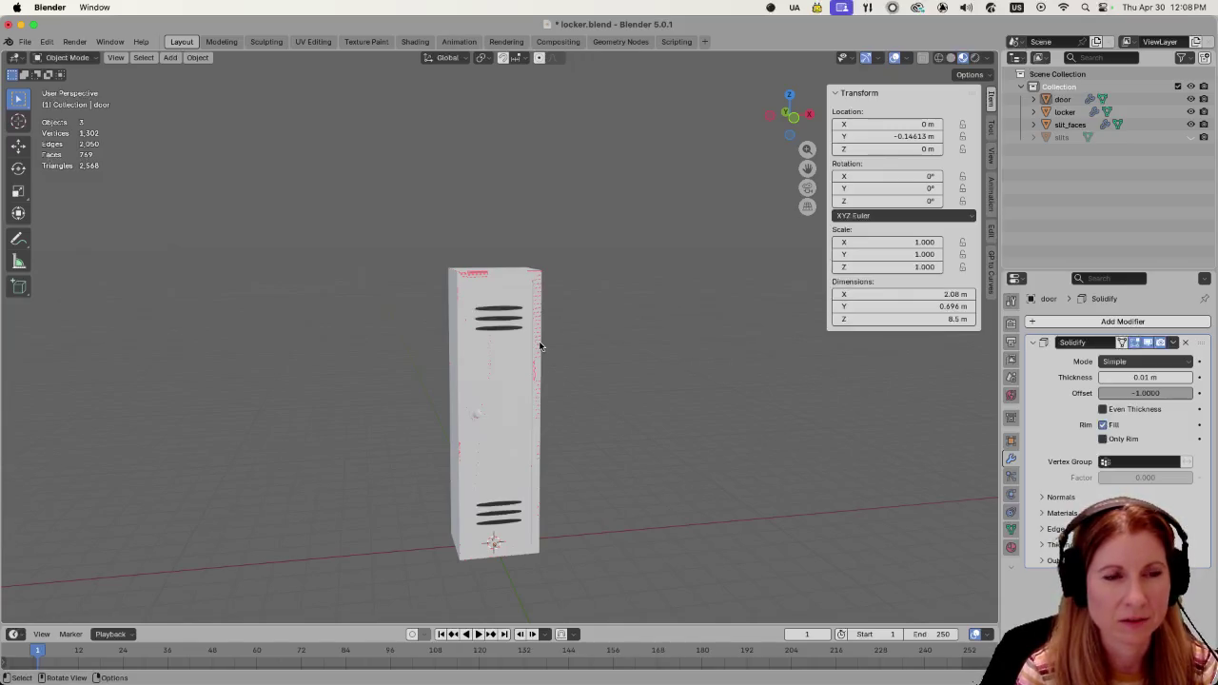
scroll(539, 346, up, 3)
click(568, 335)
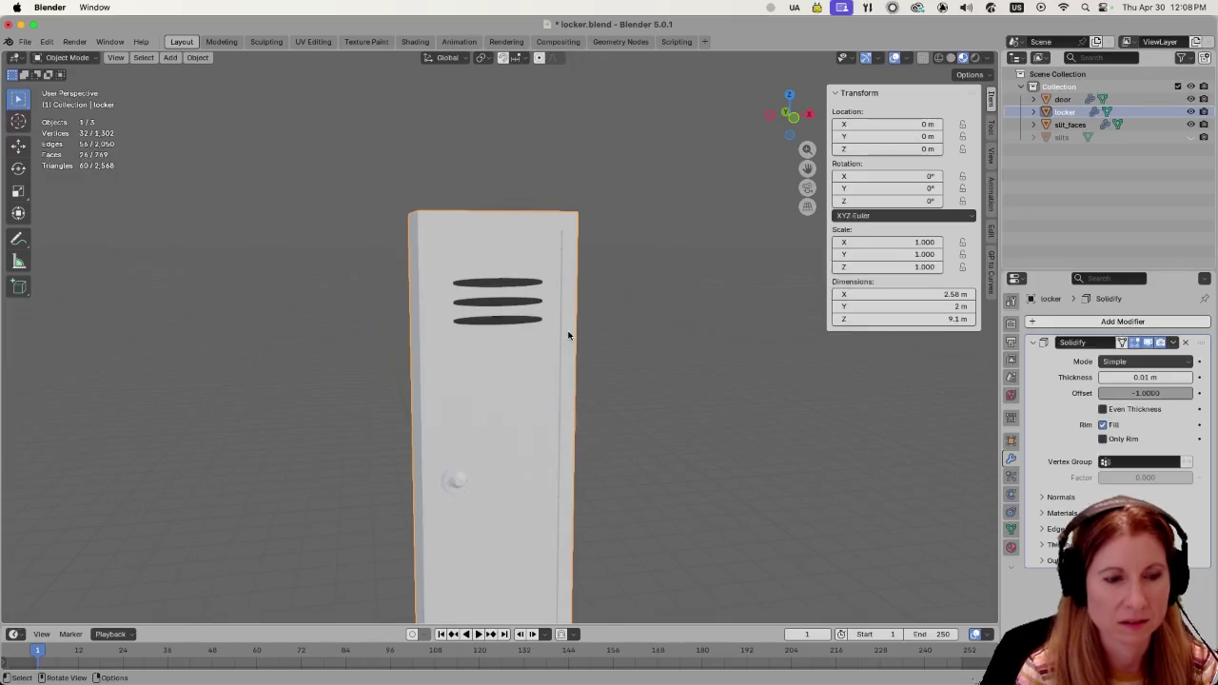
In Edit Mode, select the locker's front face and hide it.
key(Tab)
click(567, 333)
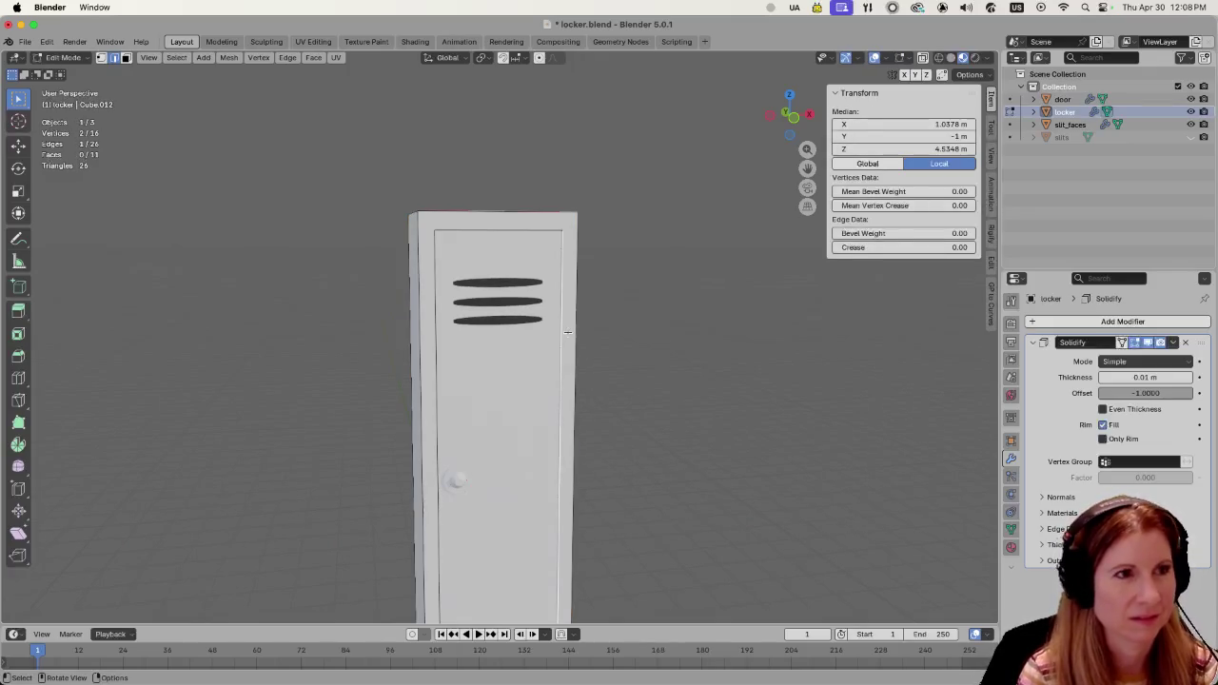
key(3)
click(559, 407)
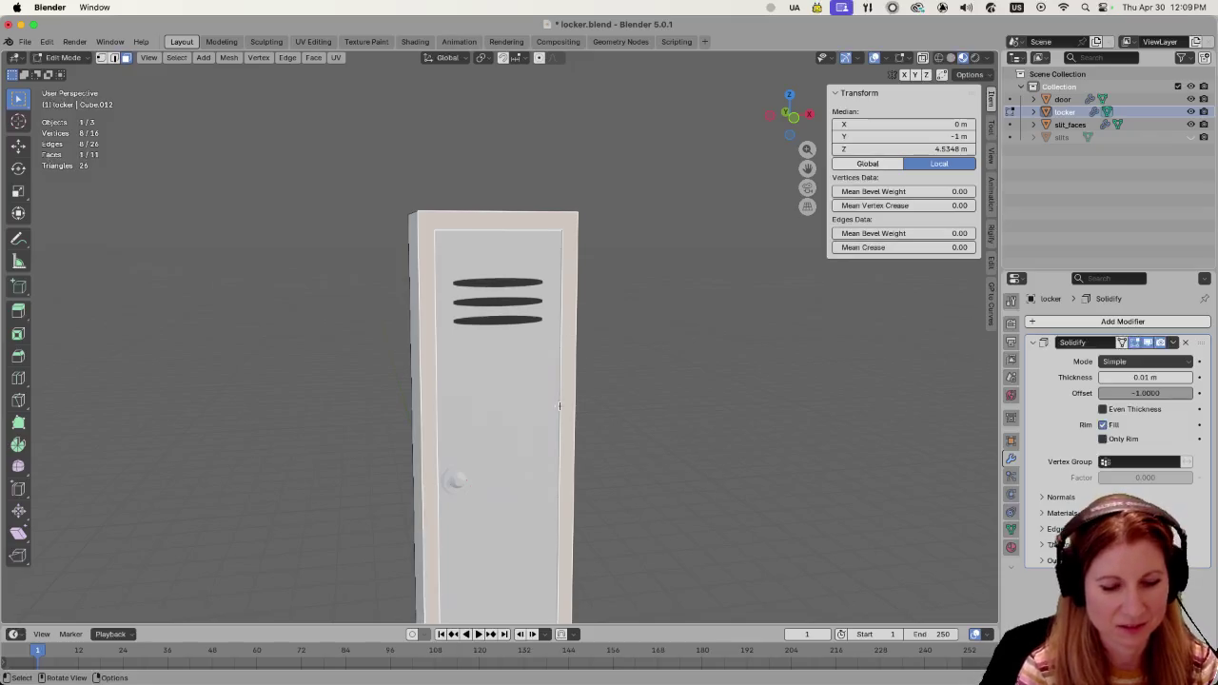
scroll(558, 406, down, 3)
key(h)
Zoom and orbit around the exposed vent slits, ending with a straight-on view.
scroll(505, 411, up, 2)
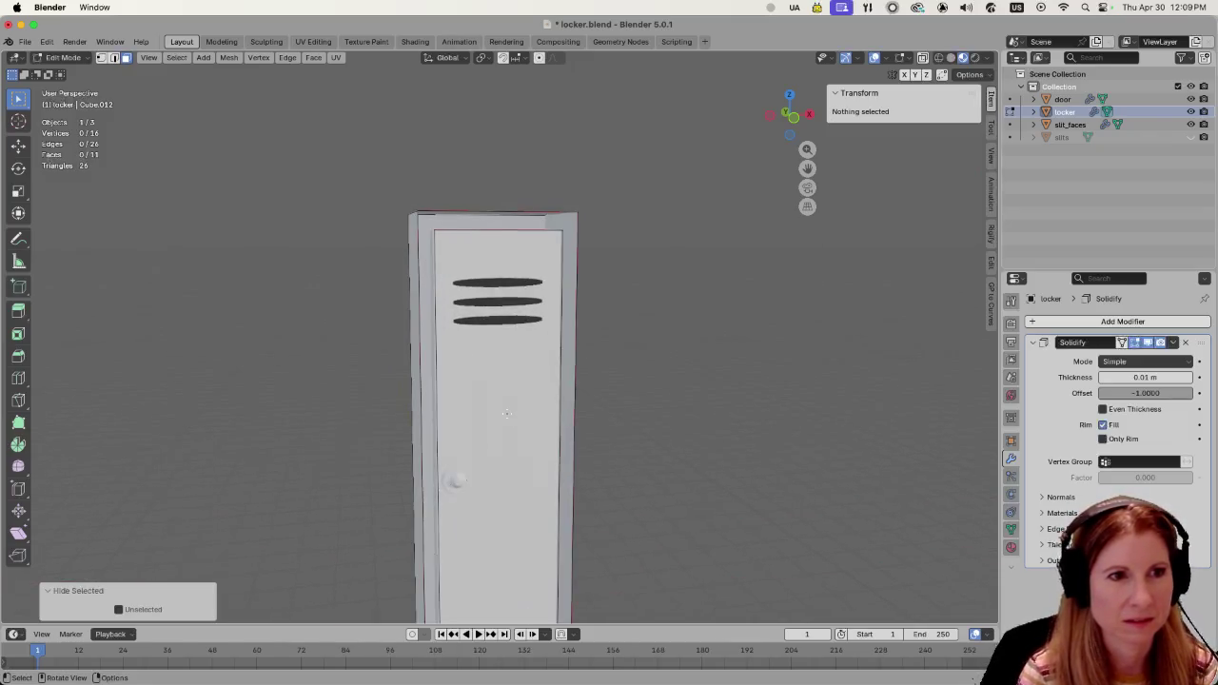
scroll(505, 413, up, 4)
scroll(507, 411, up, 5)
scroll(505, 412, down, 5)
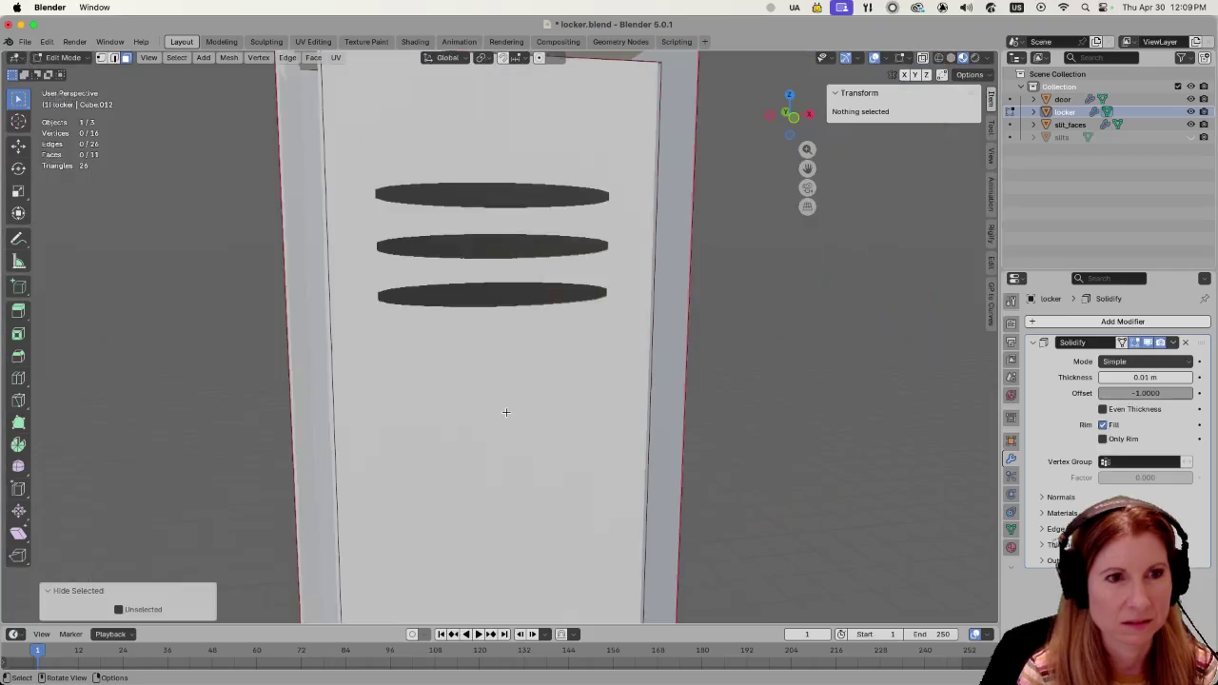
mouse_move(711, 446)
middle_down()
mouse_move(769, 456)
mouse_move(709, 457)
mouse_move(764, 457)
middle_up()
scroll(743, 463, down, 5)
middle_drag(633, 444, 638, 444)
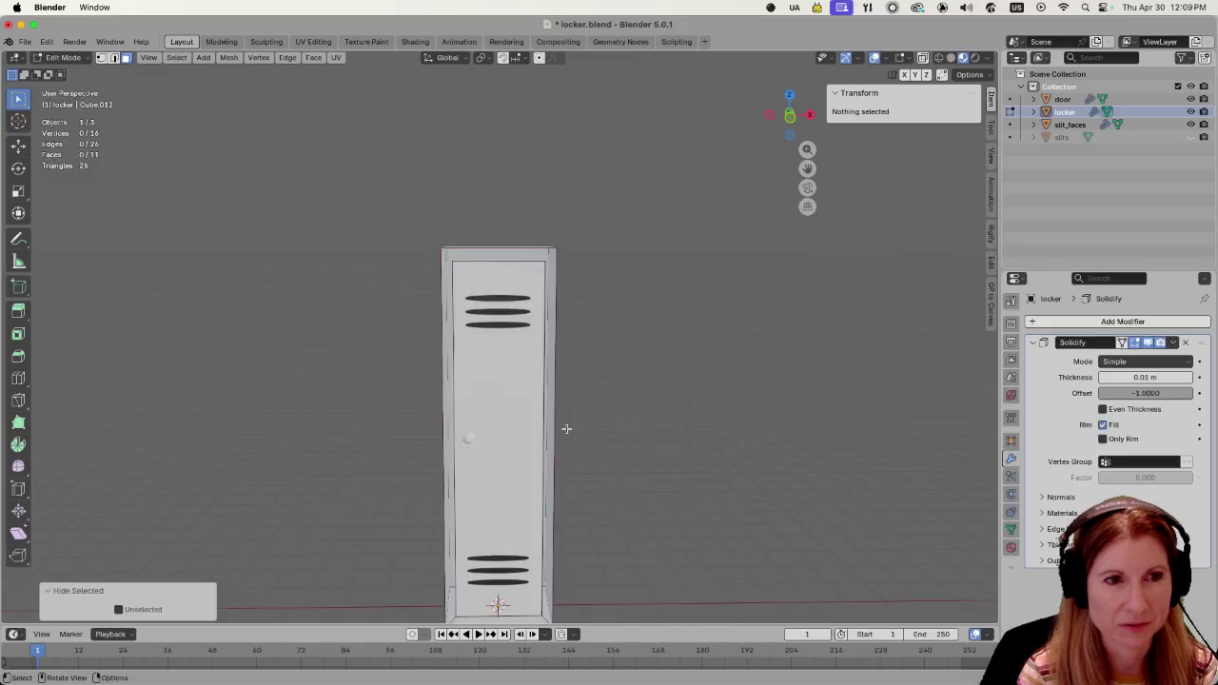
scroll(566, 428, up, 2)
scroll(612, 424, down, 2)
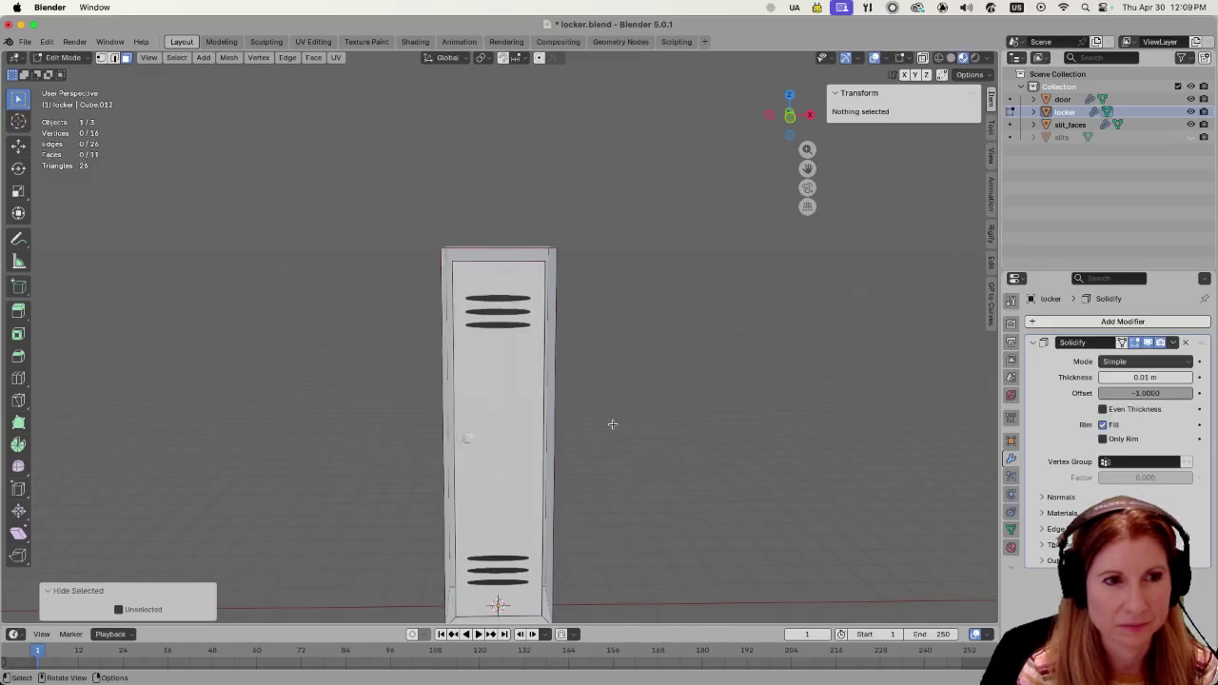
scroll(612, 424, down, 2)
Bring back the hidden front face, return to Object Mode, and open the Add Mesh menu.
key(ctrl+z)
shift+middle_drag(694, 418, 639, 408)
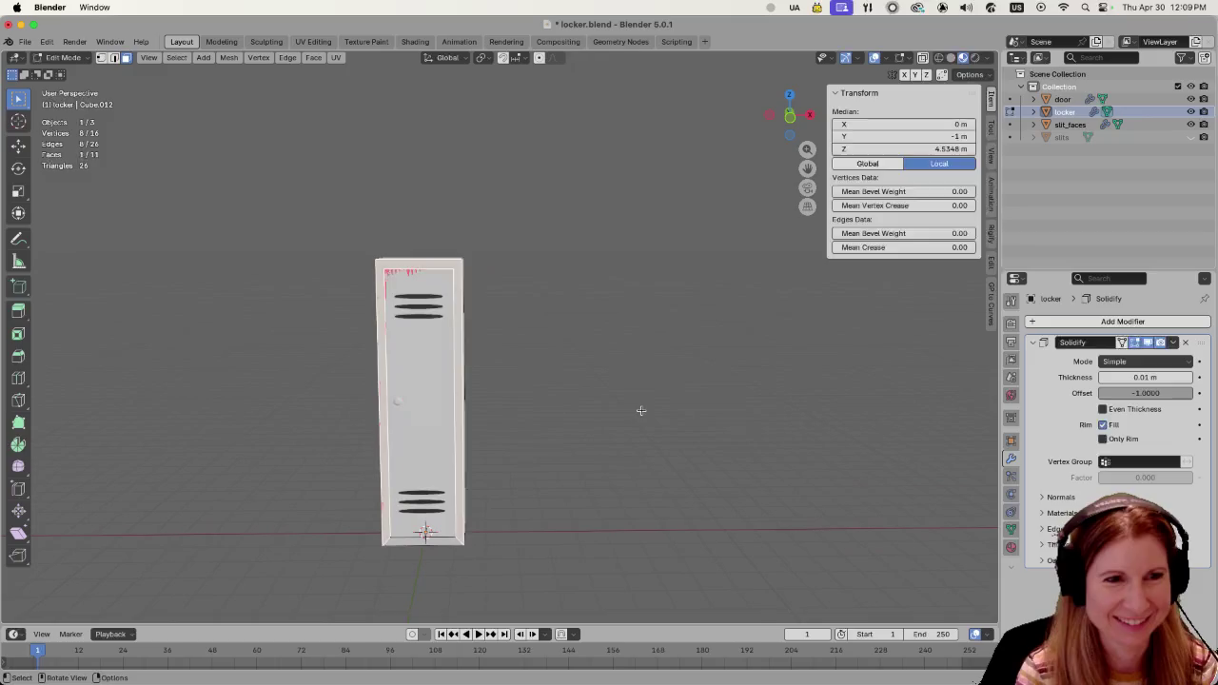
click(612, 408)
right_click(614, 408)
key(Tab)
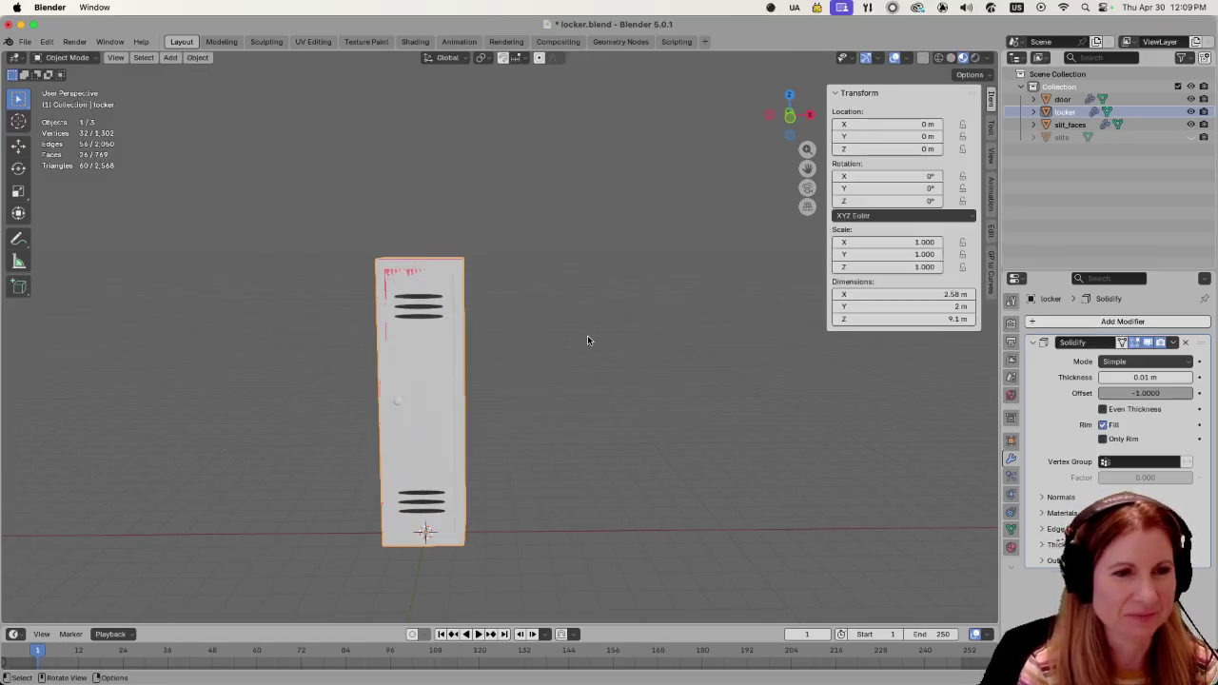
key(shift+a)
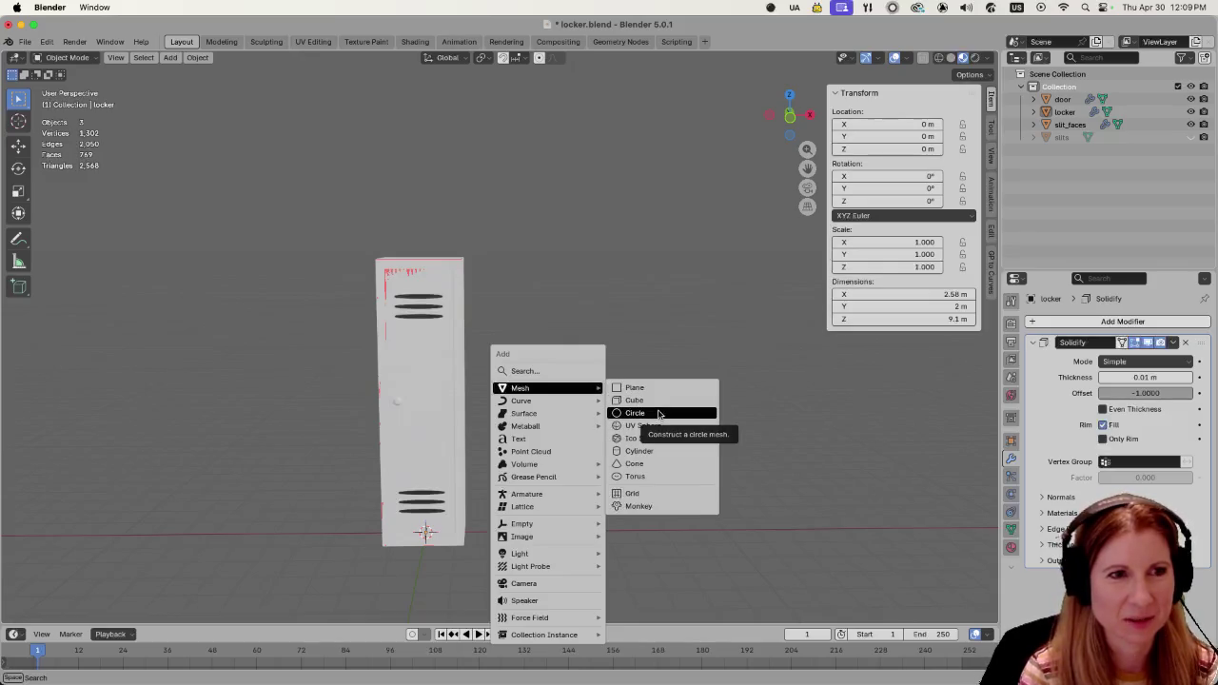
Add a cube, stretch it taller along Z, and raise it onto the ground.
click(656, 404)
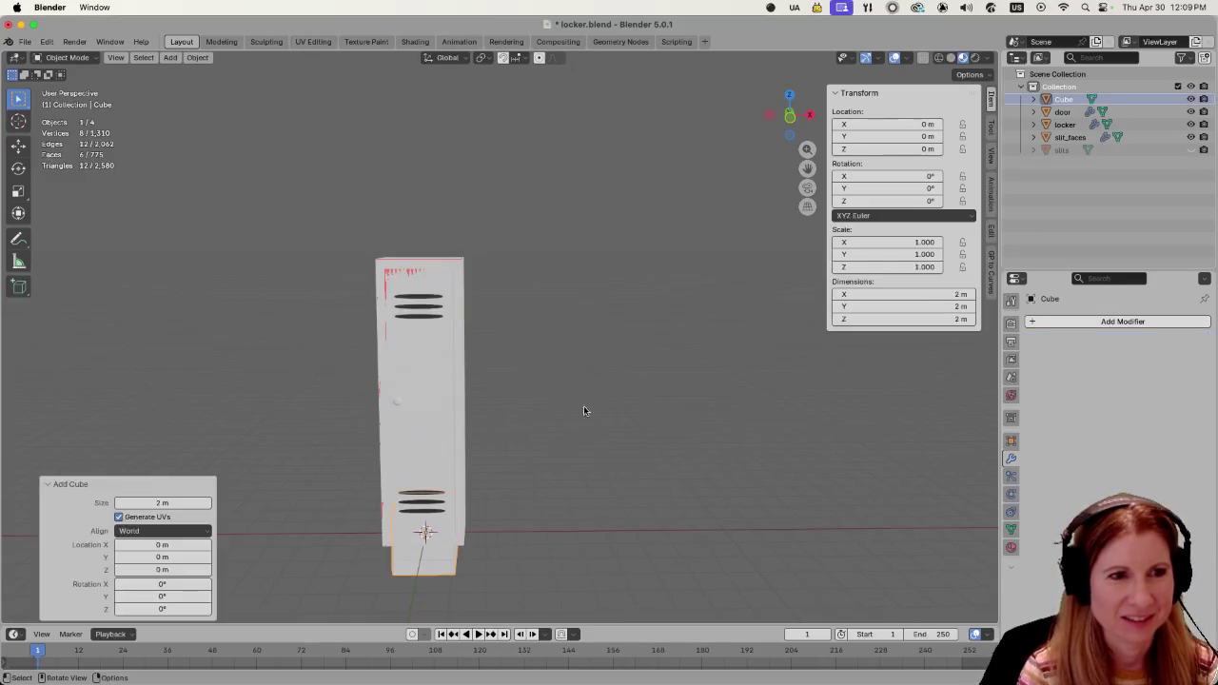
scroll(561, 417, down, 3)
key(s)
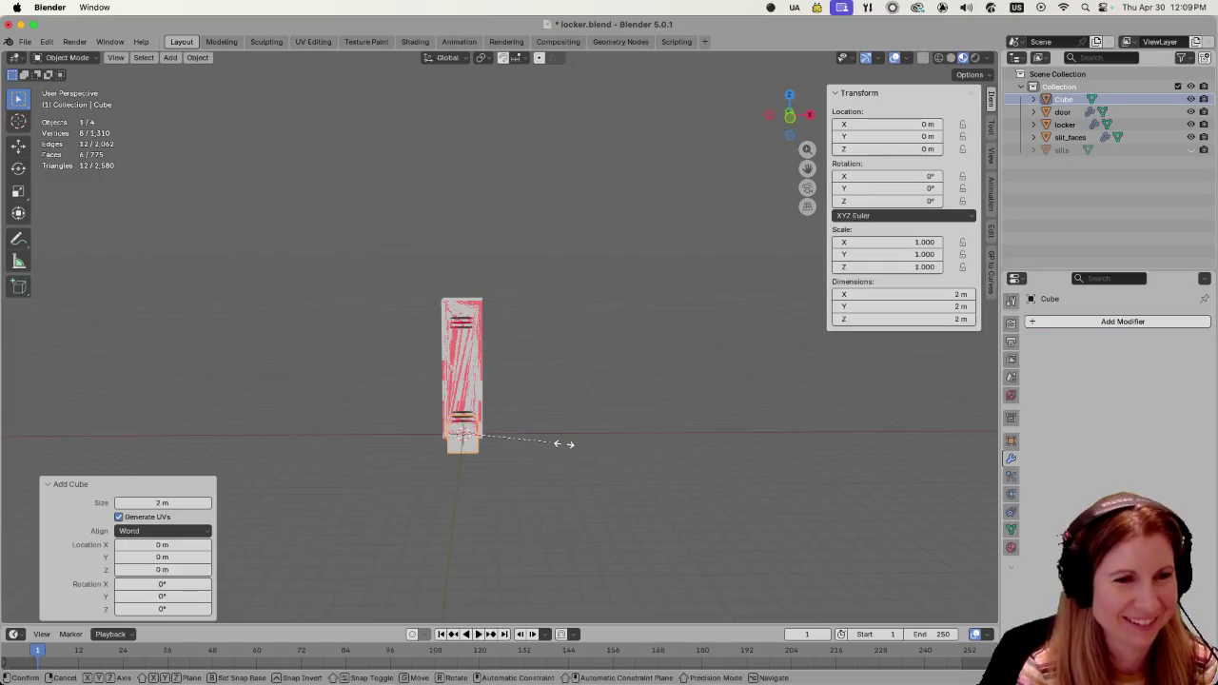
key(z)
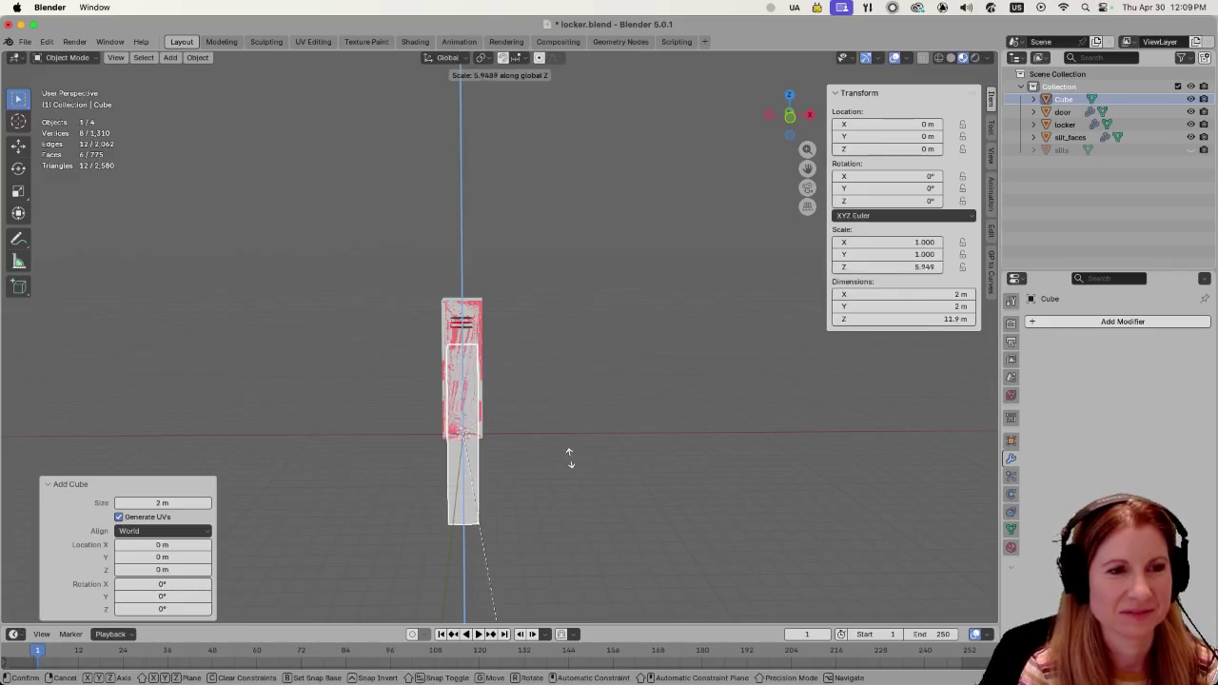
click(558, 491)
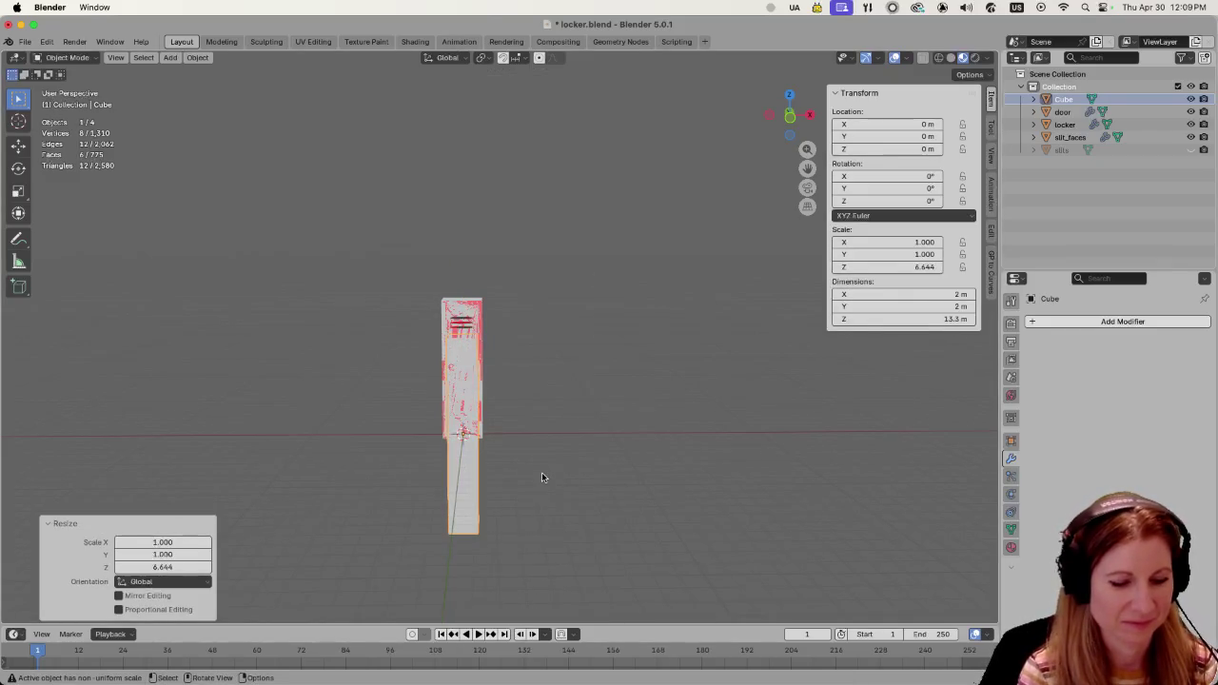
key(g)
key(z)
click(532, 378)
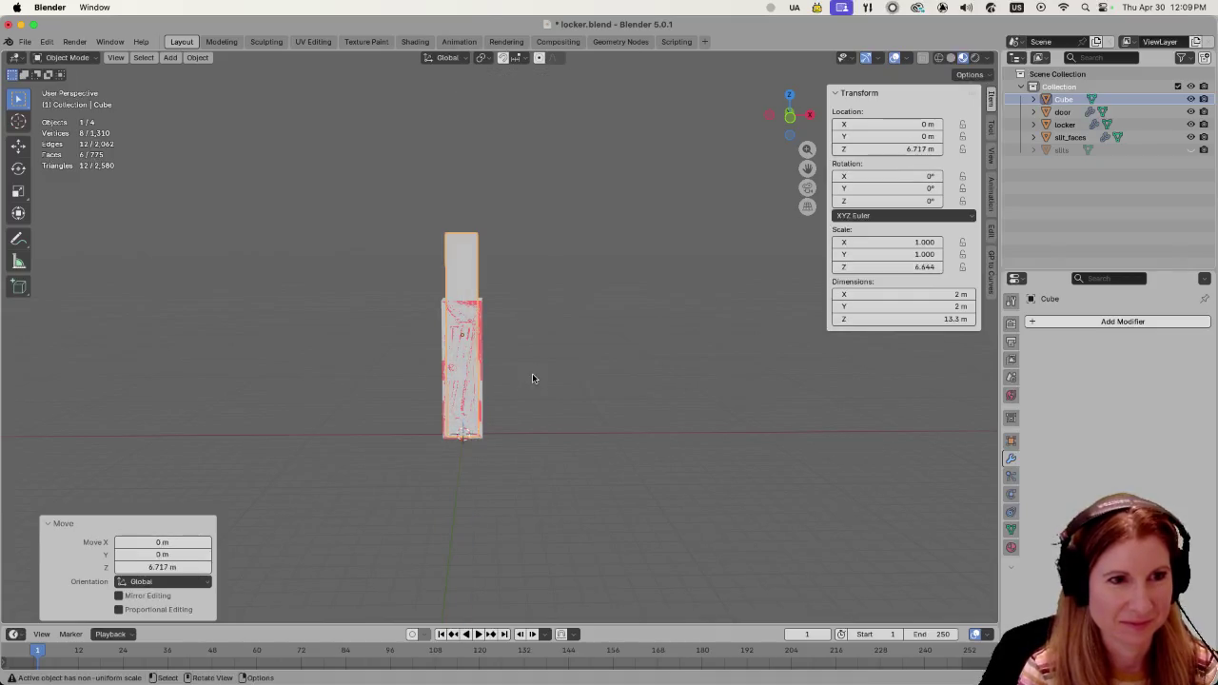
Deepen the cube to 4.36 m along Y, widen it on X, and move it beside the locker.
key(s)
key(y)
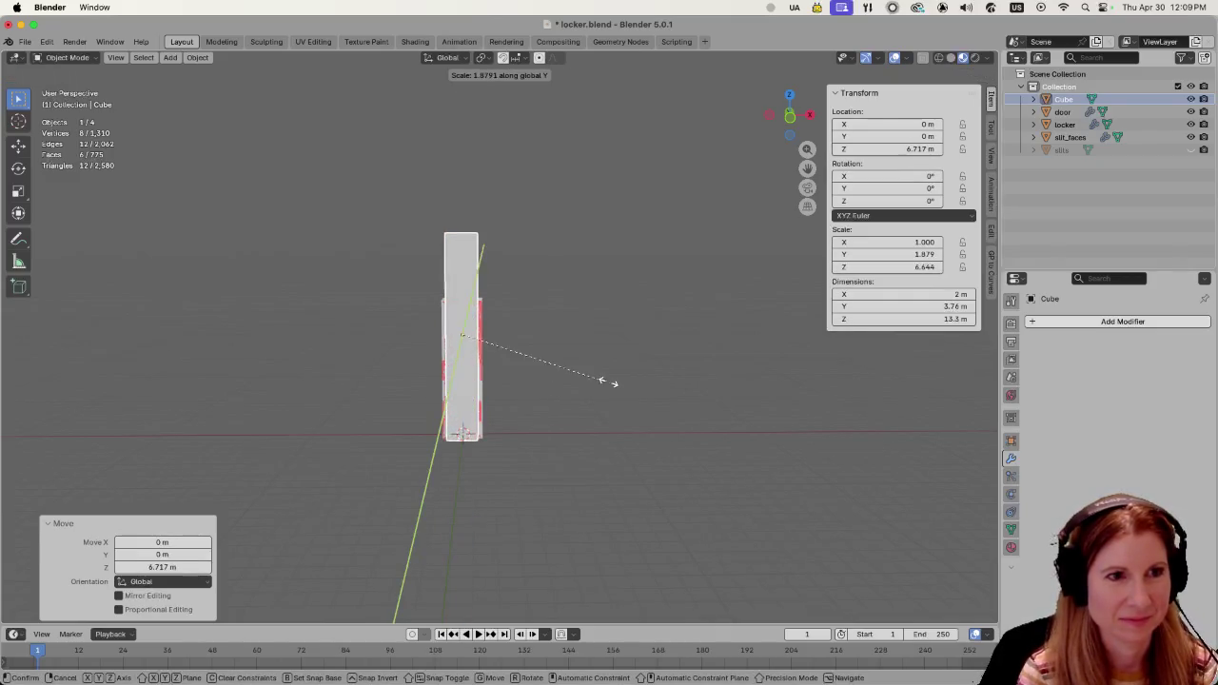
click(632, 381)
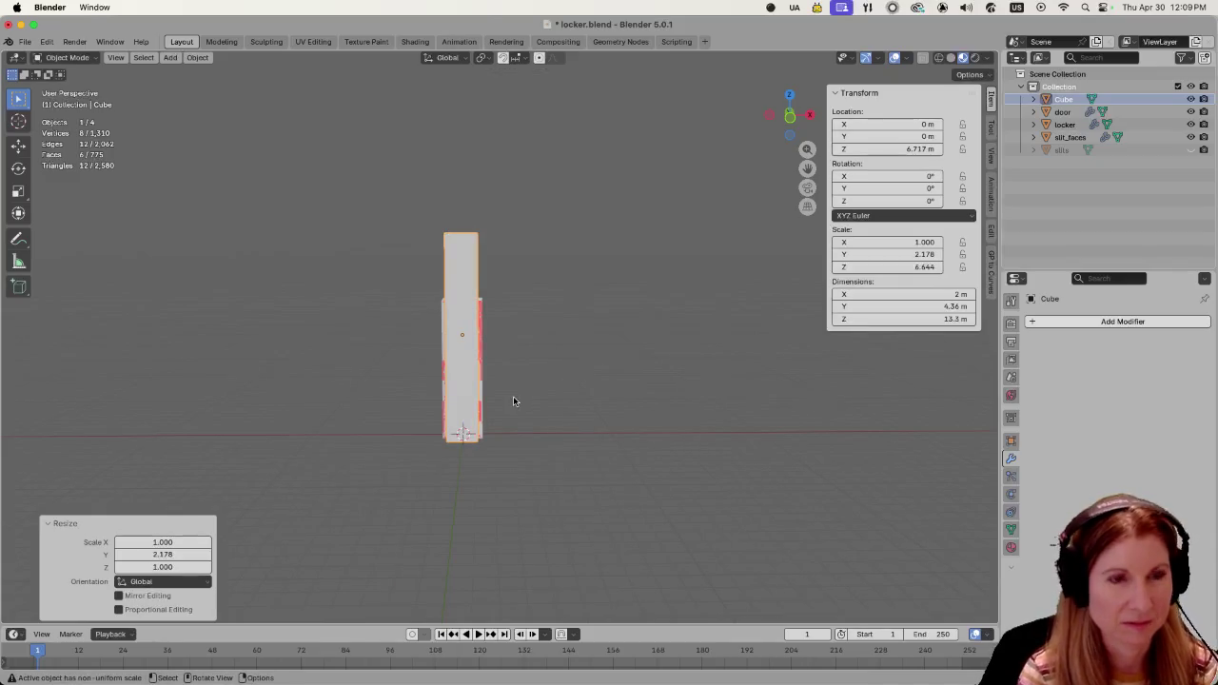
scroll(488, 398, up, 1)
key(s)
key(x)
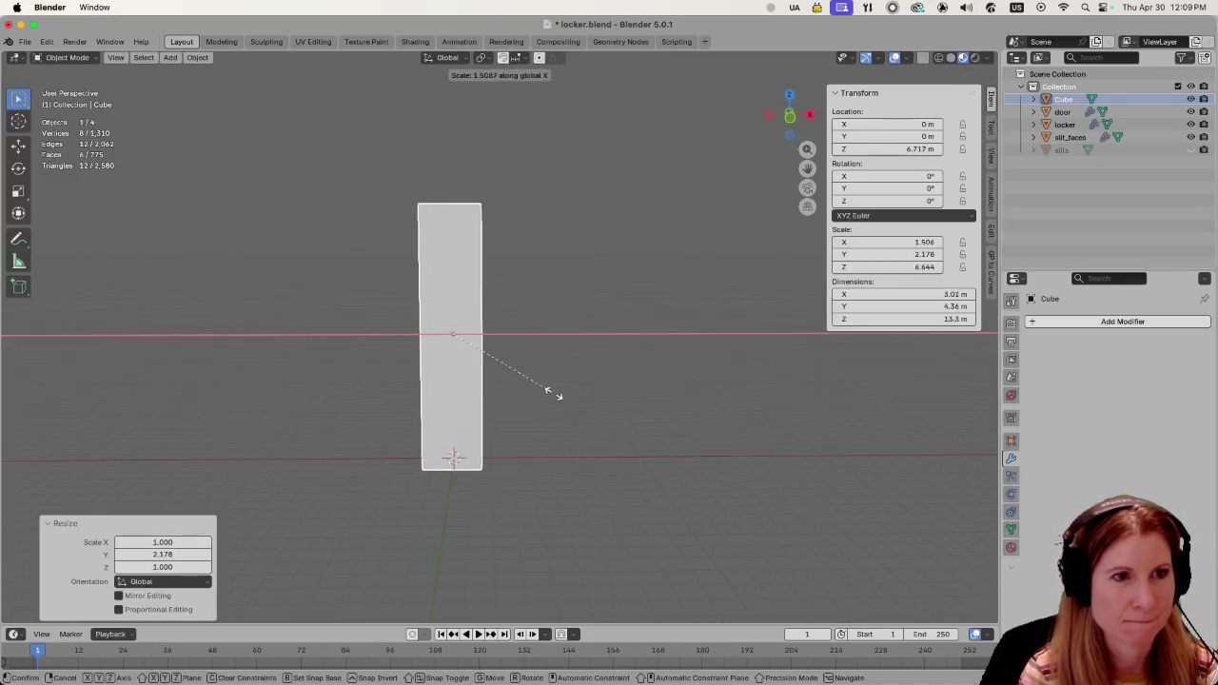
click(549, 391)
key(g)
key(x)
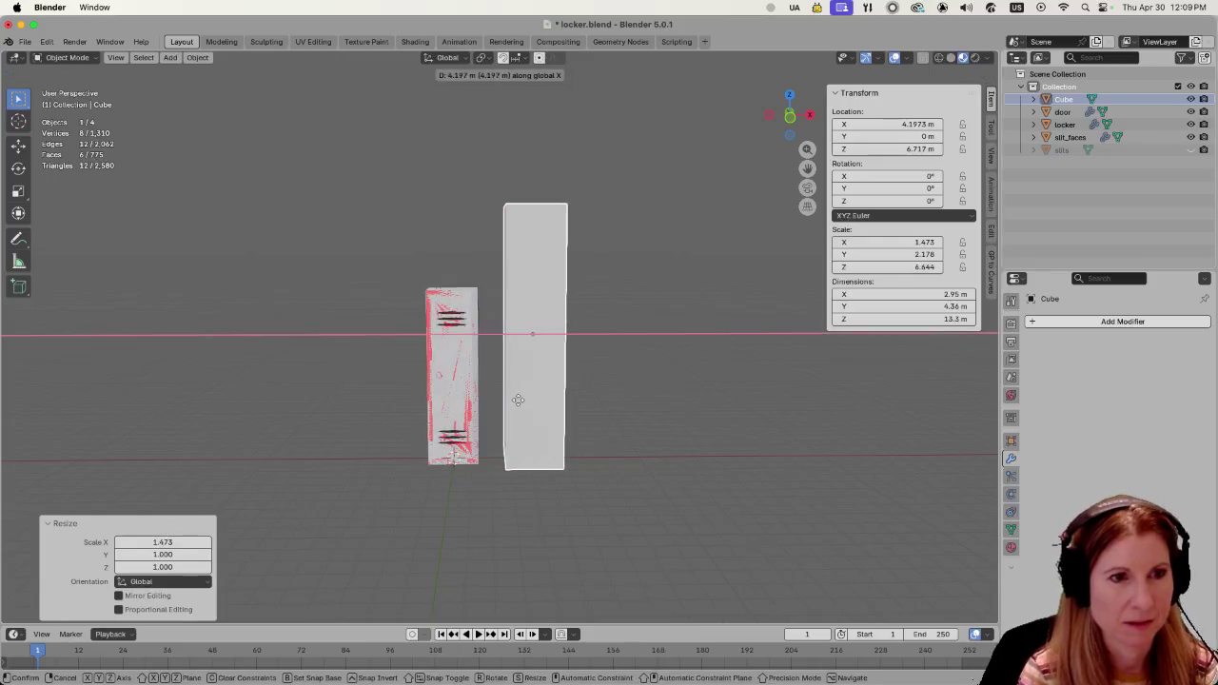
click(565, 439)
Shorten the cube to 8.36 m high and settle its bottom on the ground in front view.
middle_drag(565, 440, 520, 448)
key(s)
key(z)
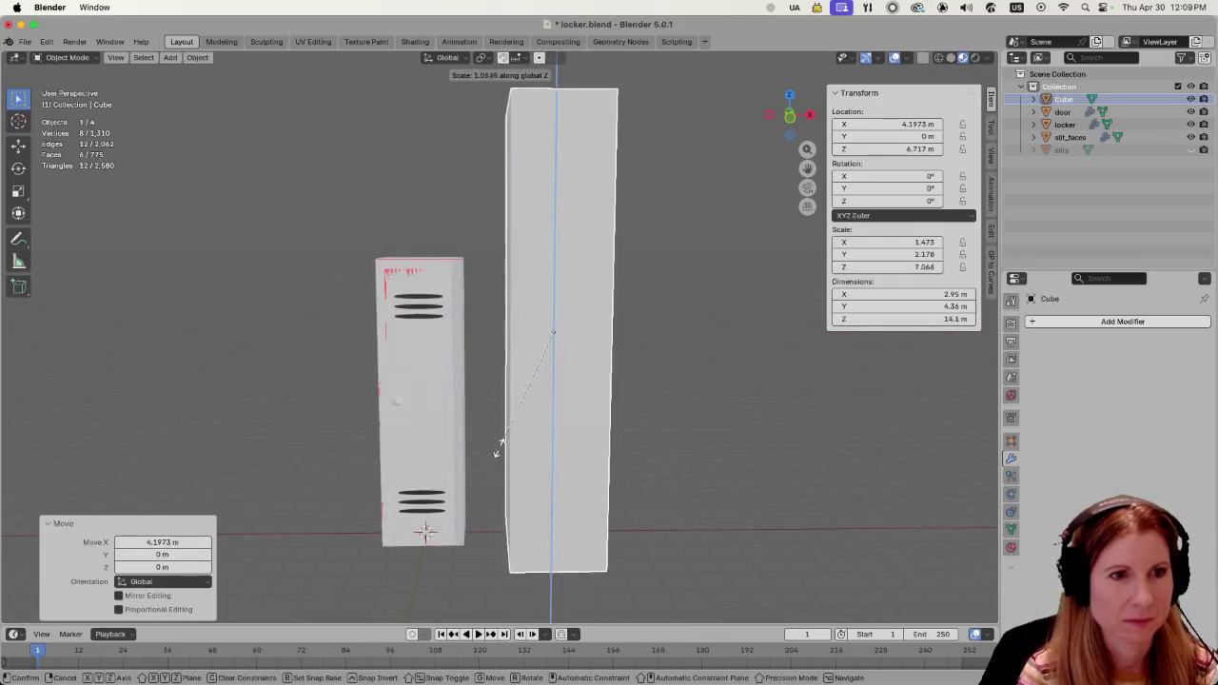
click(490, 405)
key(g)
key(z)
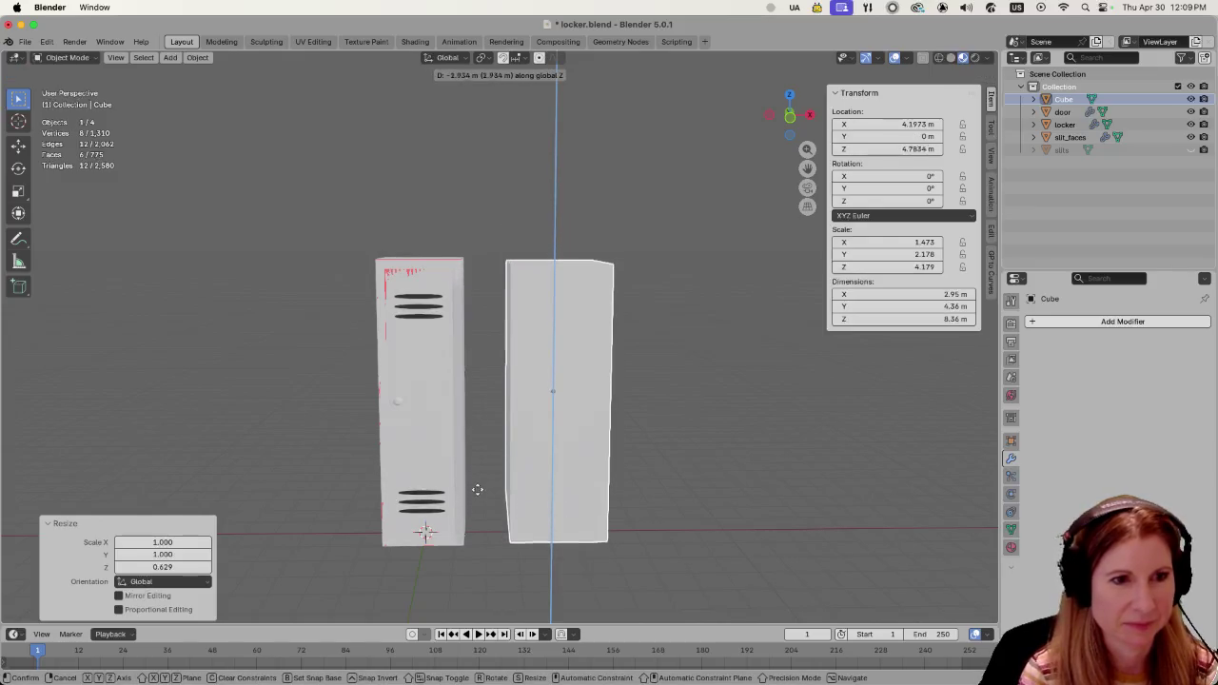
click(479, 498)
key(KP_1)
key(g)
key(z)
click(509, 486)
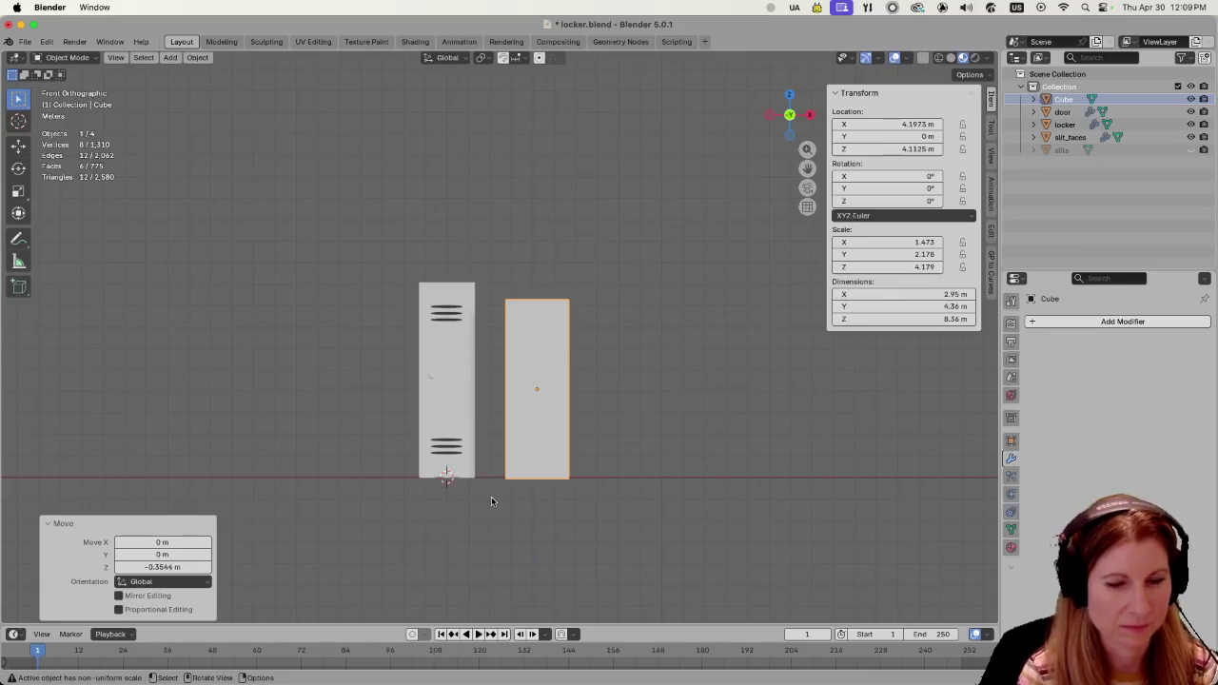
Narrow the block to the locker's 2.49 m width and raise its top level with the locker.
key(s)
key(x)
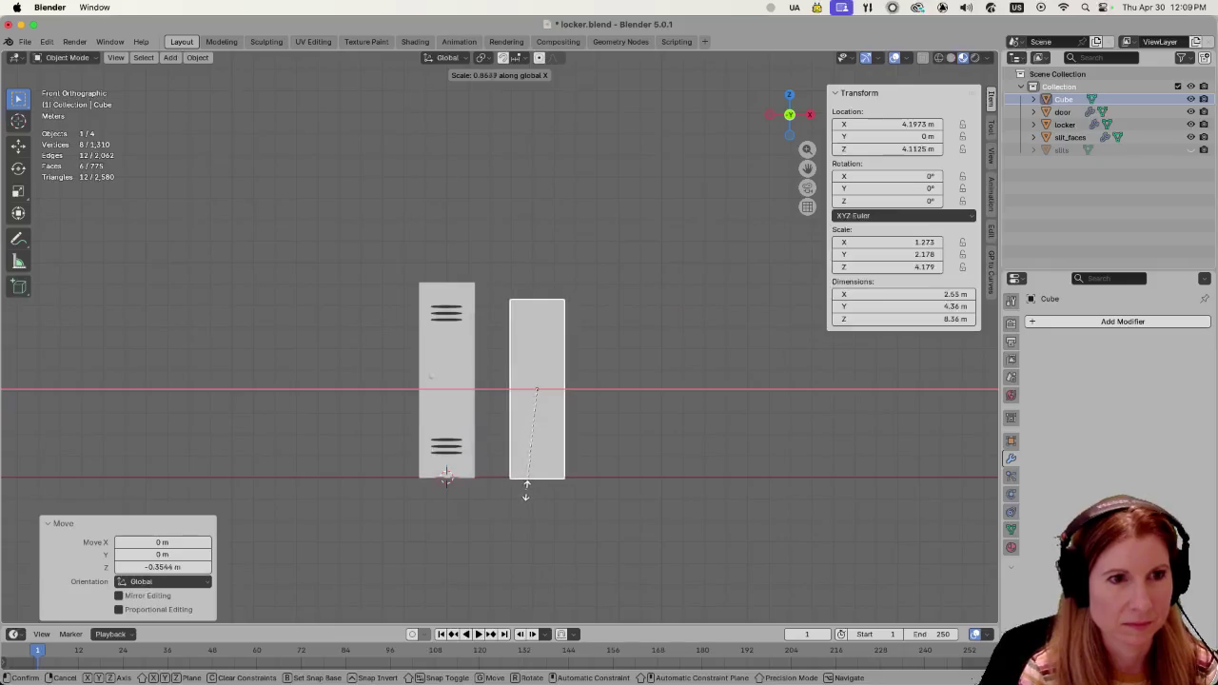
click(532, 490)
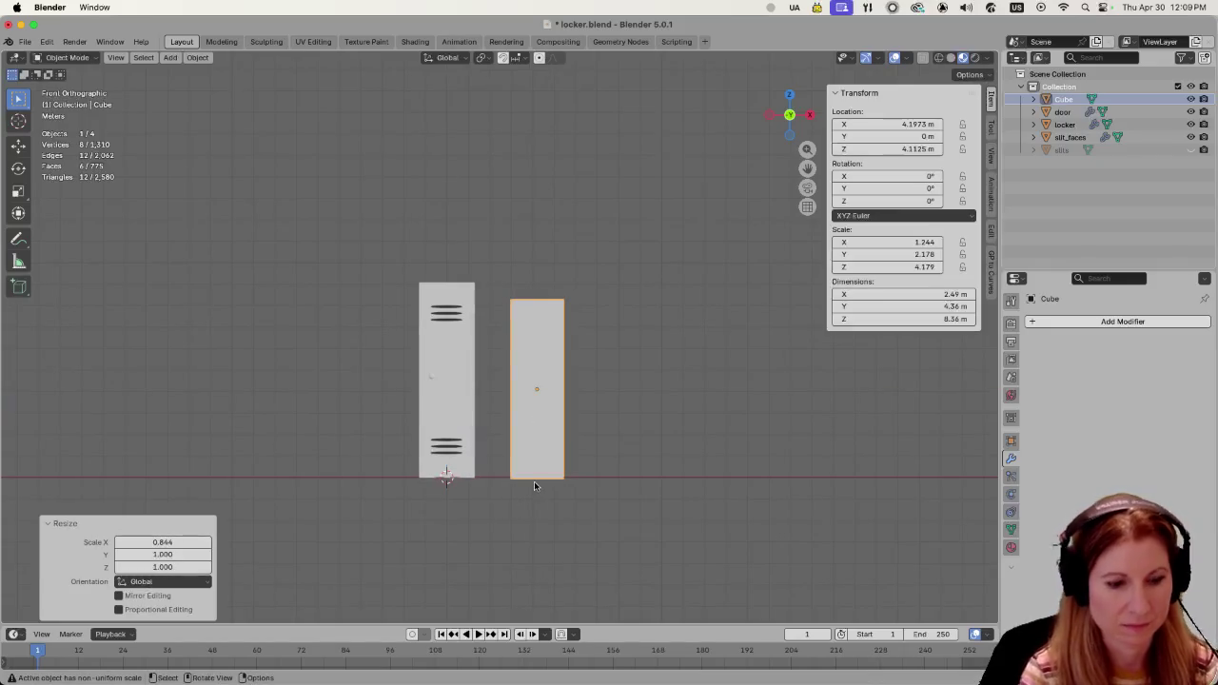
key(s)
key(z)
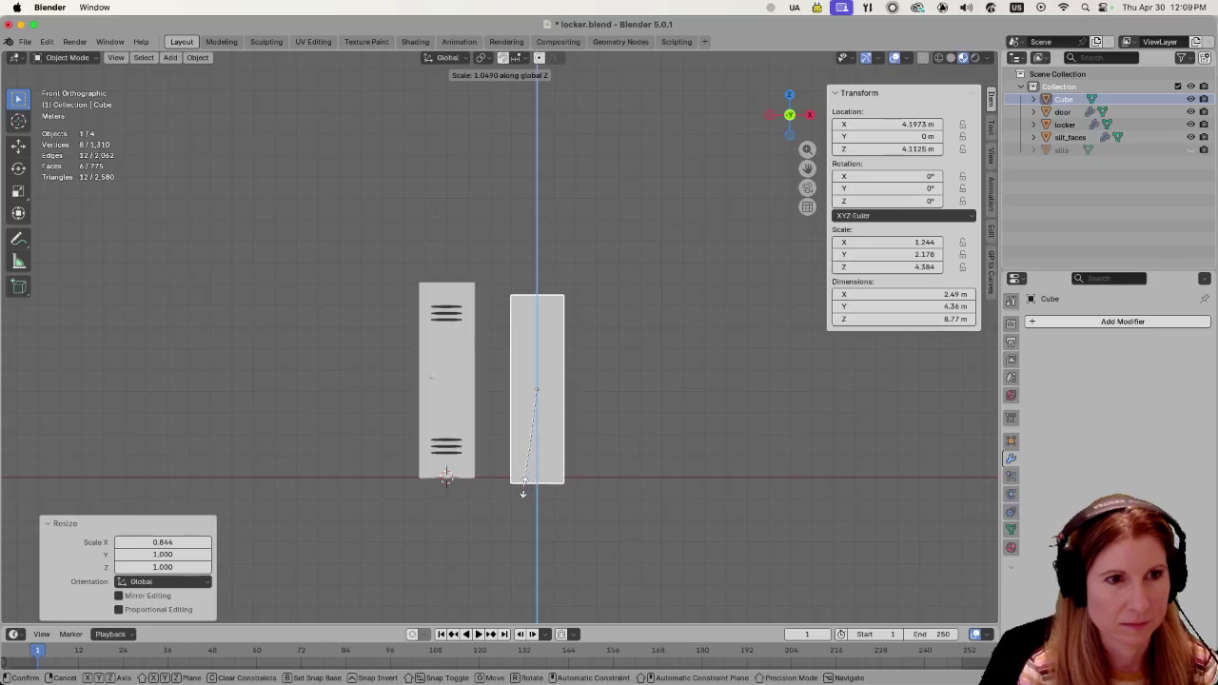
key(Escape)
key(g)
key(z)
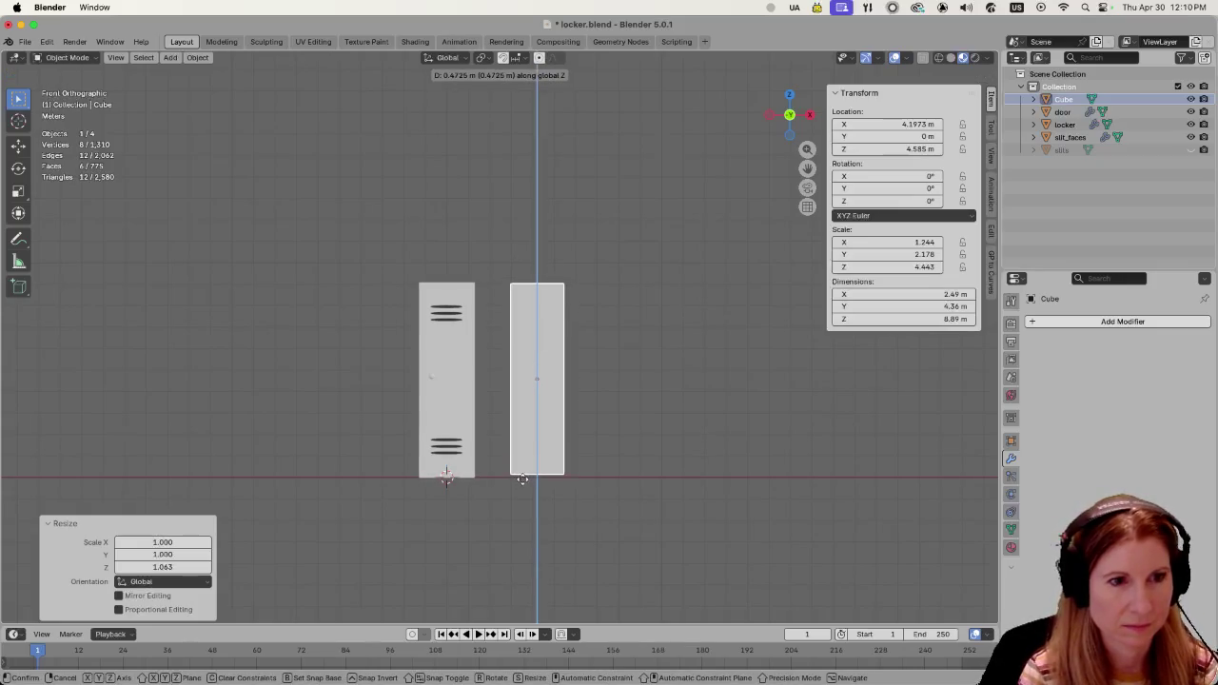
click(522, 484)
Select the slit_faces vent mesh in the outliner and duplicate it.
scroll(652, 449, up, 1)
scroll(660, 396, up, 1)
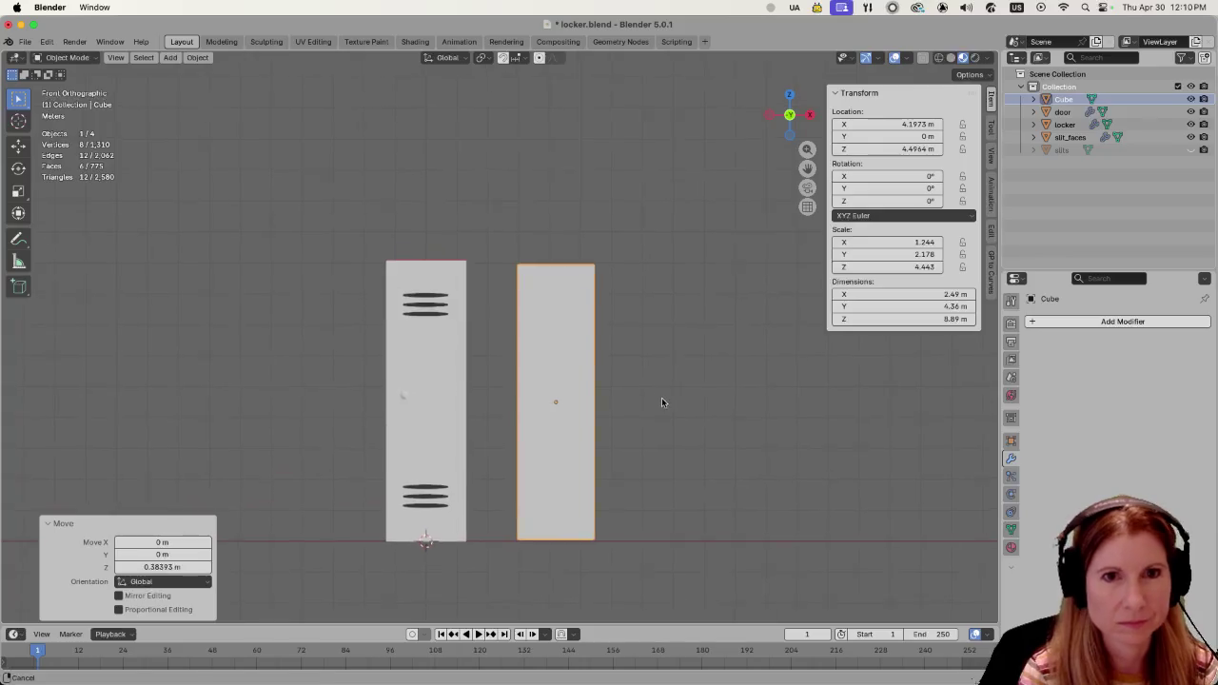
scroll(690, 393, up, 1)
click(1067, 137)
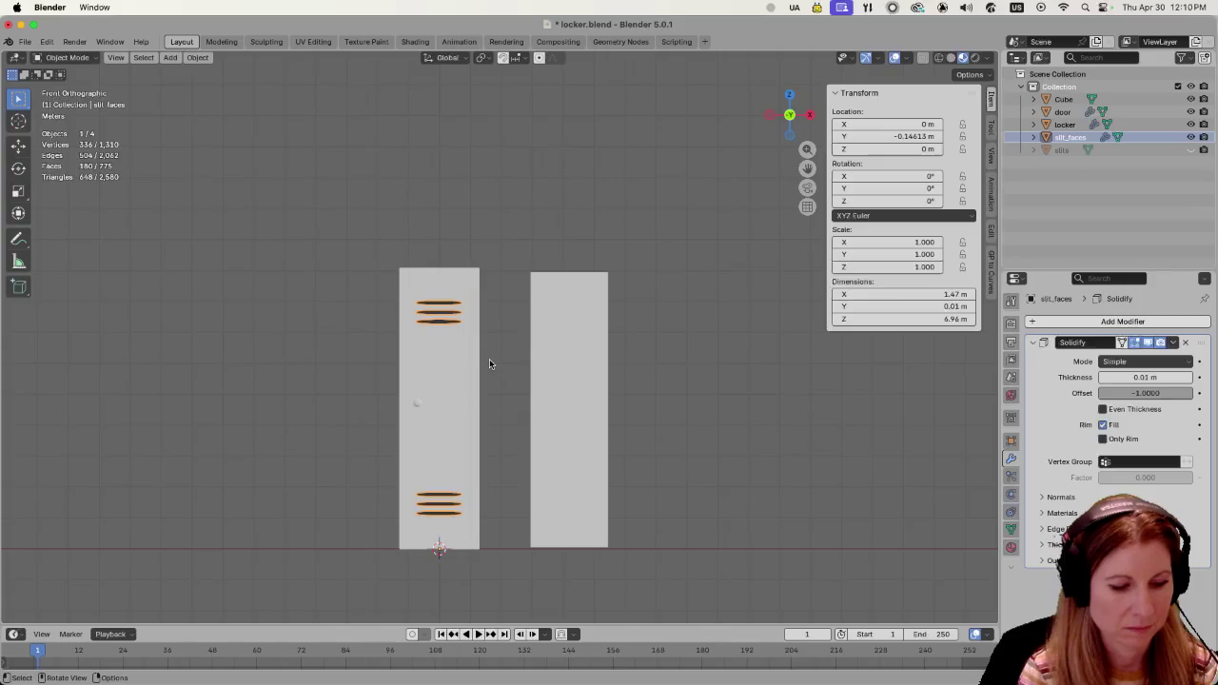
key(shift+d)
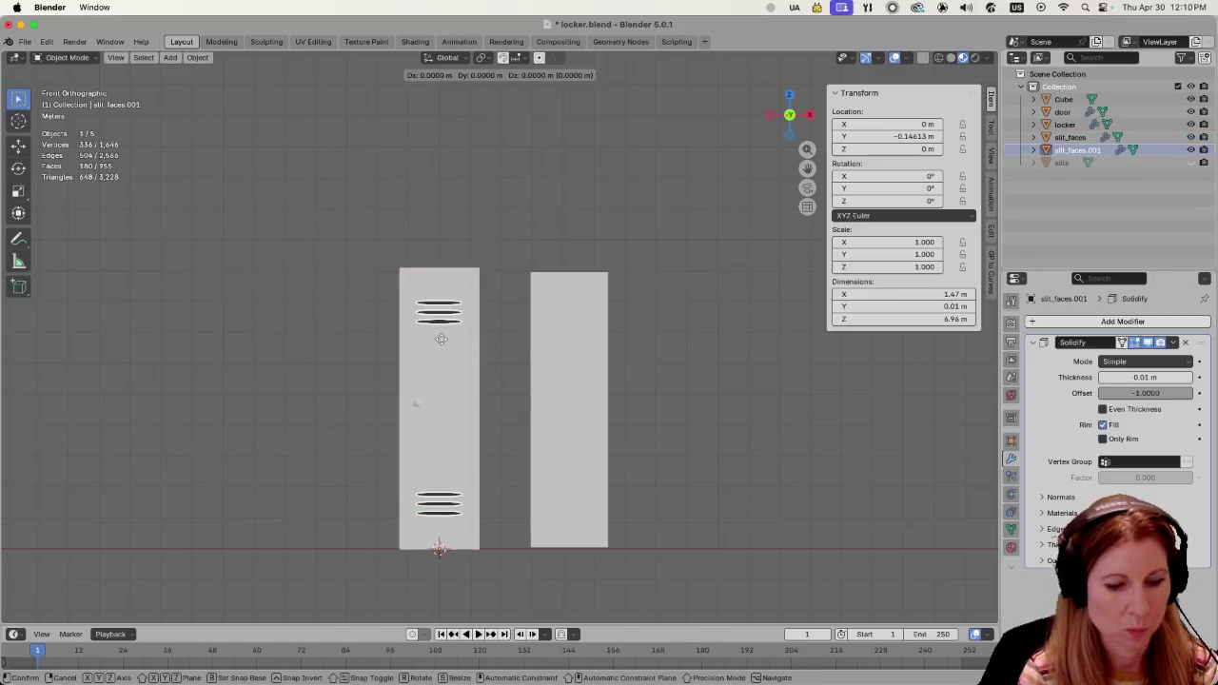
Slide the slit_faces.001 copy along X onto the new block and clear the selection.
key(x)
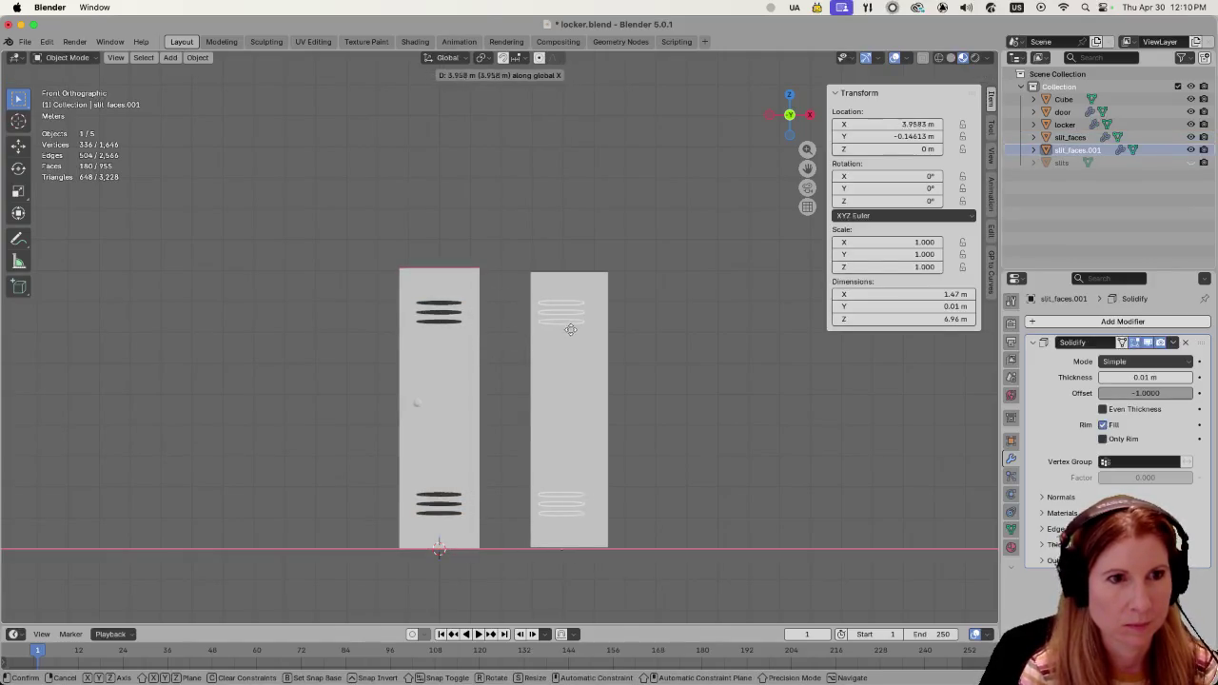
click(570, 329)
click(645, 340)
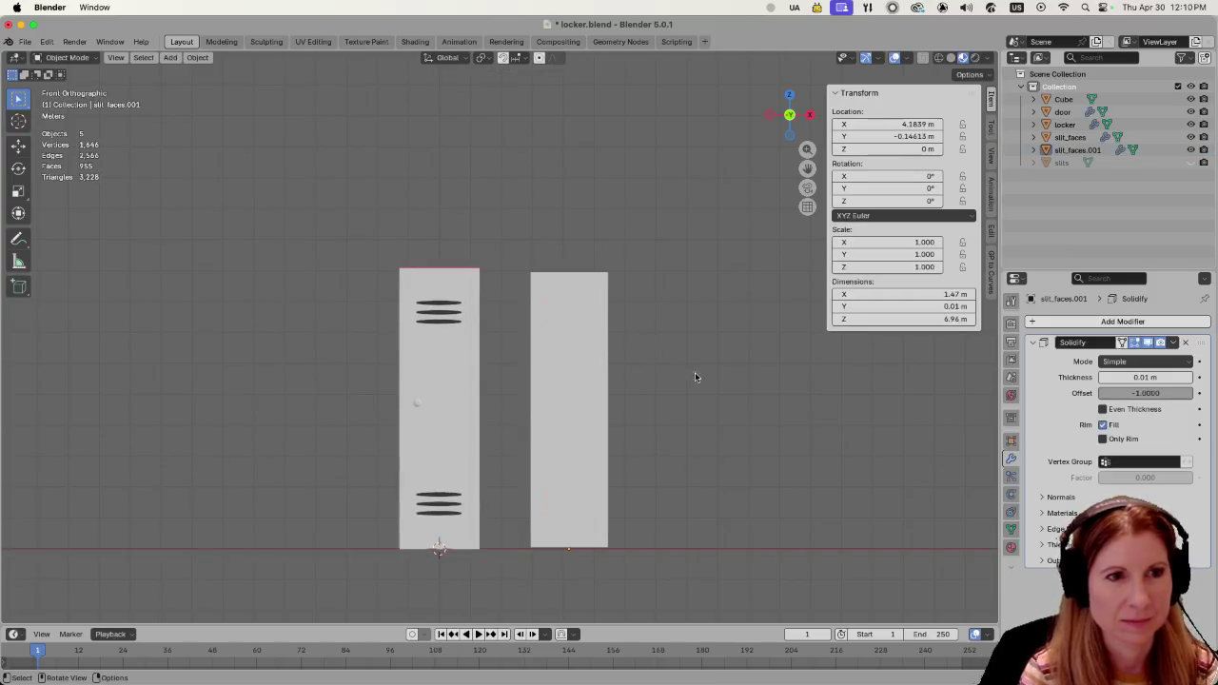
middle_drag(694, 372, 714, 397)
scroll(709, 396, down, 3)
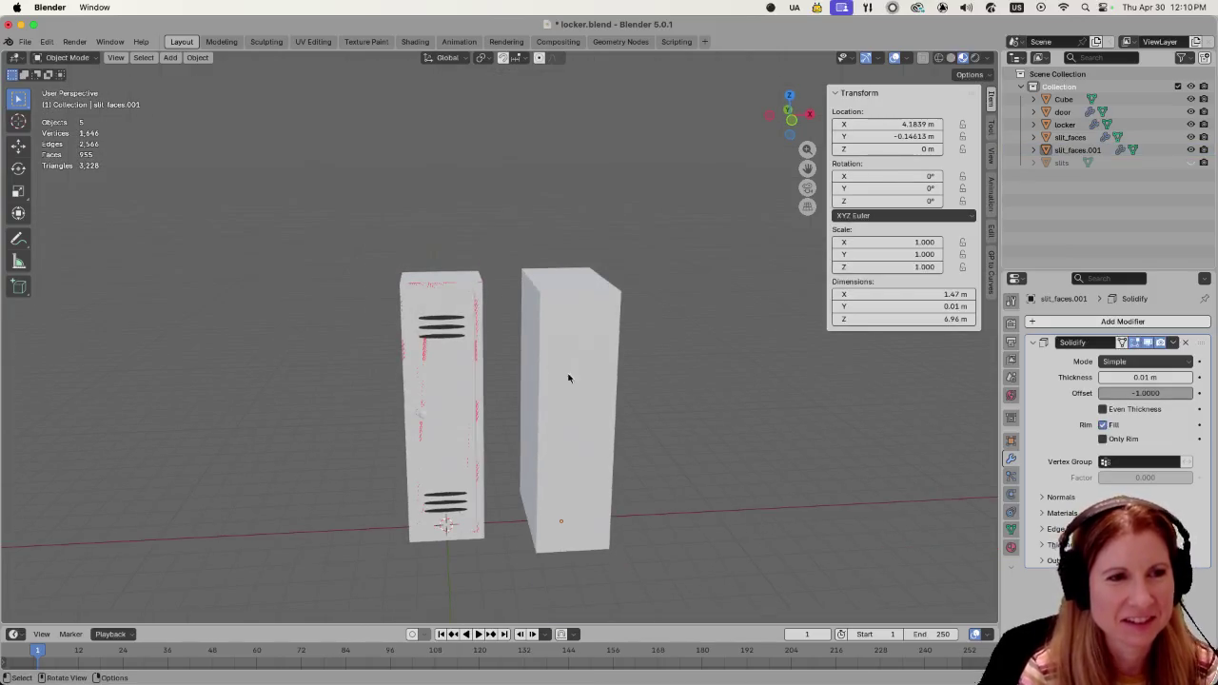
Select the copied slits slit_faces.001 and undo the duplicate so it is removed.
click(455, 336)
click(651, 387)
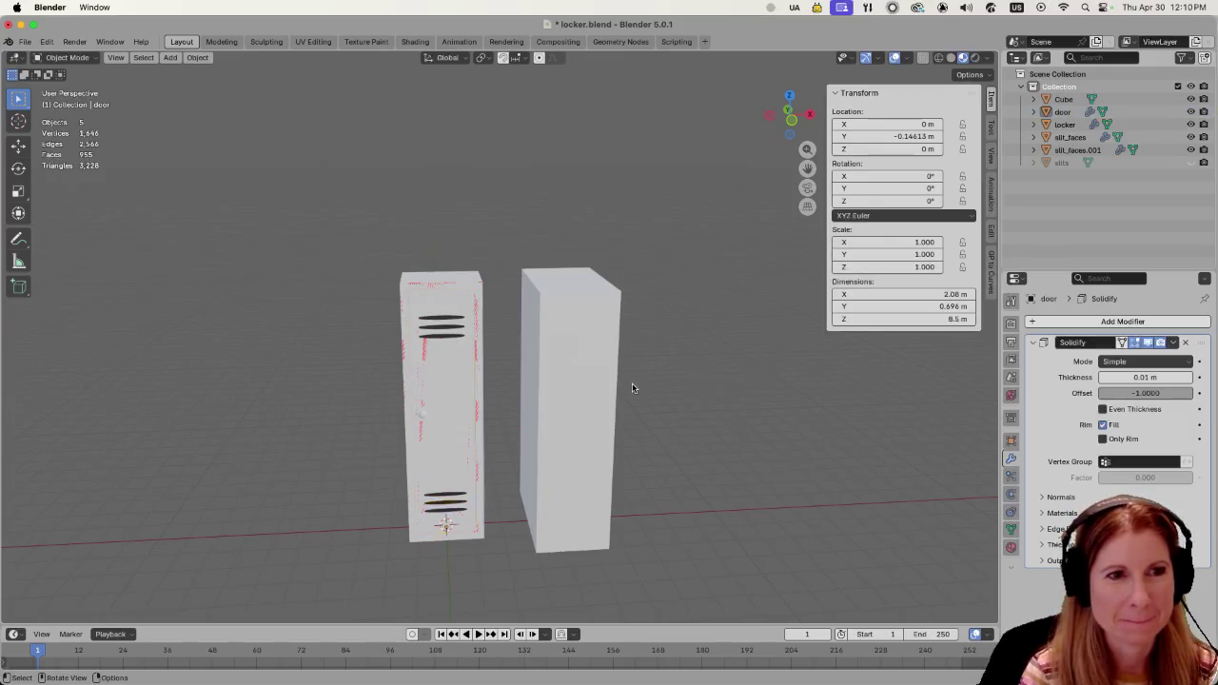
click(632, 387)
click(631, 387)
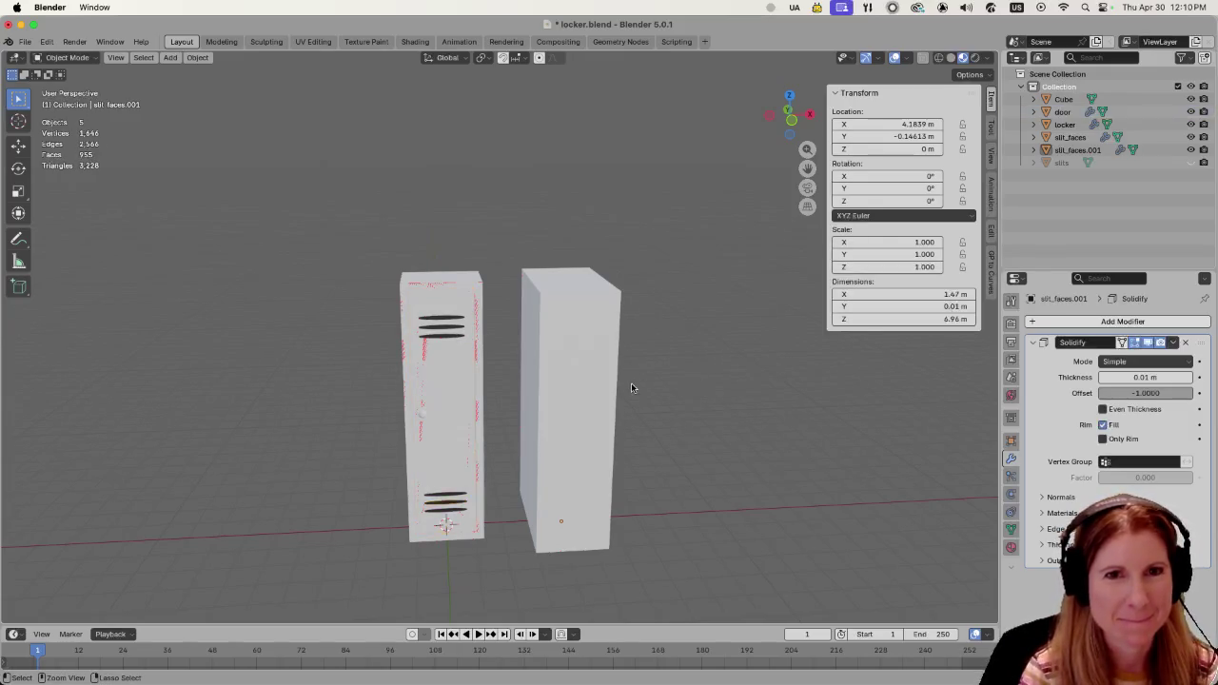
key(ctrl+z)
Clear the selection, reframe the view, and open the Add Mesh menu.
click(677, 367)
mouse_move(678, 367)
middle_down()
mouse_move(712, 354)
mouse_move(661, 335)
mouse_move(628, 358)
middle_up()
scroll(628, 358, up, 3)
scroll(628, 359, down, 1)
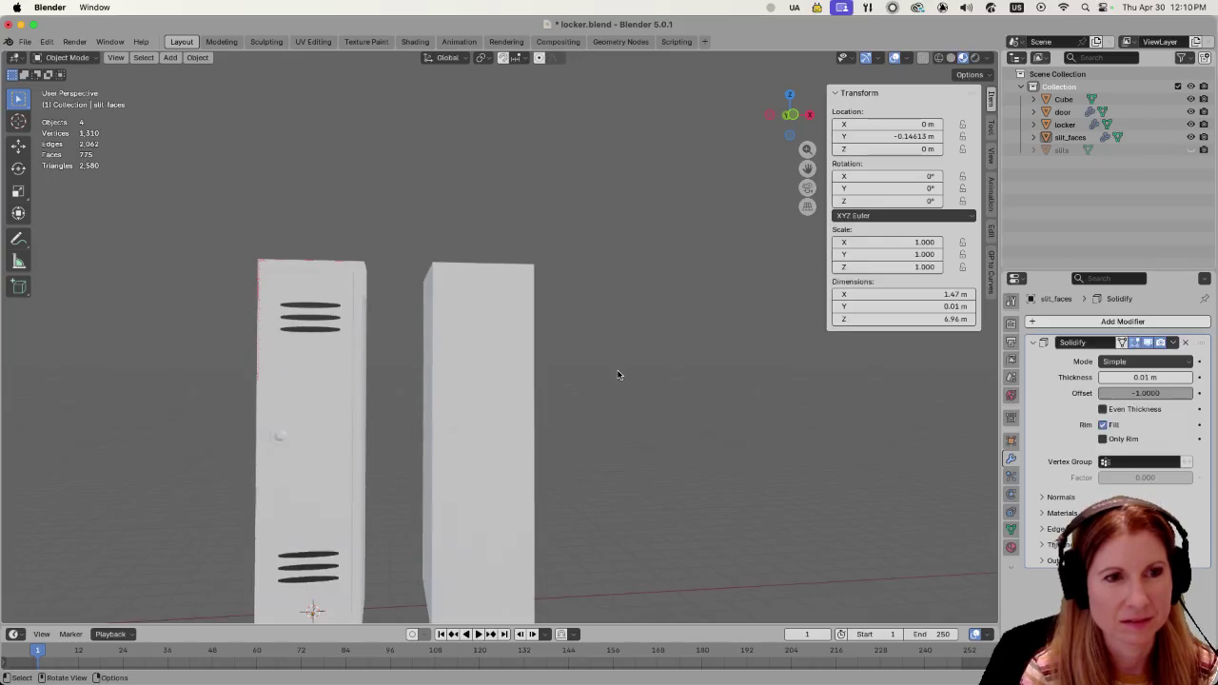
key(shift+a)
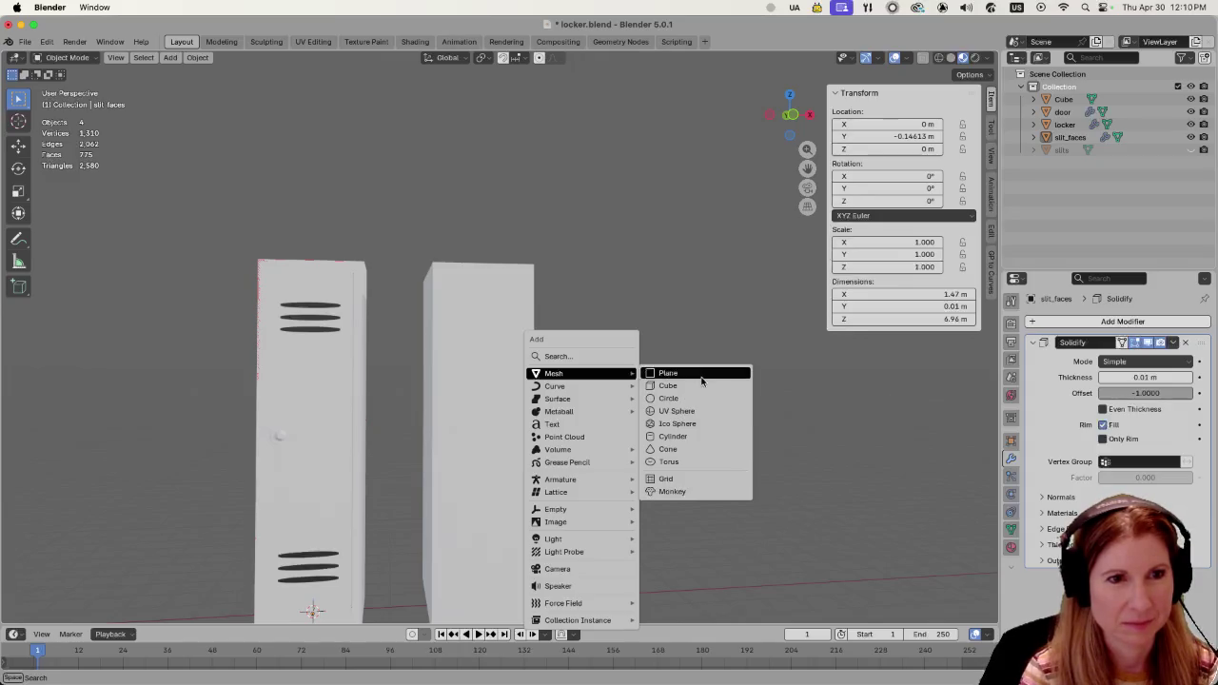
Add a plane, raise it above the locker, and rotate it 90° on X with rx90.
click(701, 373)
scroll(680, 409, down, 3)
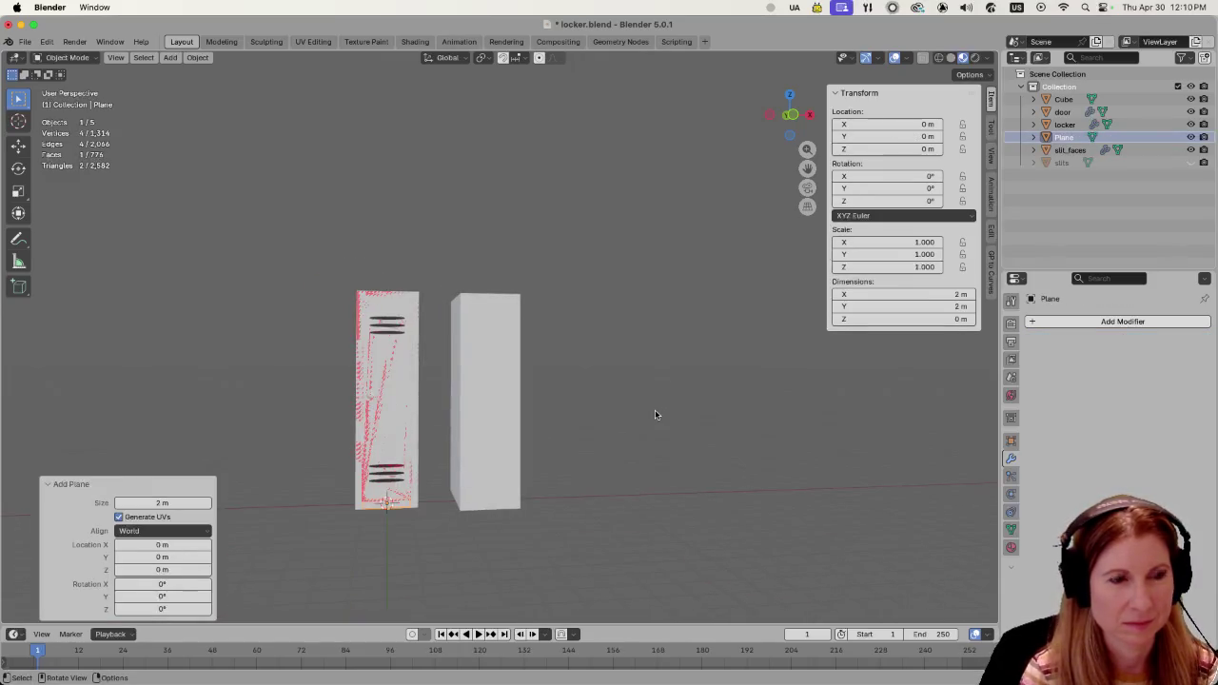
key(g)
key(z)
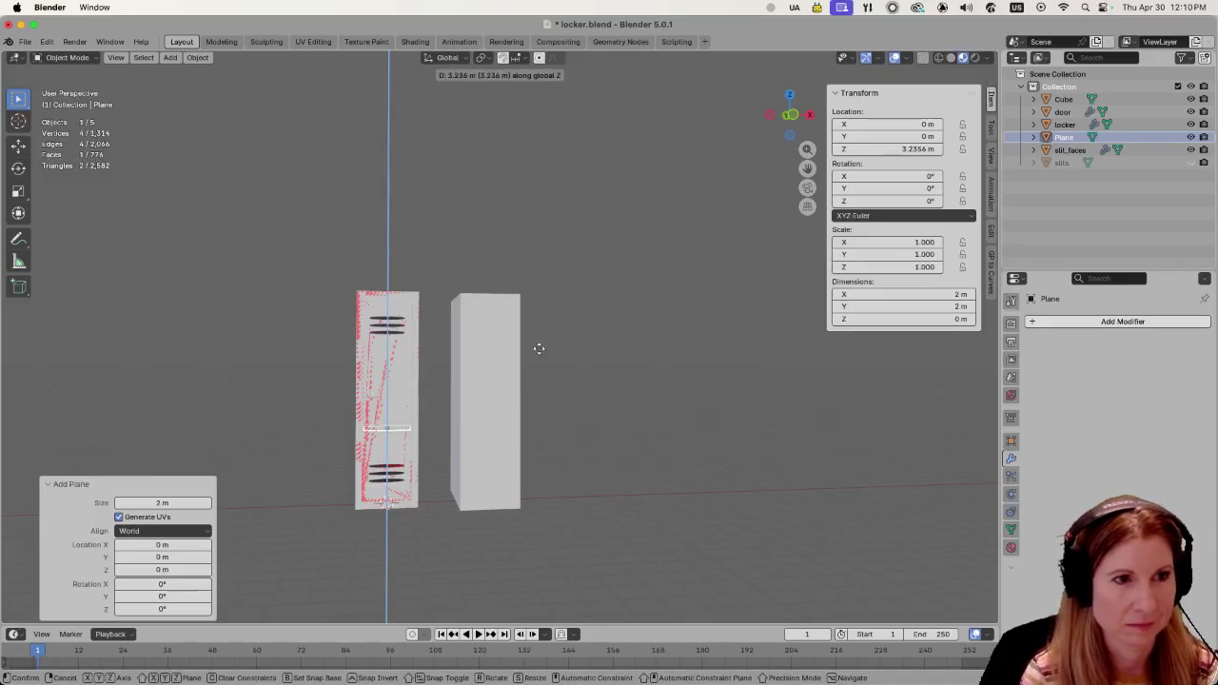
click(481, 201)
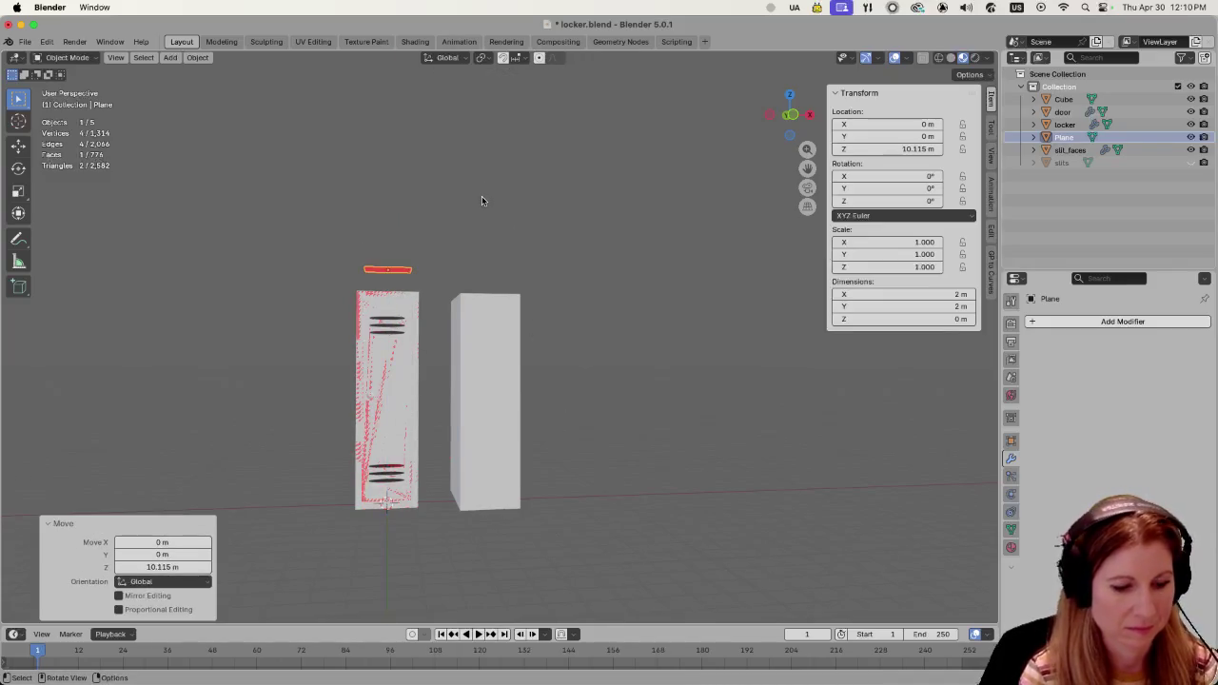
text(rx90)
key(Return)
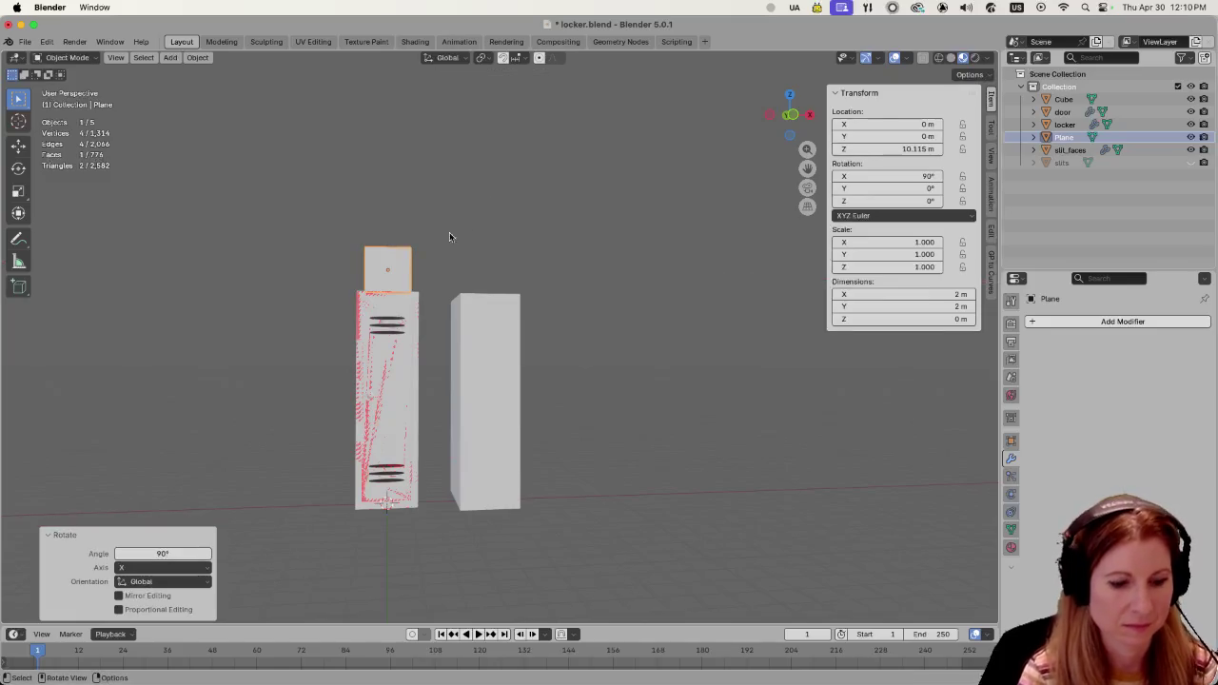
Flatten the plane into a thin strip and move it along X over the second locker.
key(s)
key(z)
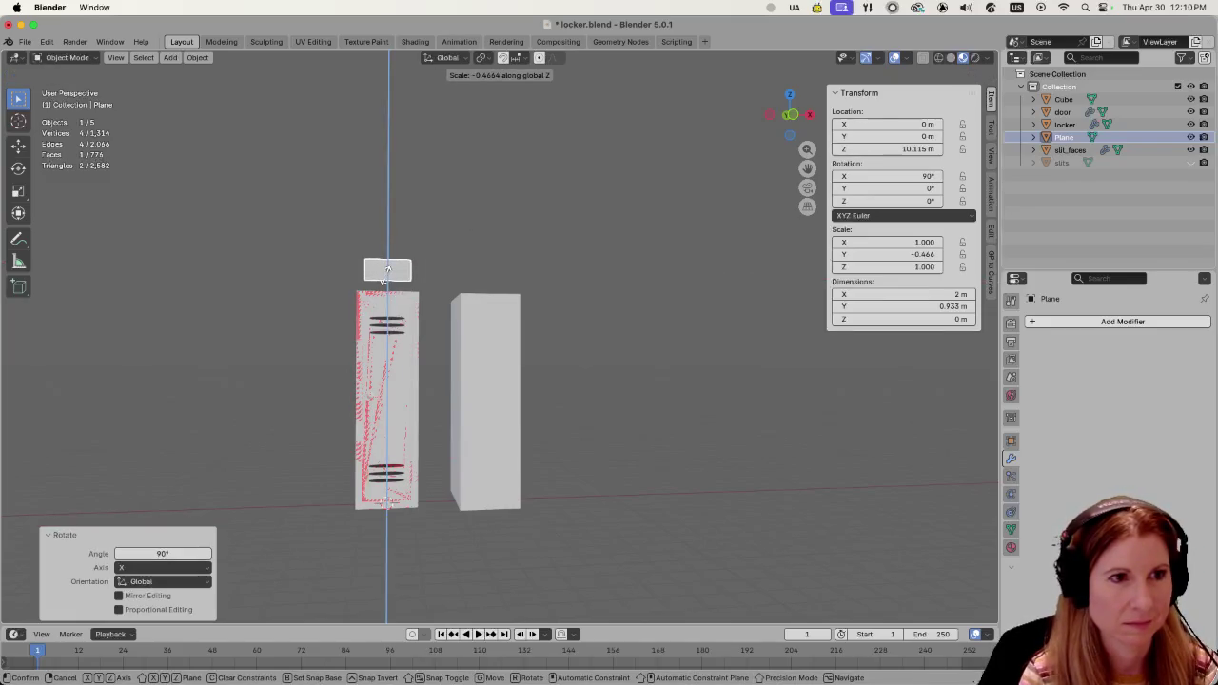
click(385, 273)
key(g)
key(x)
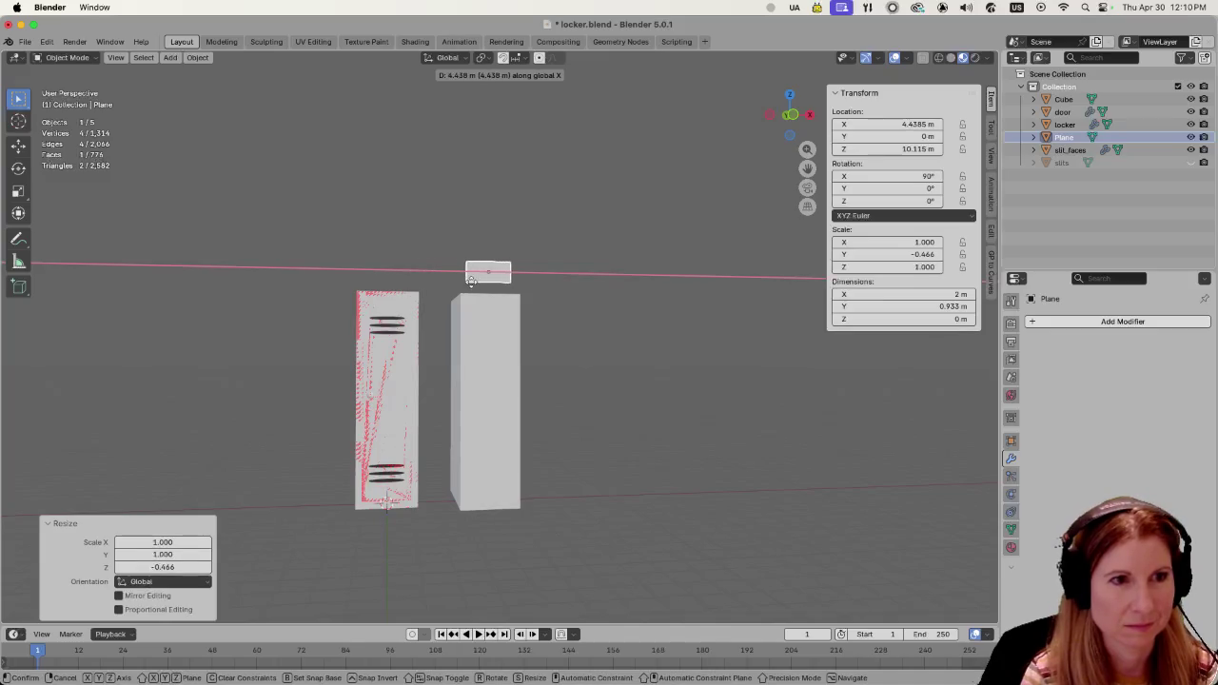
click(476, 285)
middle_drag(476, 286, 518, 342)
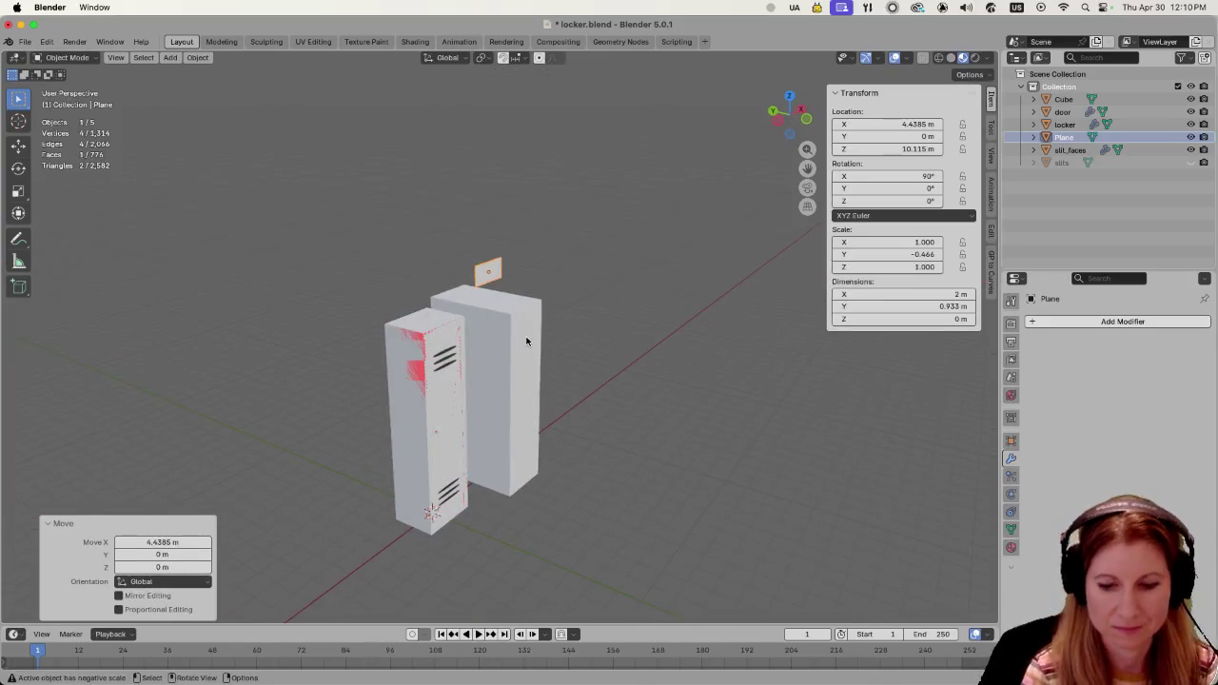
key(KP_3)
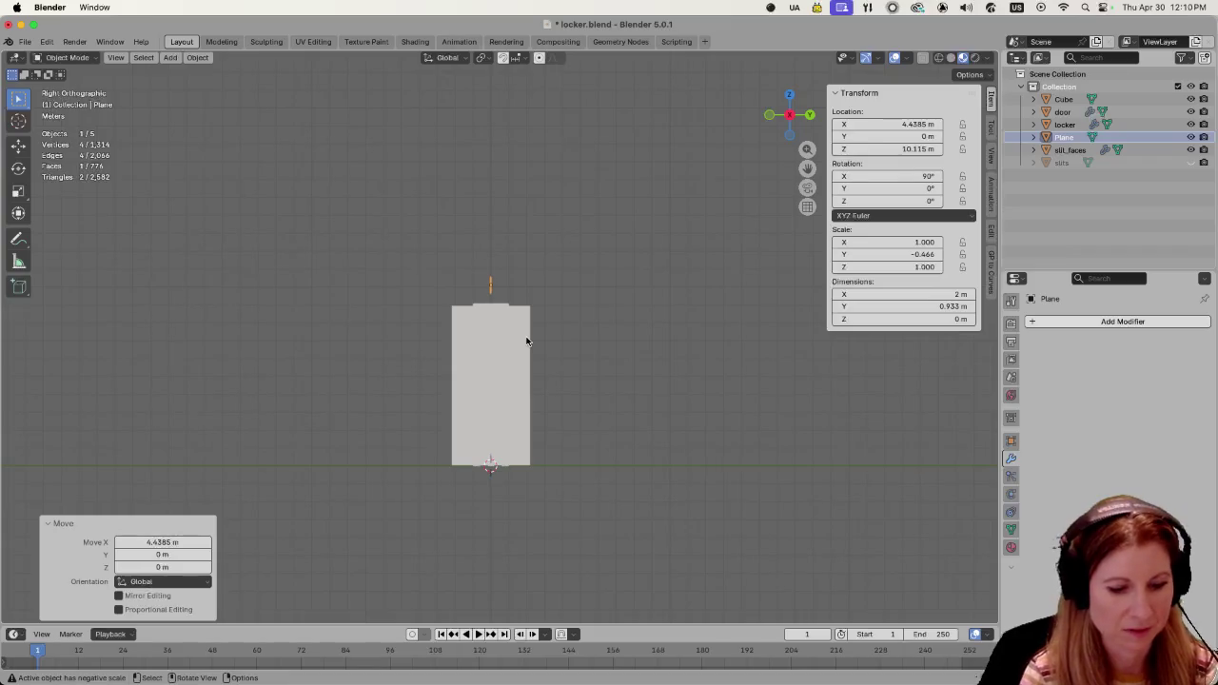
Move the plane along Y until it sits in front of the plain locker.
key(g)
key(y)
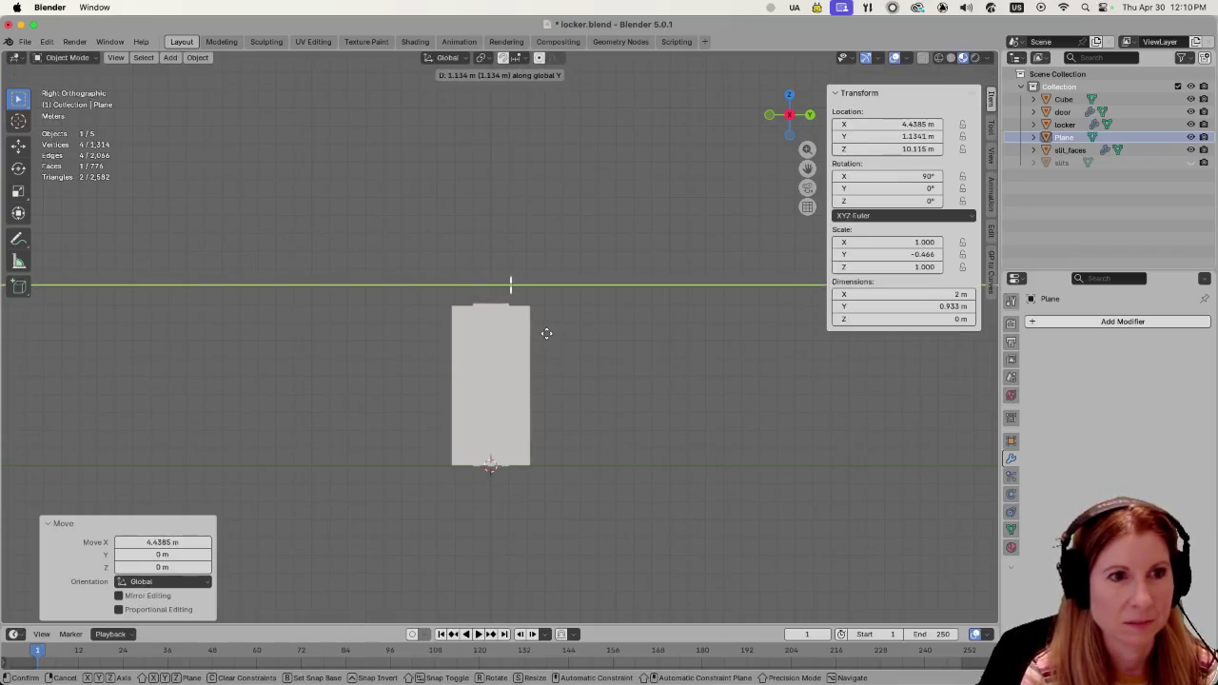
click(544, 332)
scroll(571, 348, up, 4)
mouse_move(568, 353)
middle_down()
mouse_move(642, 324)
mouse_move(552, 353)
mouse_move(796, 340)
mouse_move(530, 356)
mouse_move(479, 339)
mouse_move(434, 359)
middle_up()
key(g)
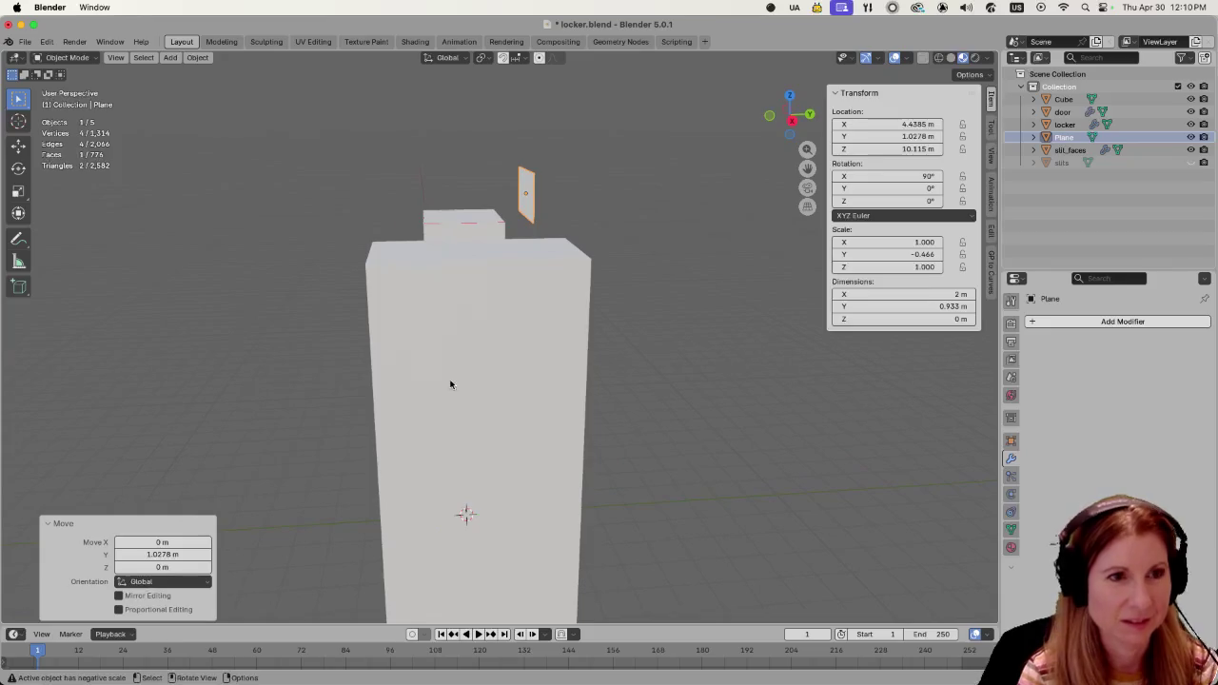
key(y)
click(286, 372)
middle_drag(279, 372, 389, 340)
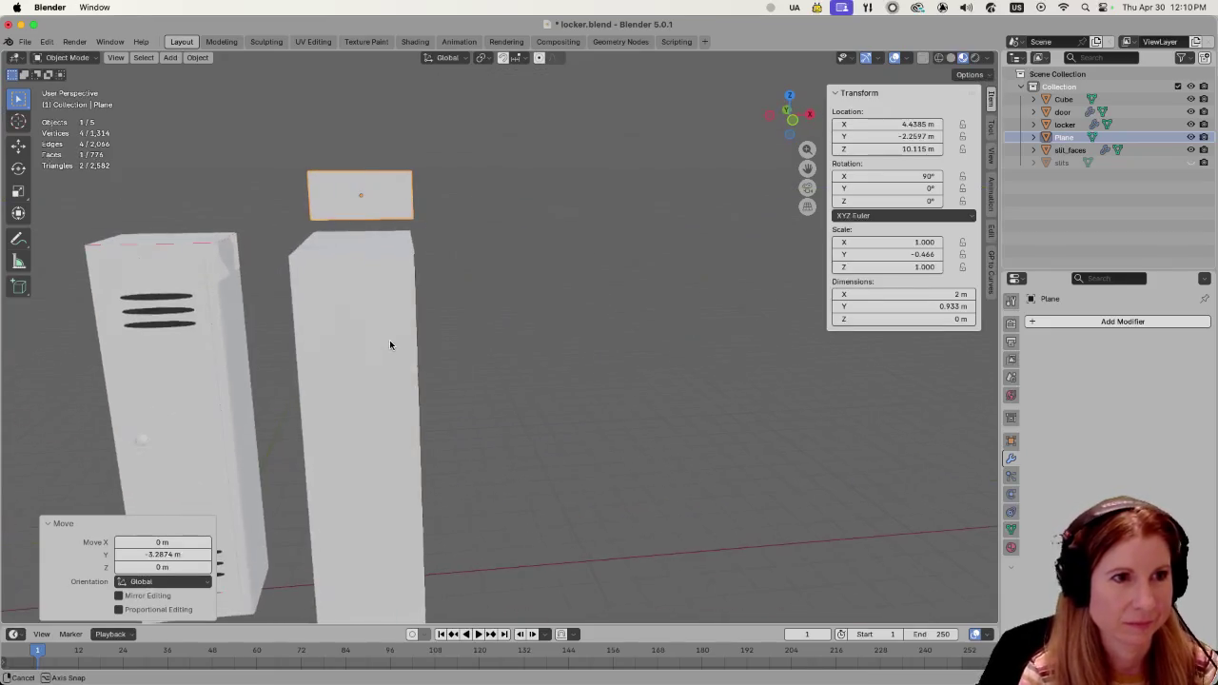
scroll(387, 340, up, 2)
Lower the plane to the locker's upper front and center it horizontally in front view.
key(g)
key(z)
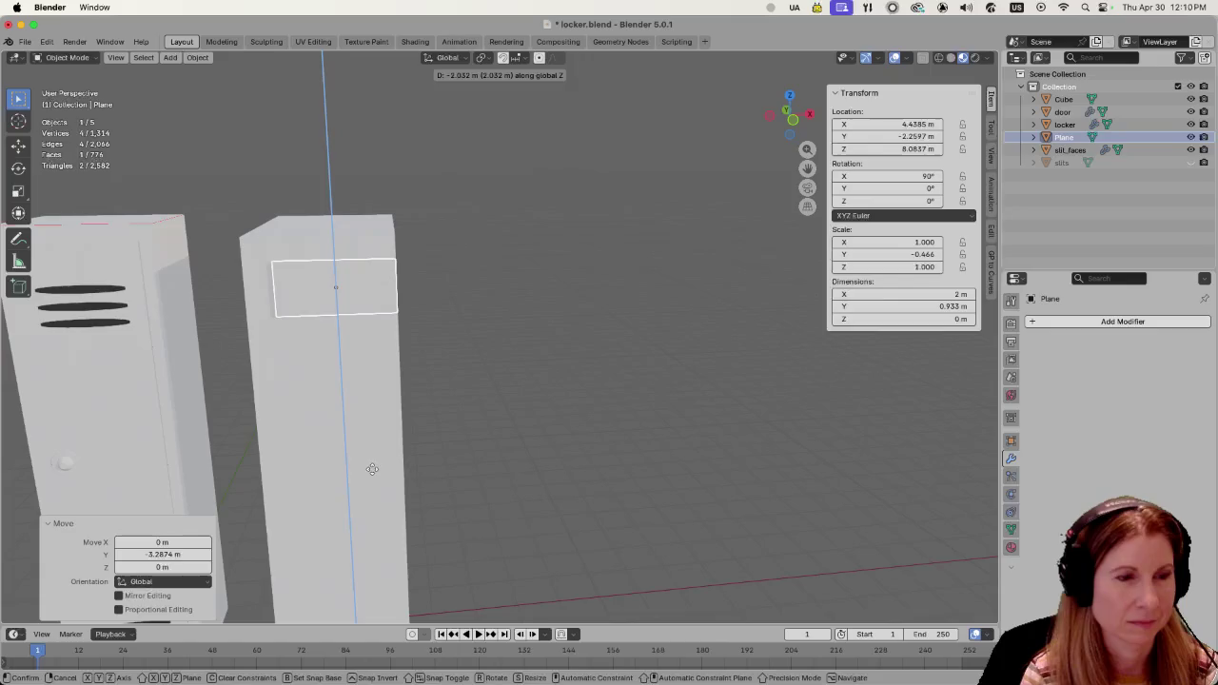
click(464, 425)
middle_drag(465, 425, 429, 364)
key(KP_1)
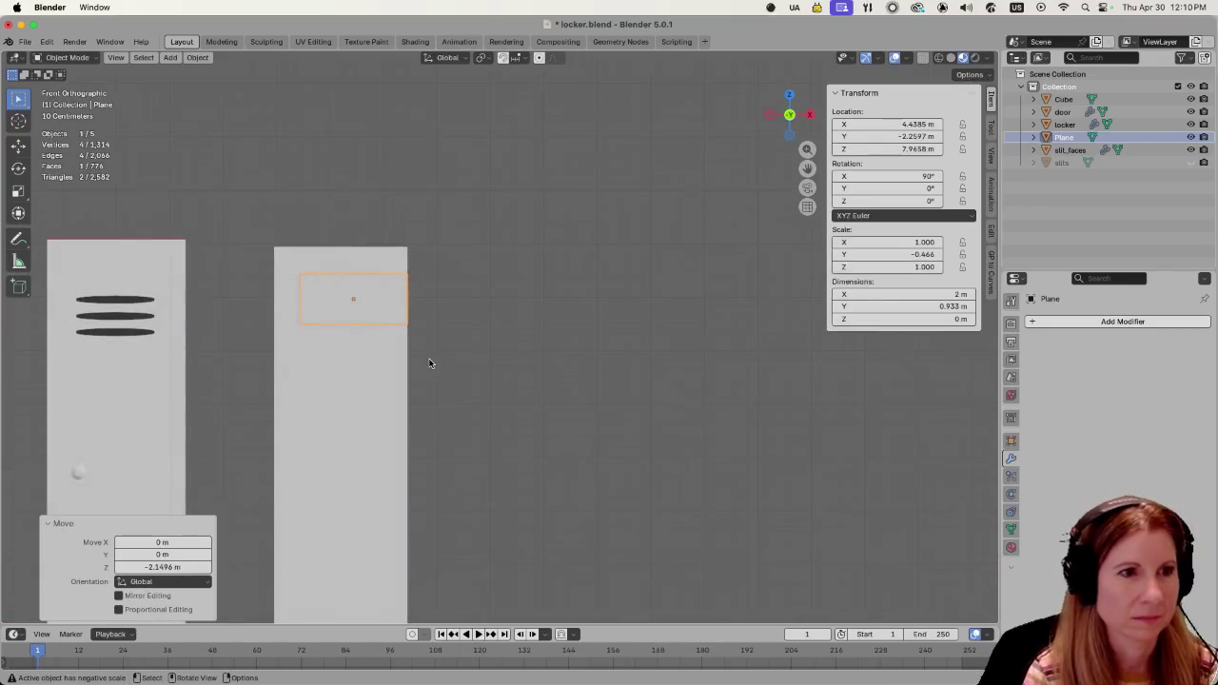
key(g)
key(y)
key(x)
click(387, 369)
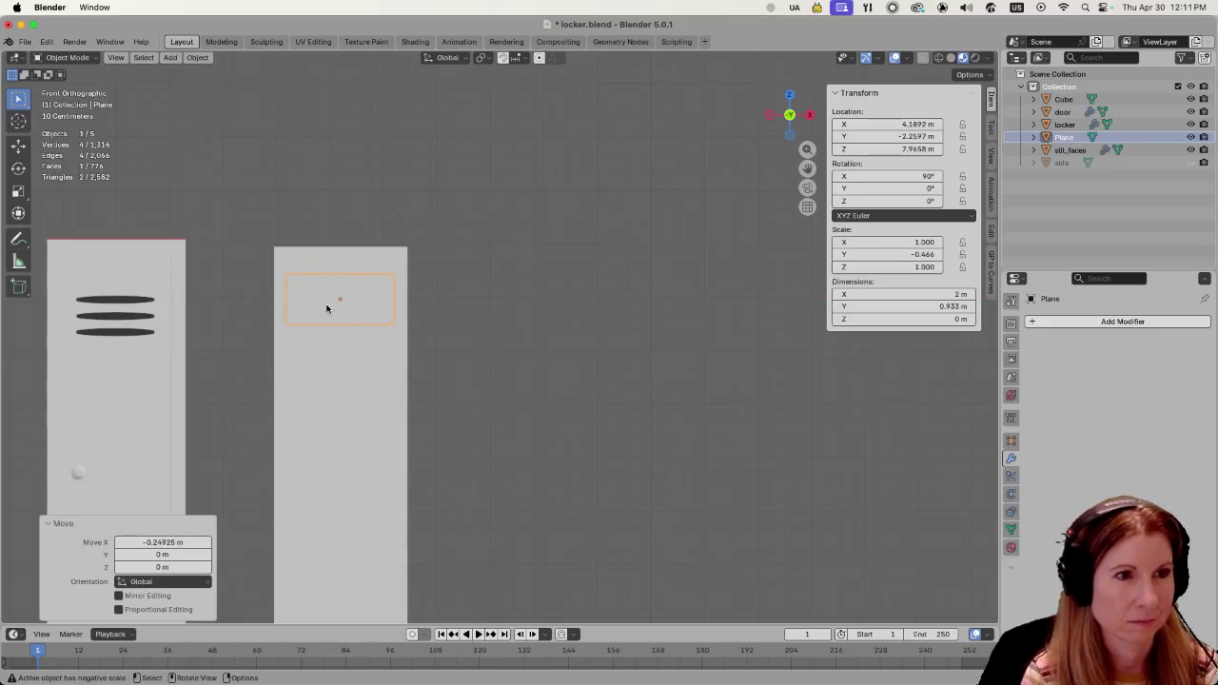
Scale the plane's height down twice into a thin 2 × 0.242 m slit strip.
key(s)
key(z)
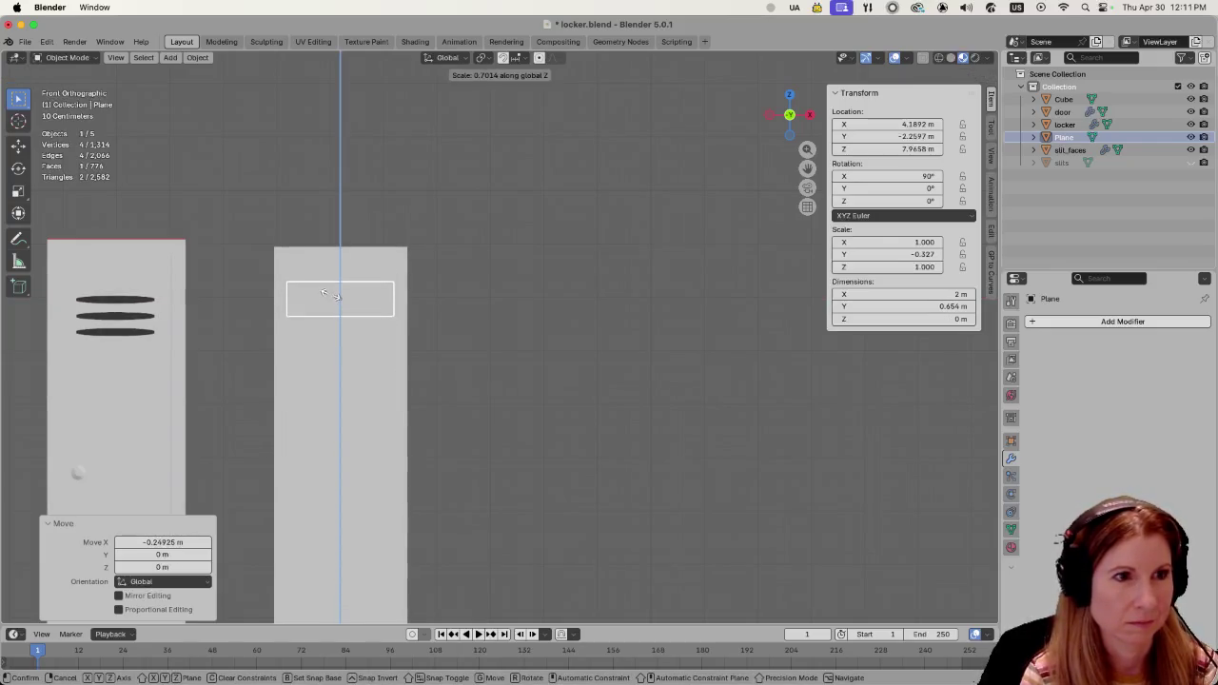
click(332, 293)
key(s)
key(z)
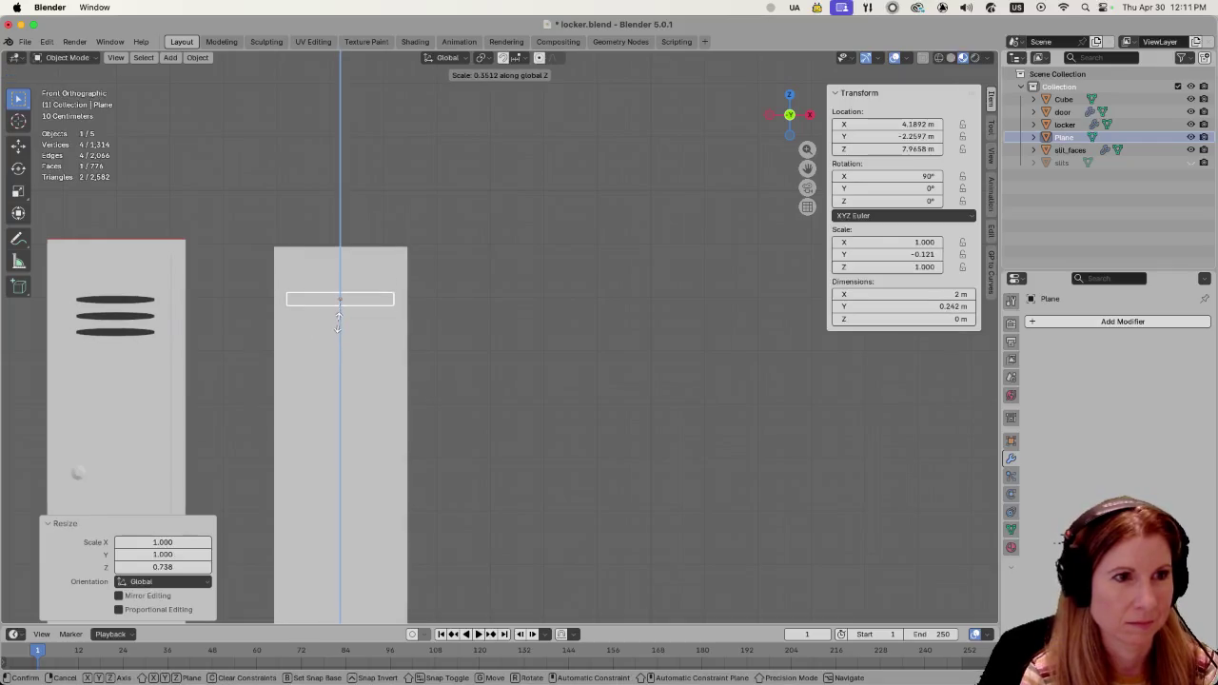
click(337, 324)
scroll(334, 372, down, 2)
scroll(402, 380, down, 3)
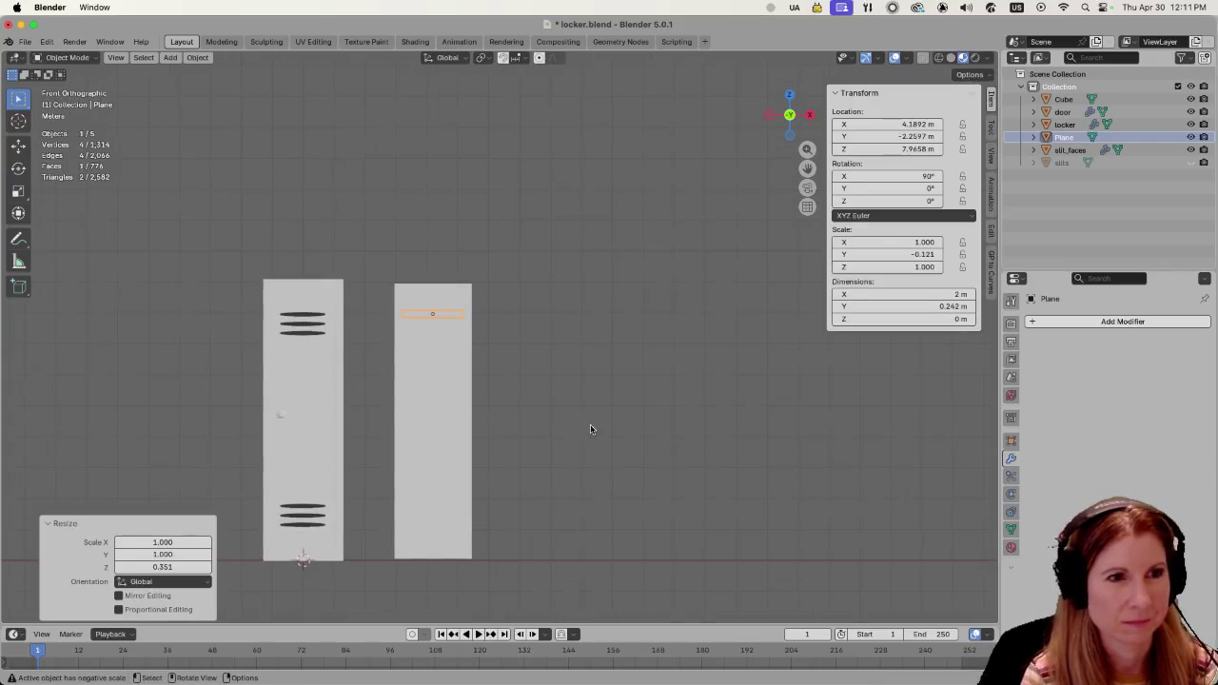
scroll(546, 434, up, 2)
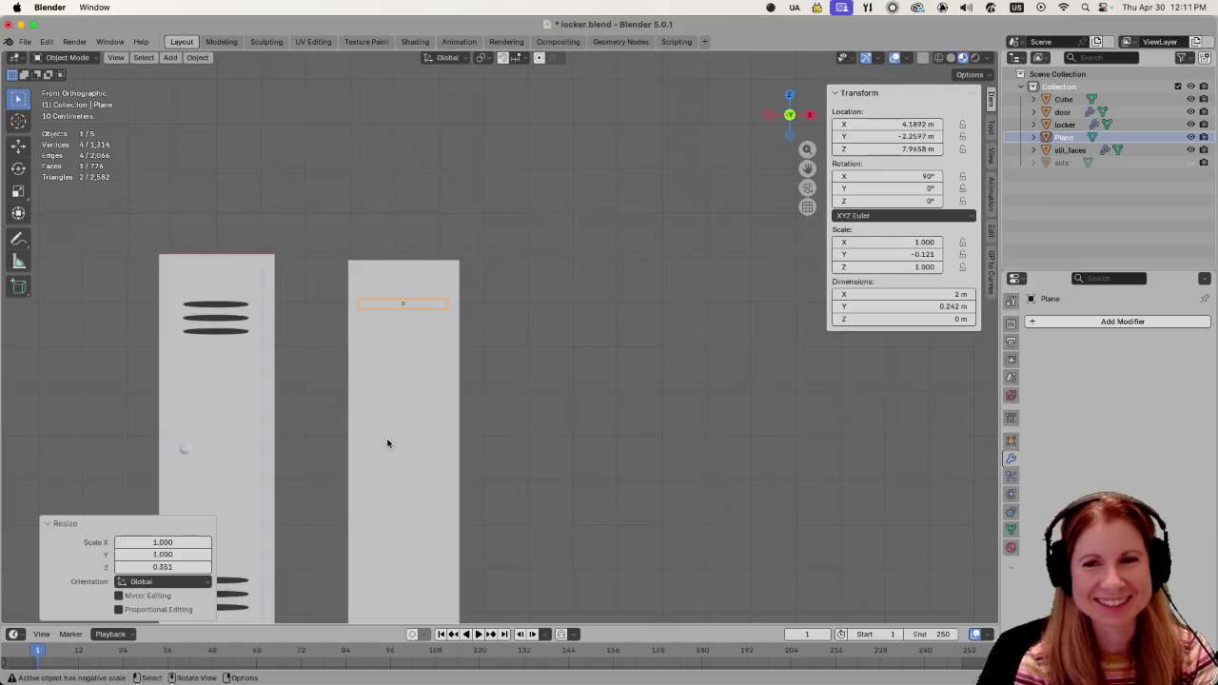
shift+middle_drag(358, 412, 376, 418)
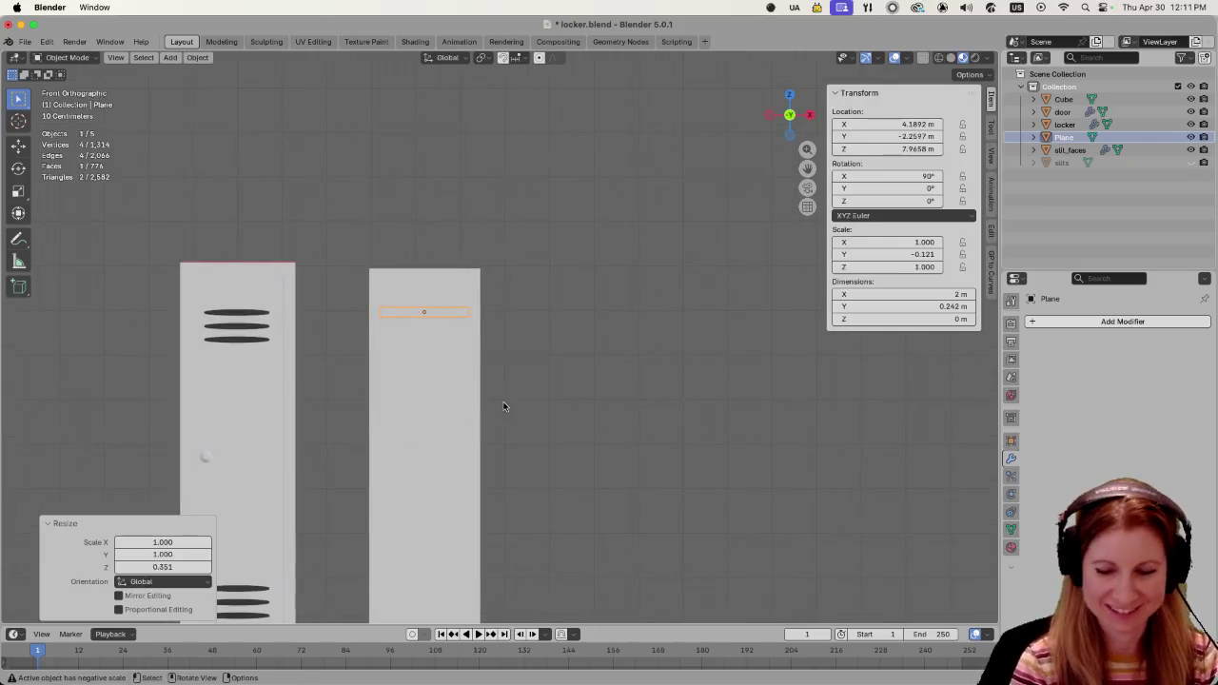
mouse_move(501, 401)
middle_down()
mouse_move(561, 409)
mouse_move(591, 393)
middle_up()
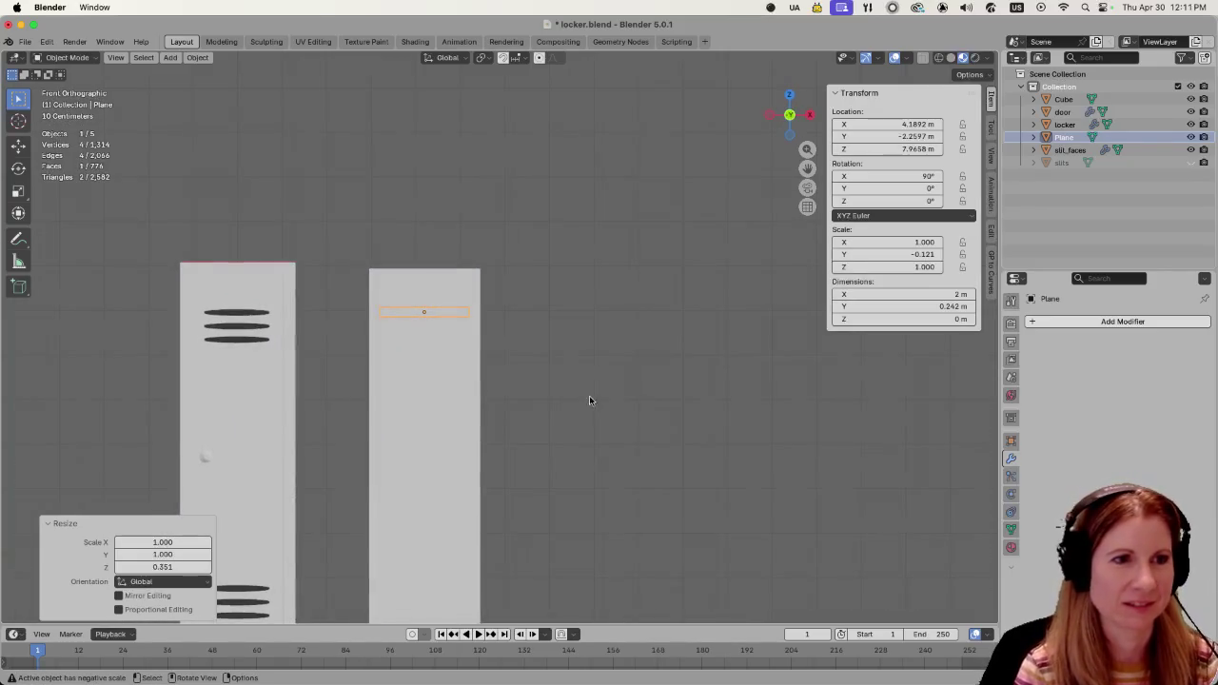
shift+middle_drag(424, 362, 575, 298)
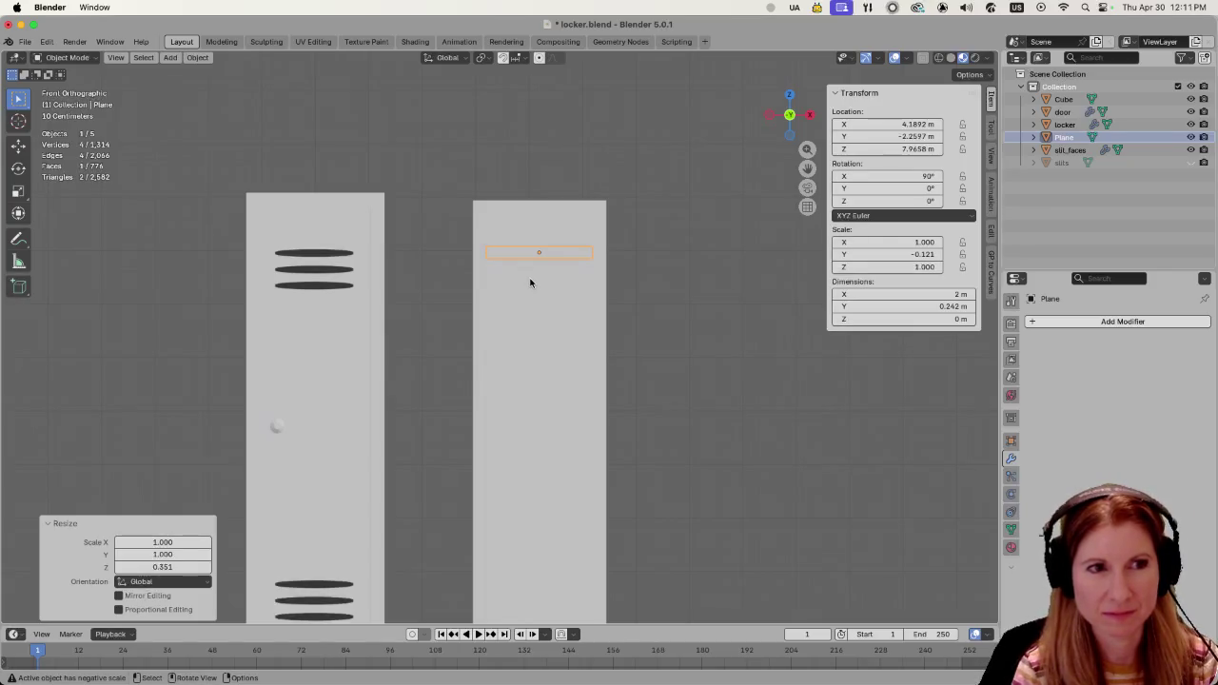
mouse_move(530, 283)
middle_down()
mouse_move(511, 284)
mouse_move(533, 295)
mouse_move(514, 302)
mouse_move(563, 353)
middle_up()
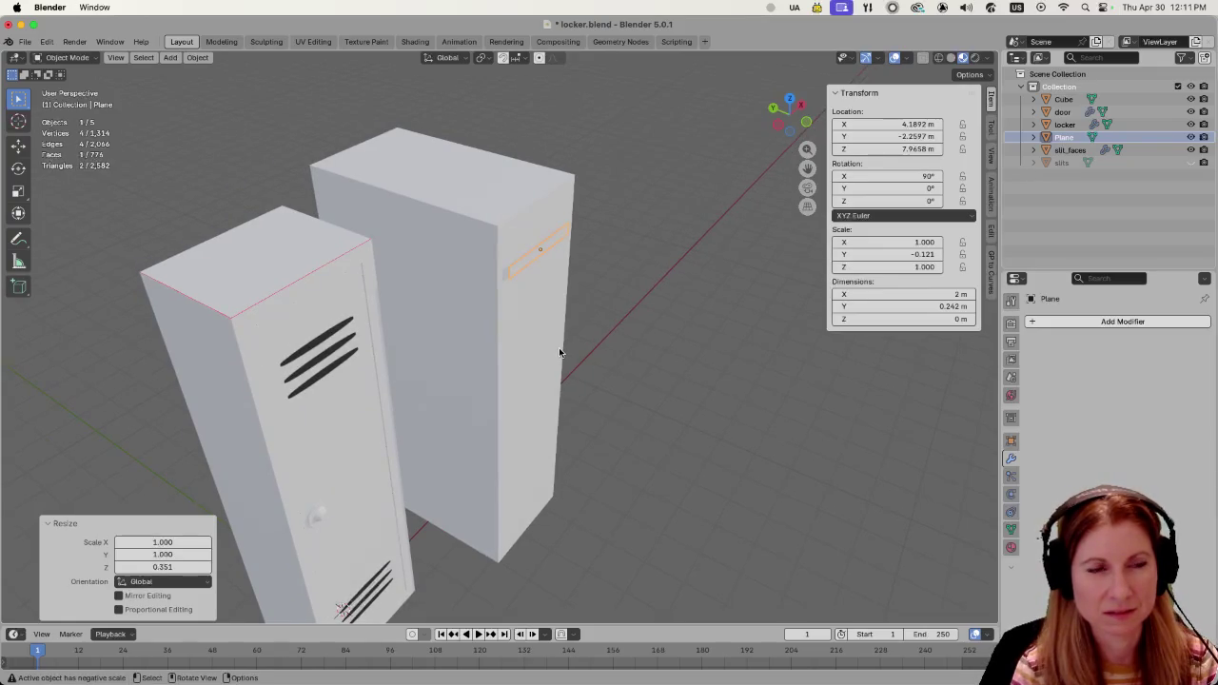
key(Tab)
Extrude the strip face to give the slit some depth.
middle_drag(559, 353, 557, 352)
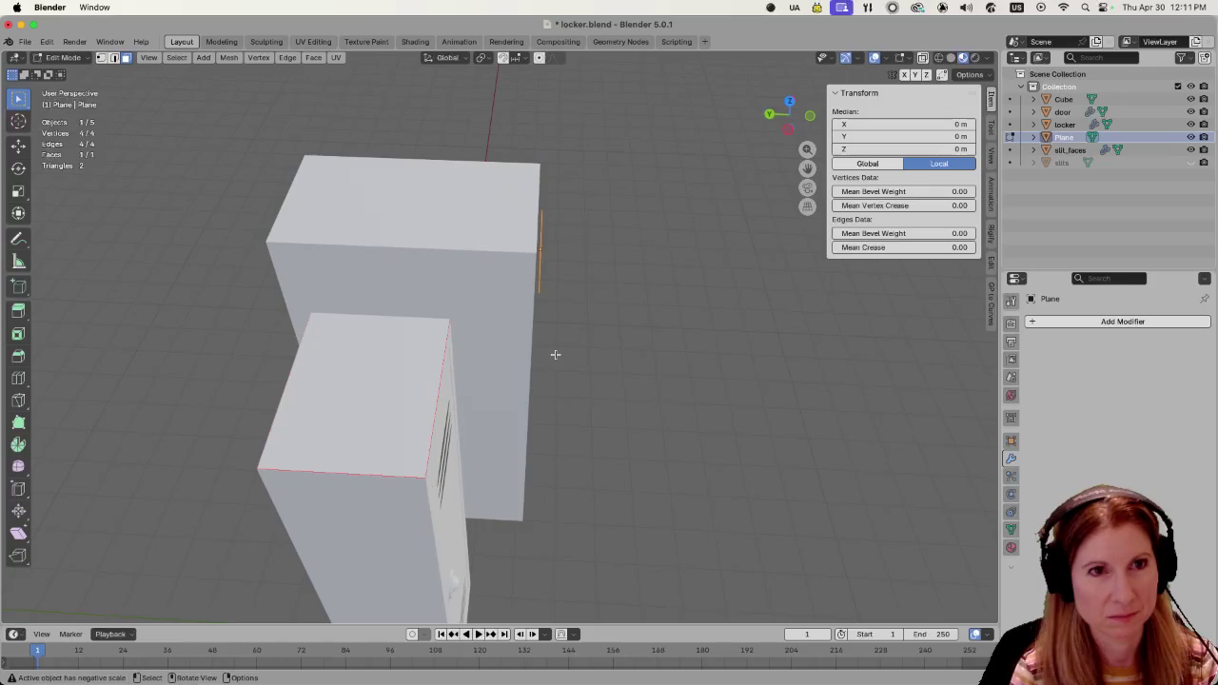
key(e)
click(547, 352)
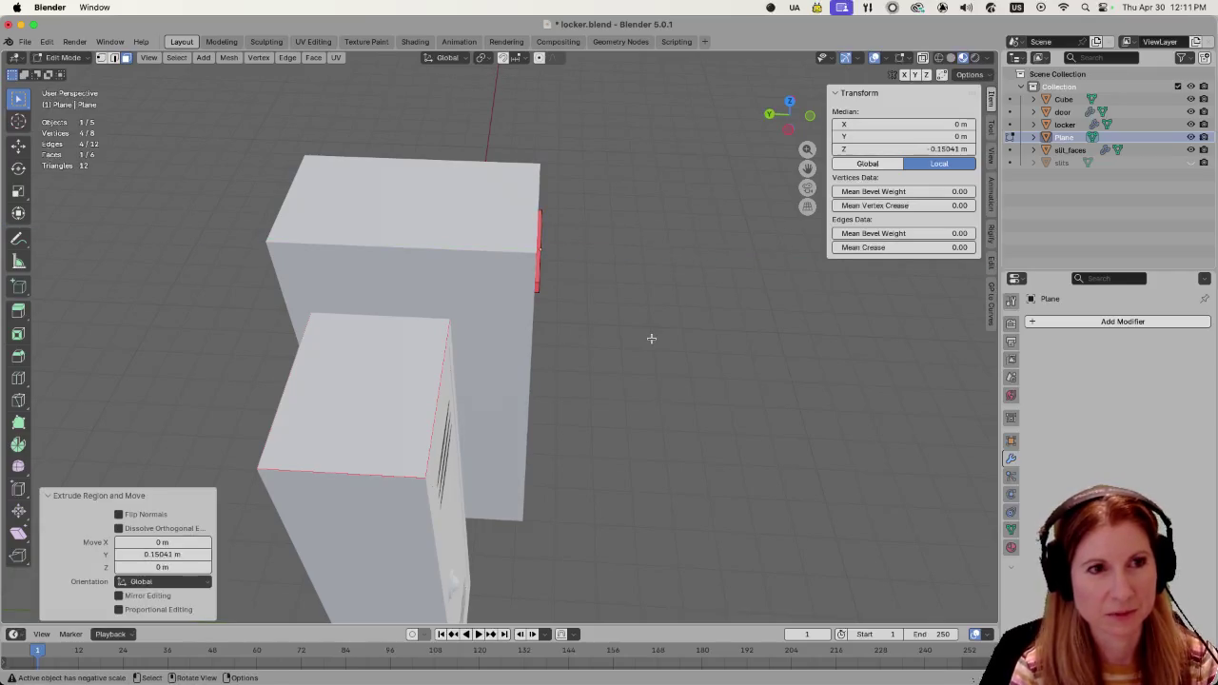
middle_drag(649, 337, 631, 313)
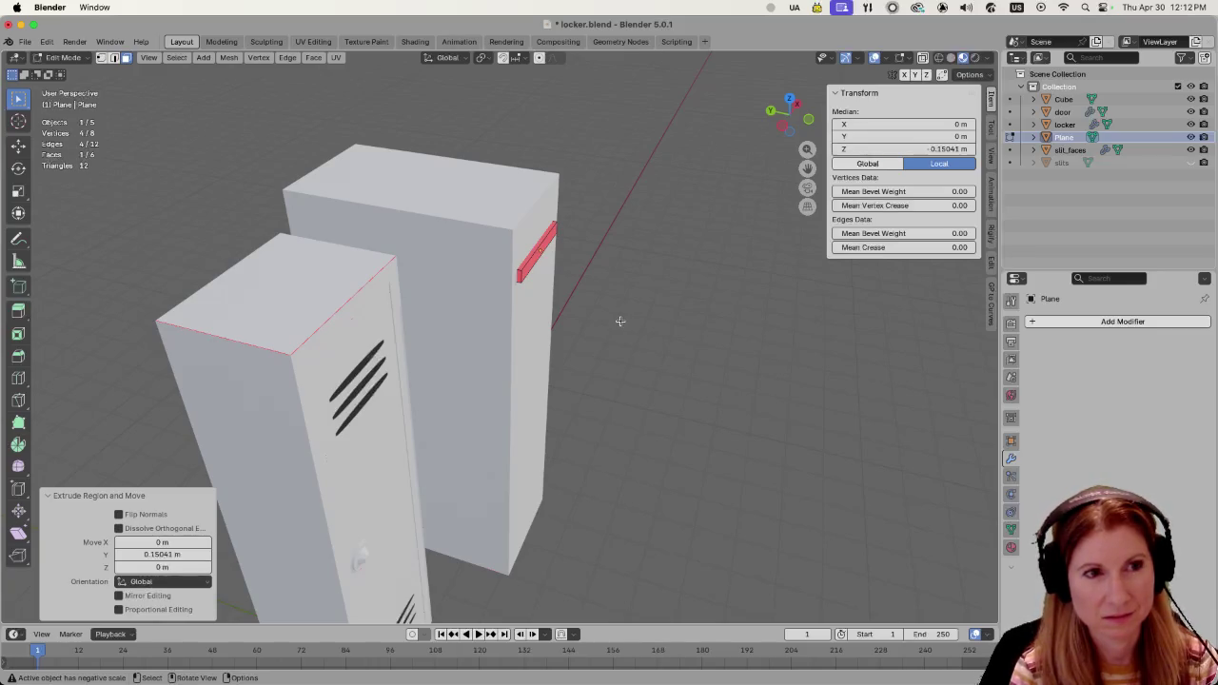
Select the whole strip, recalculate its normals outward, and return to Object Mode.
click(530, 321)
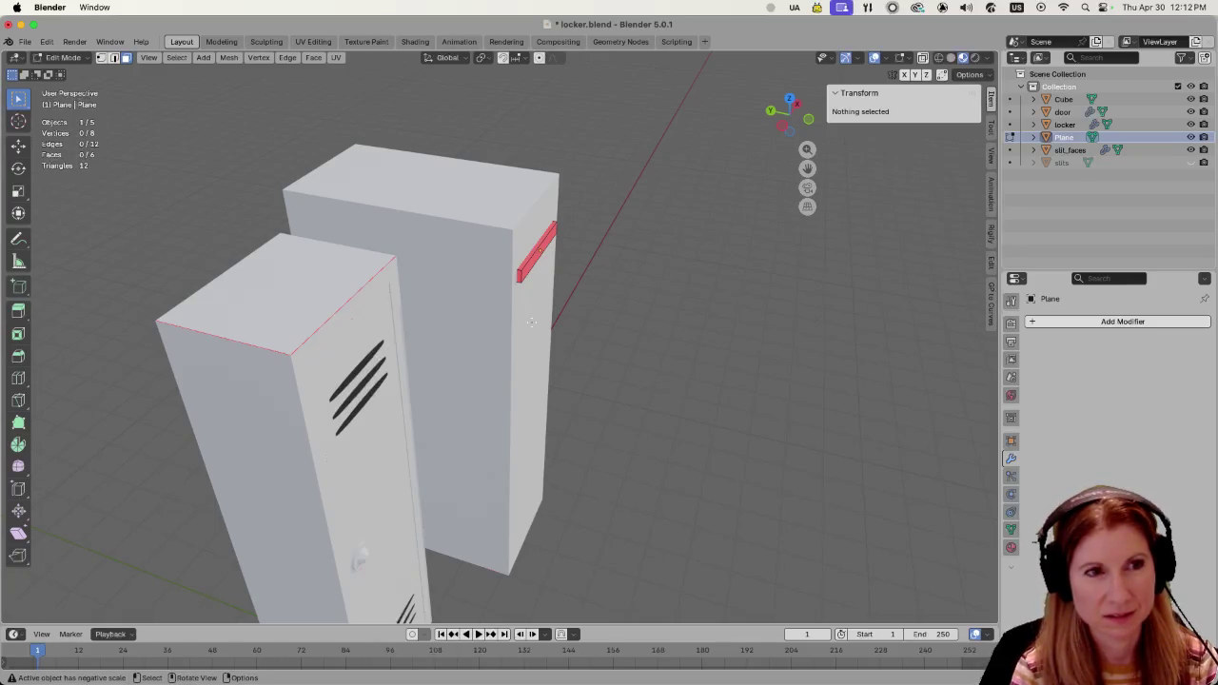
mouse_move(679, 348)
middle_down()
mouse_move(706, 356)
mouse_move(634, 310)
middle_up()
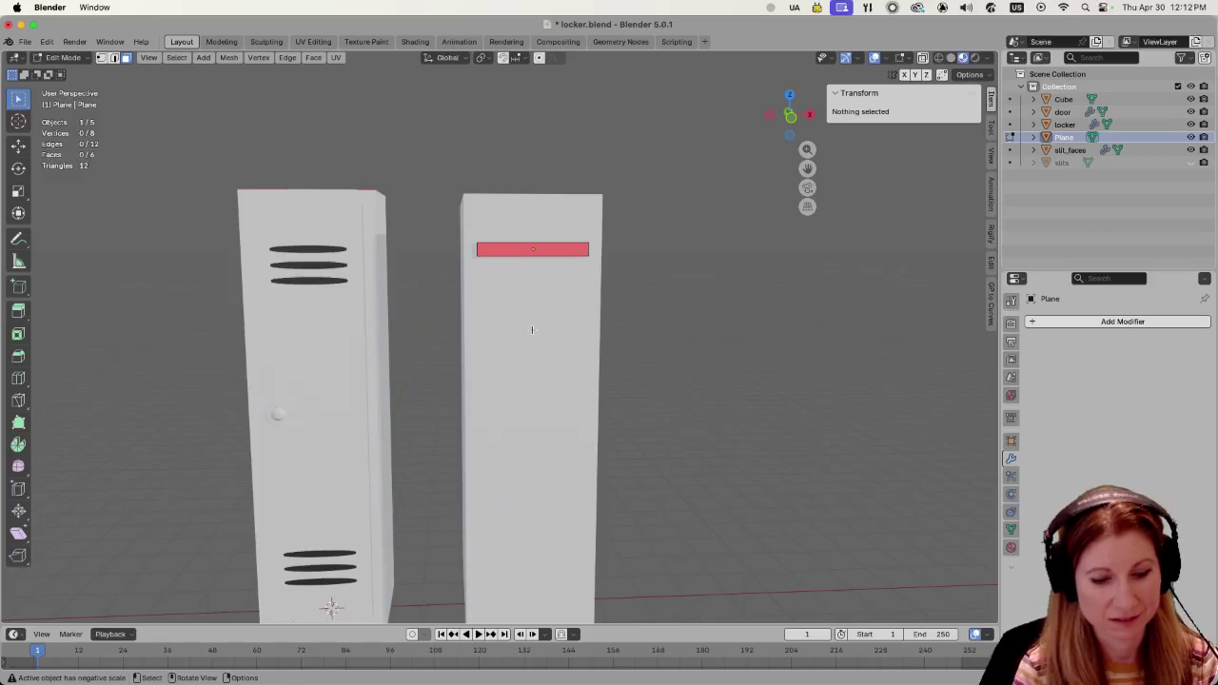
key(shift+n)
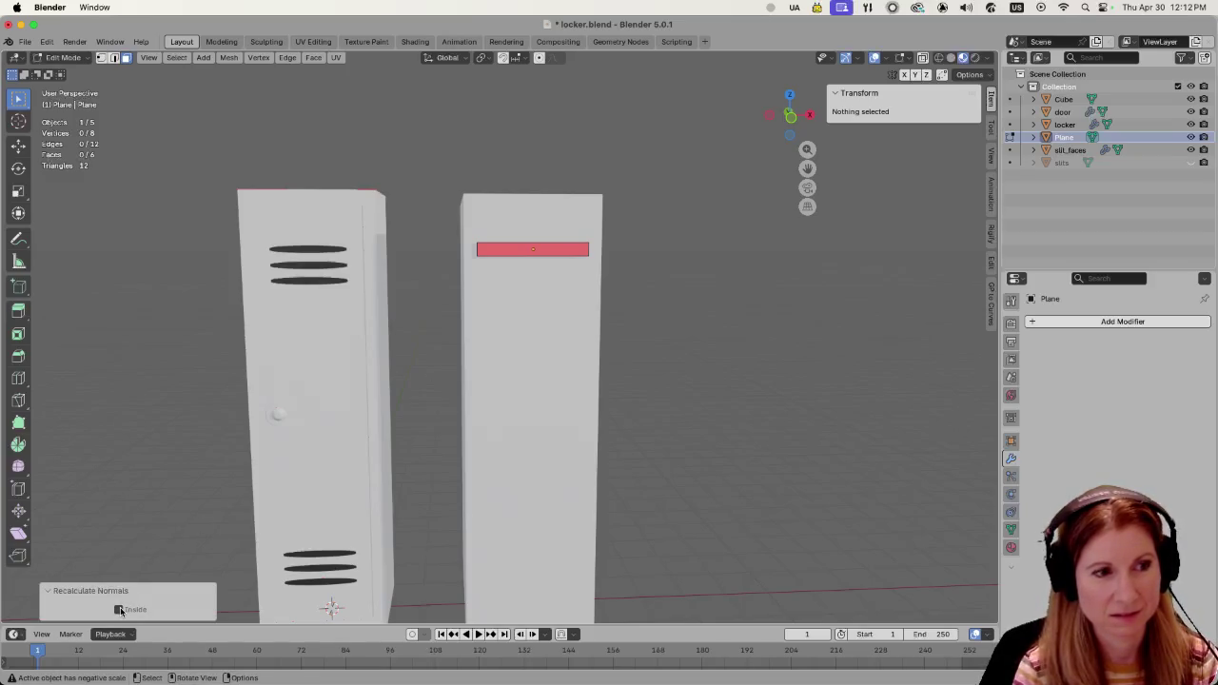
click(515, 251)
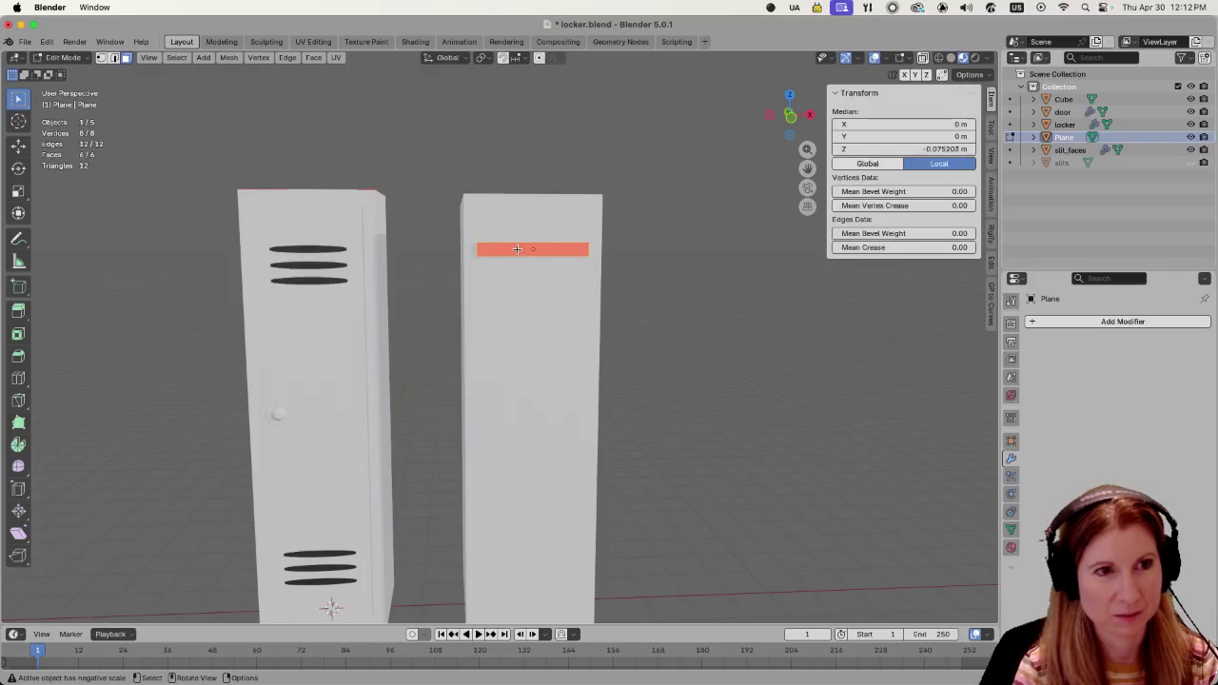
key(shift+n)
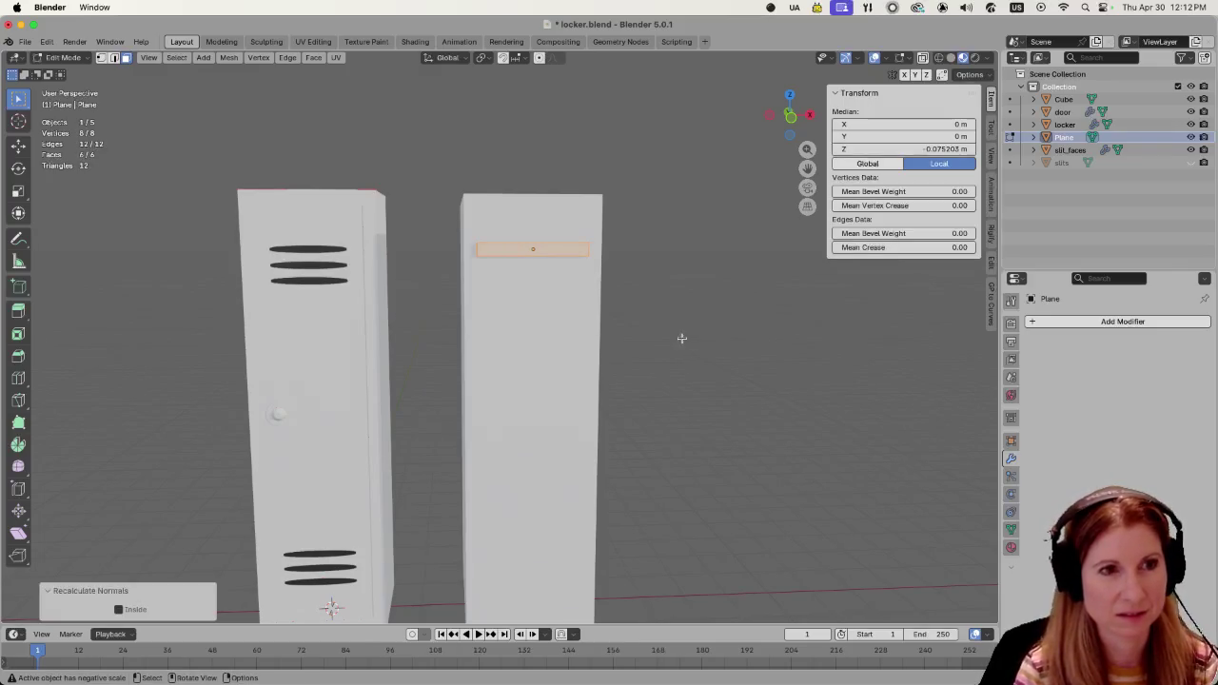
middle_drag(650, 327, 737, 365)
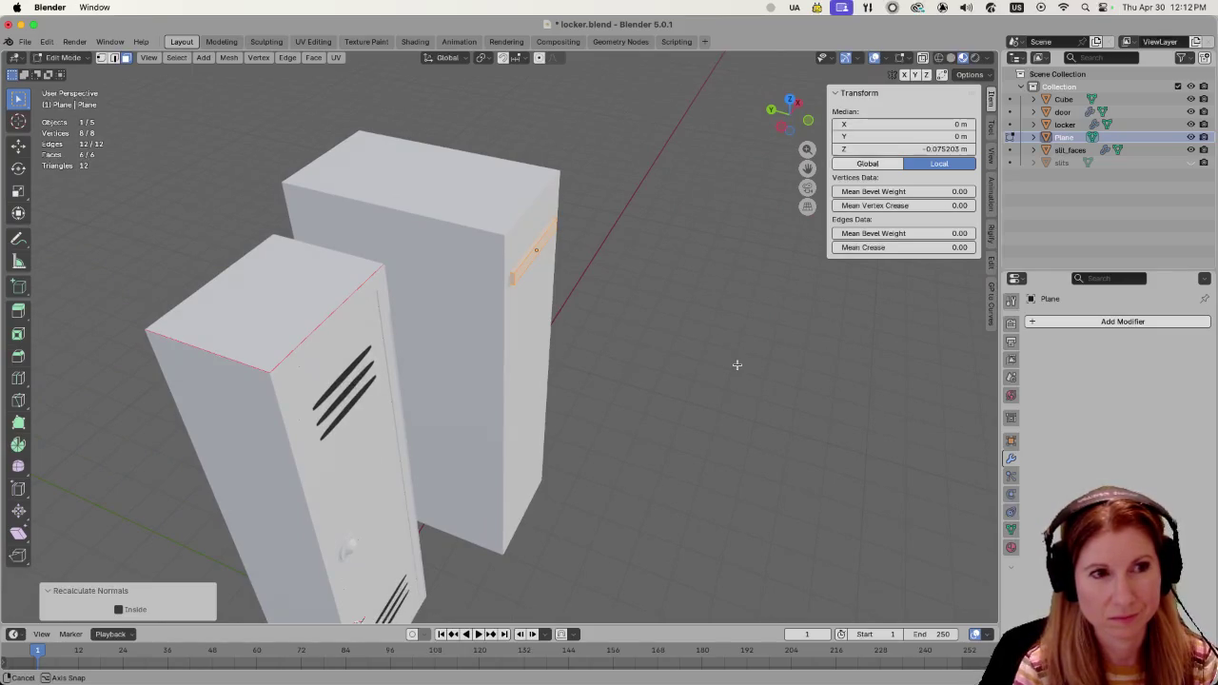
middle_drag(736, 365, 631, 321)
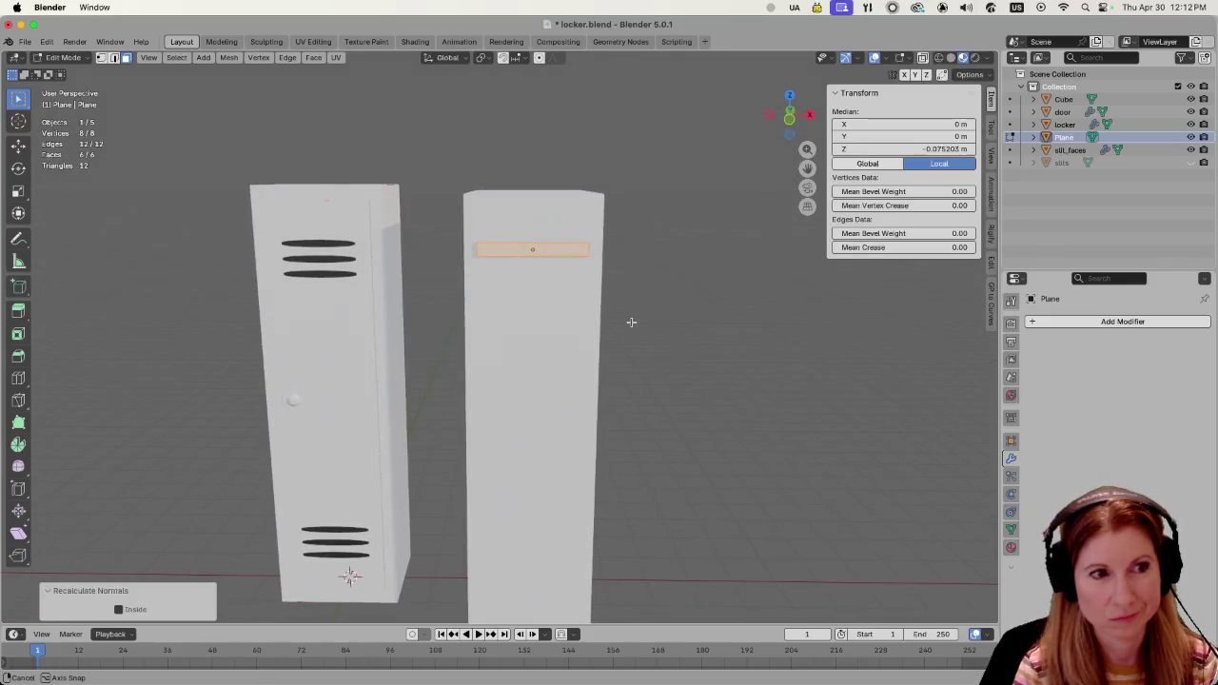
key(Tab)
click(322, 264)
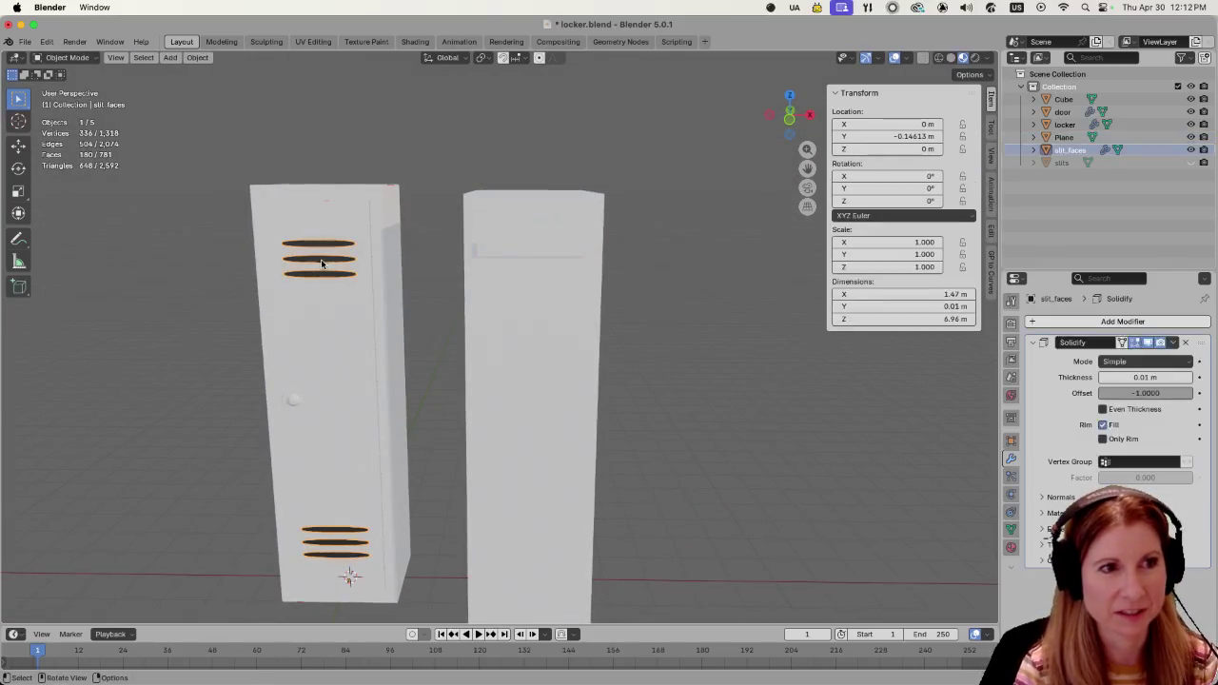
Move the slit plane along Y so it sits on the second locker's front.
click(503, 250)
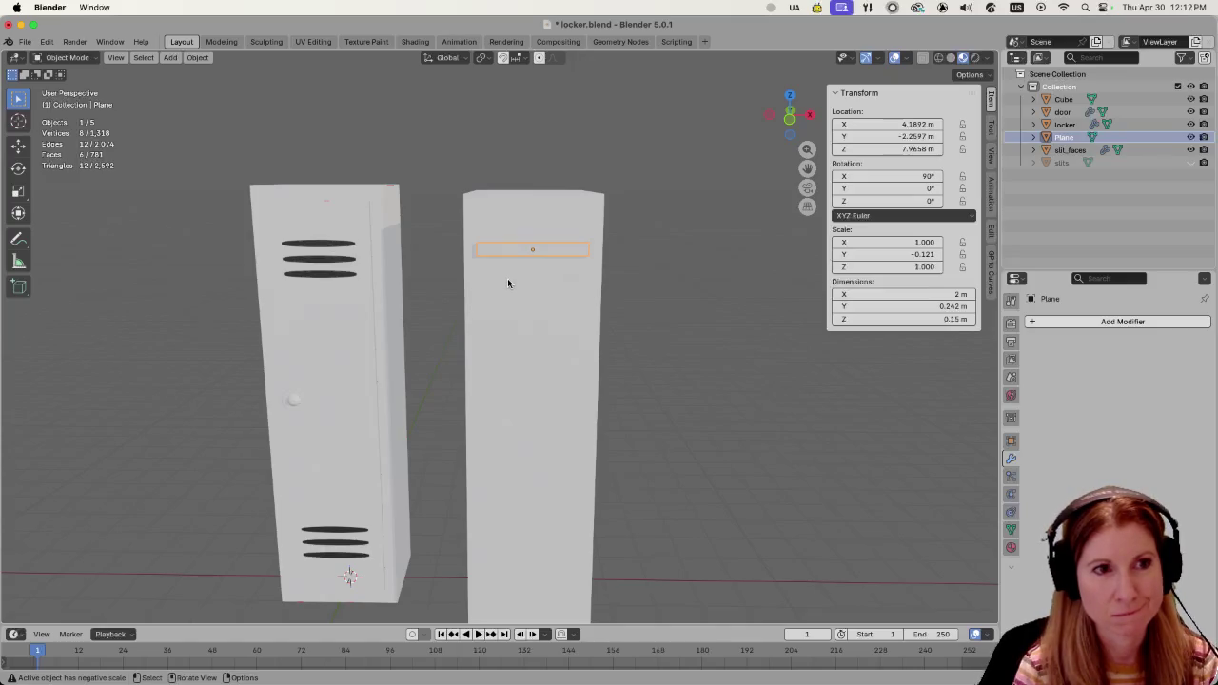
middle_drag(517, 298, 614, 320)
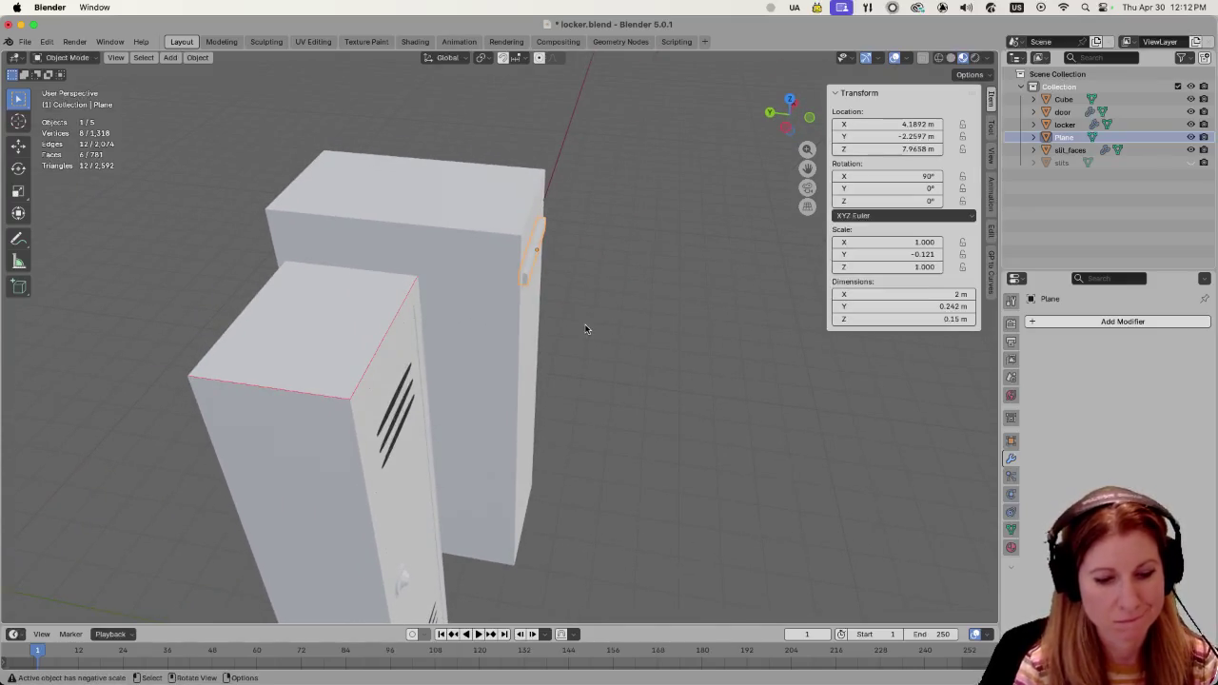
key(g)
key(y)
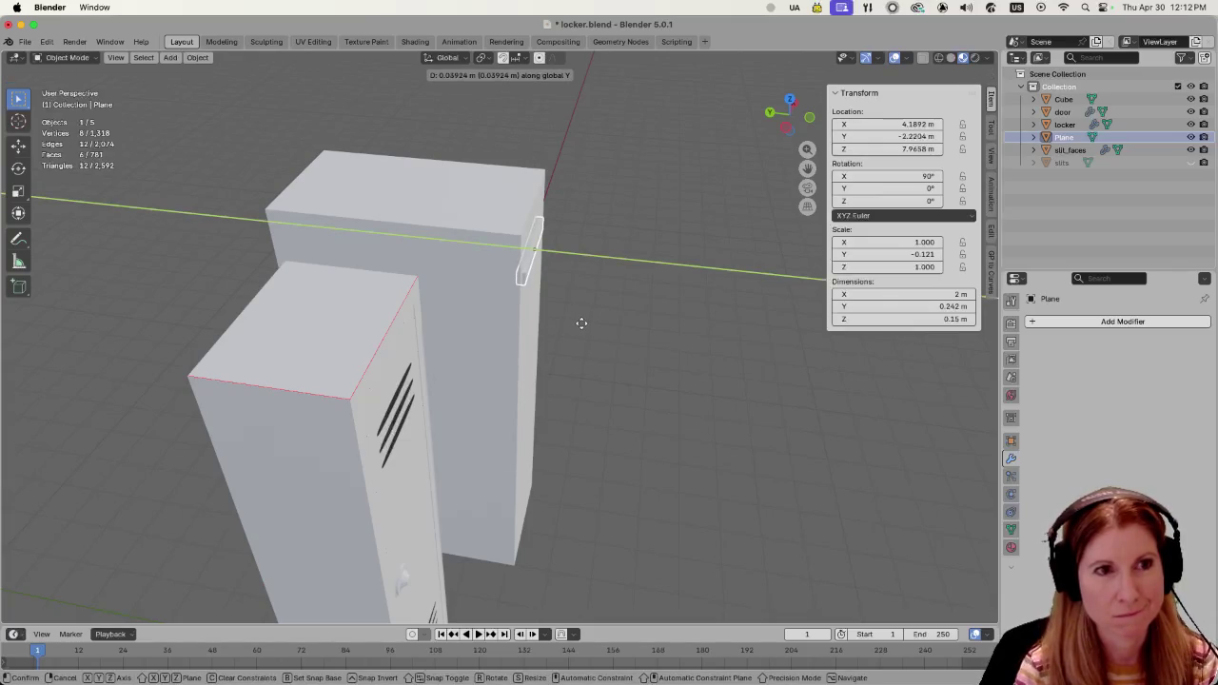
click(693, 344)
middle_drag(693, 345, 560, 327)
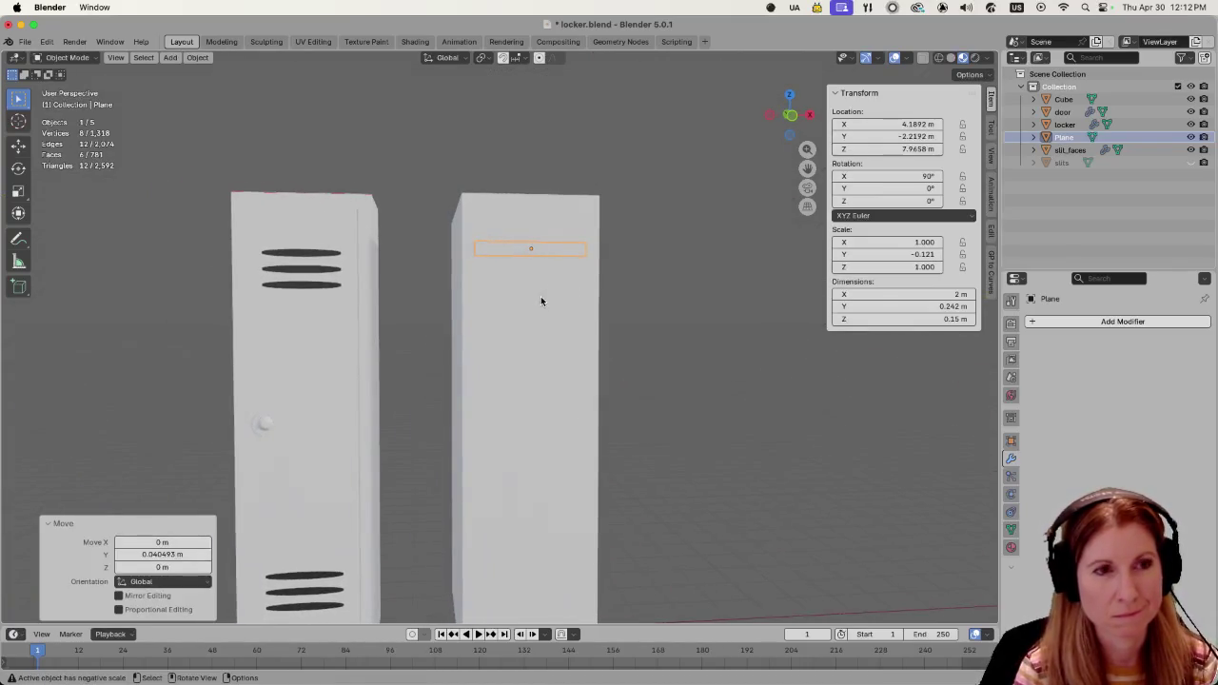
scroll(547, 329, down, 2)
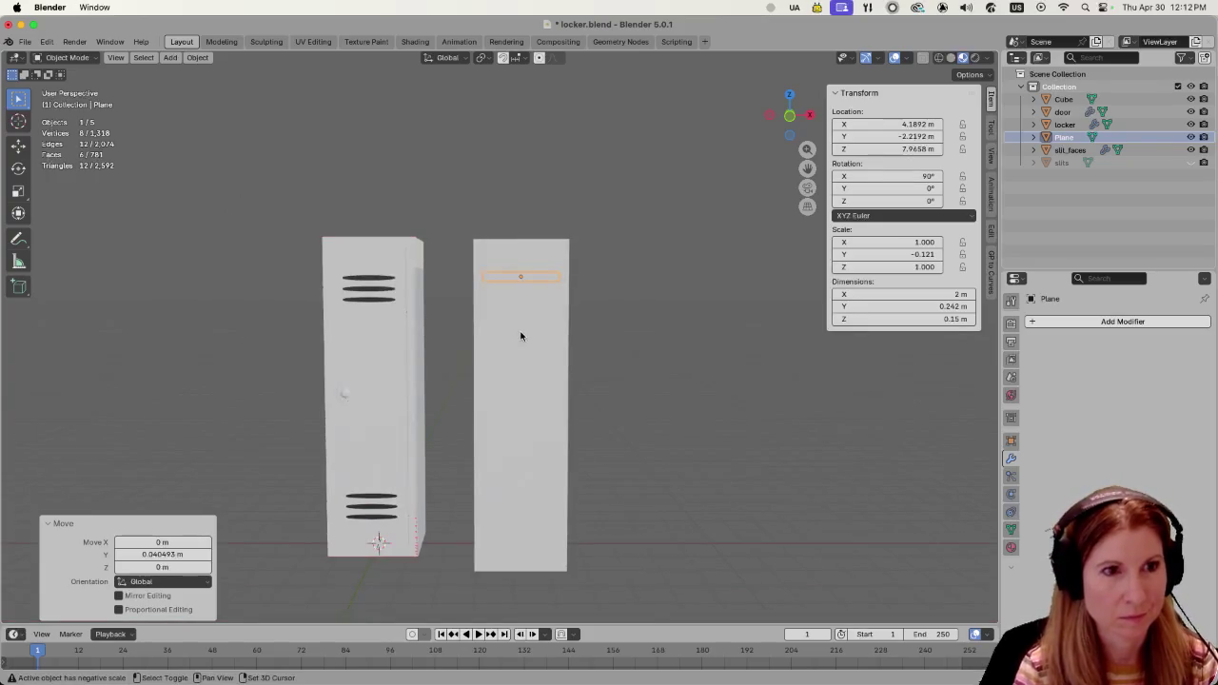
Duplicate the slit 0.63 m straight down to create Plane.001.
key(shift+d)
key(z)
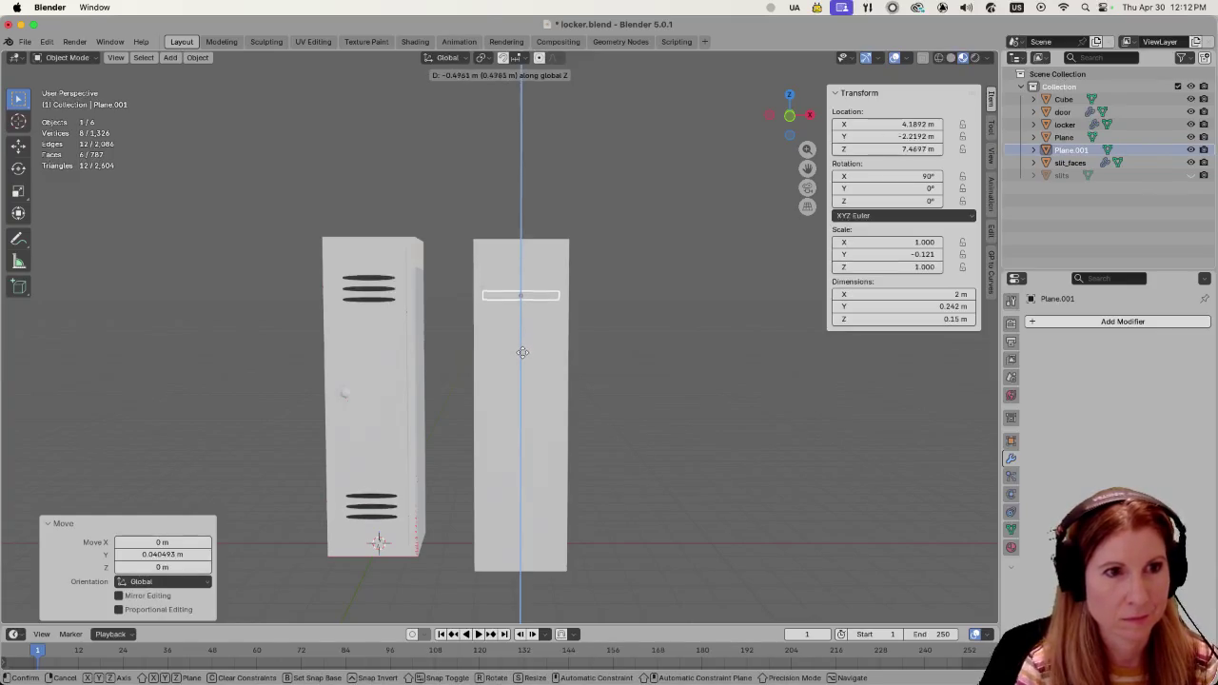
click(522, 356)
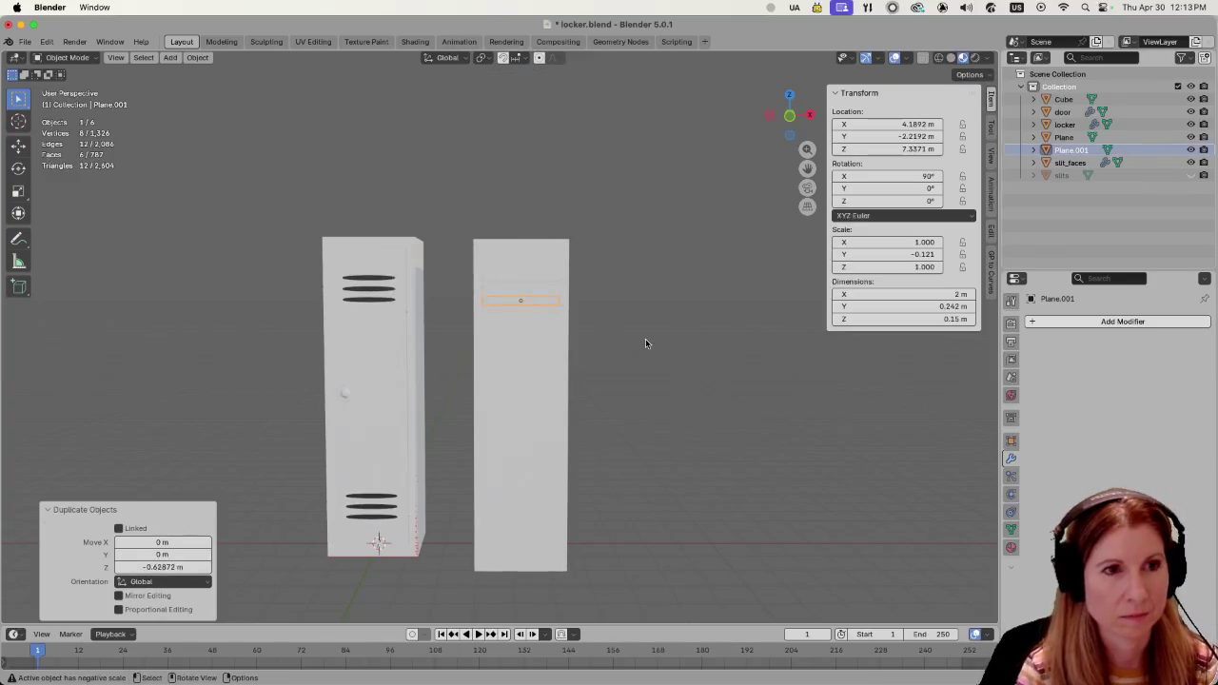
key(KP_1)
scroll(677, 306, up, 2)
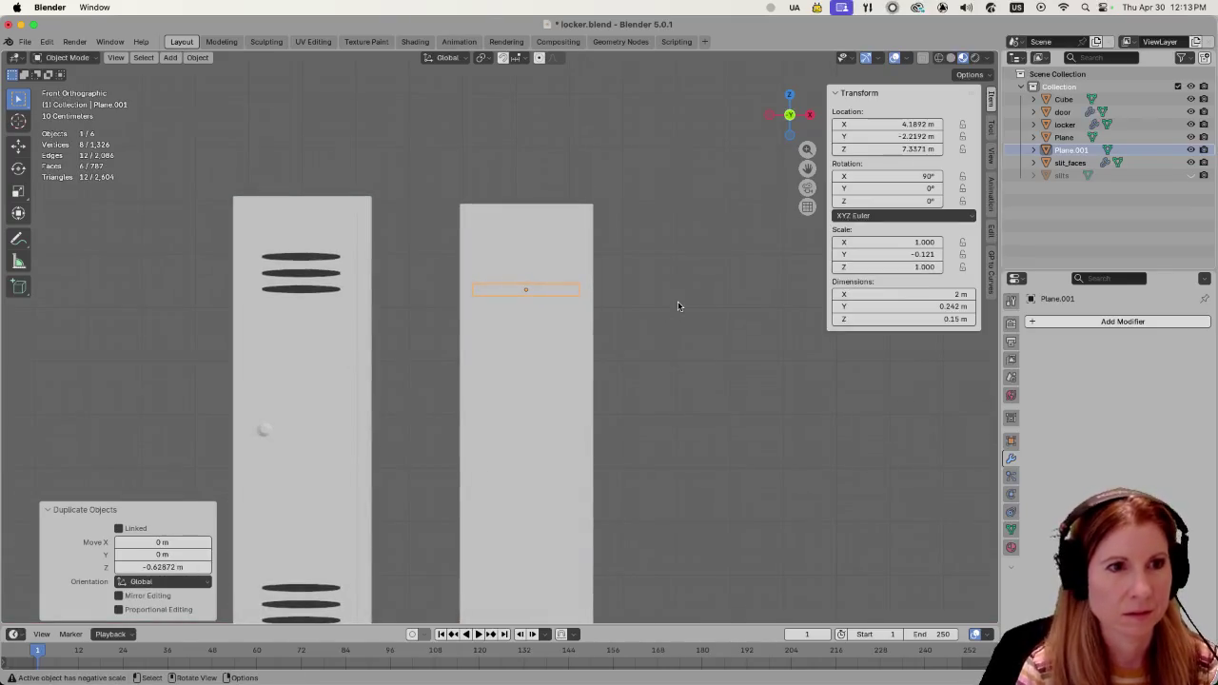
mouse_move(677, 305)
middle_down()
mouse_move(663, 370)
mouse_move(528, 267)
middle_up()
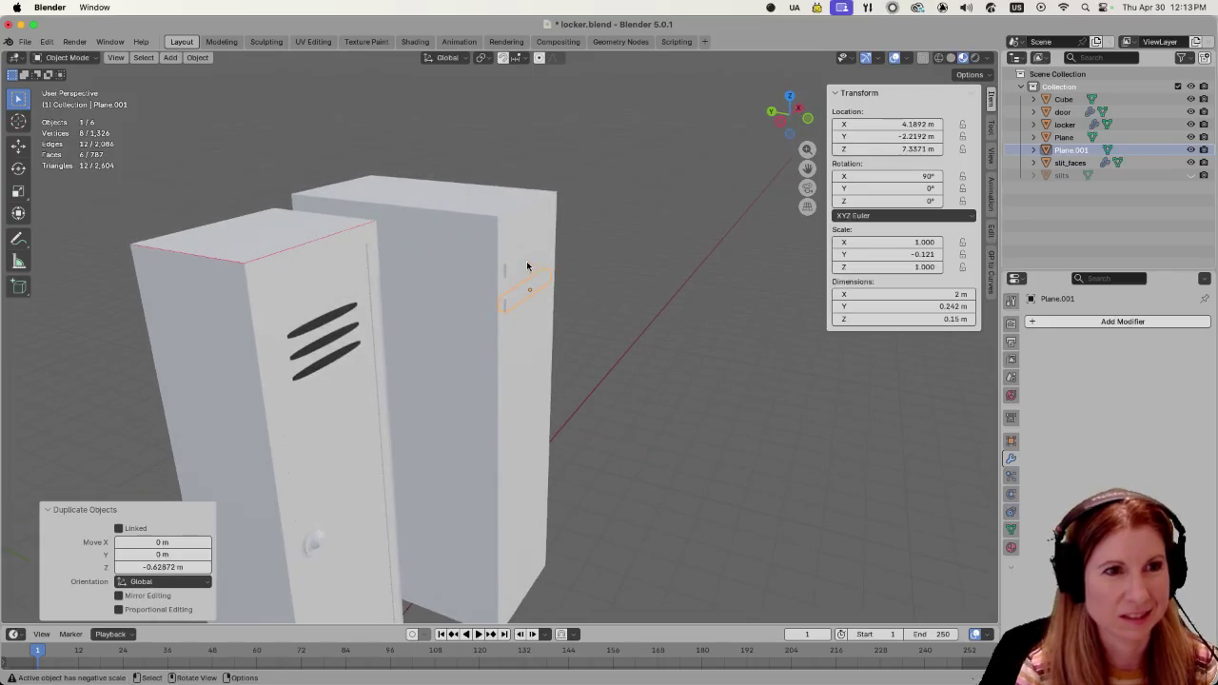
shift+click(528, 266)
middle_drag(528, 266, 761, 301)
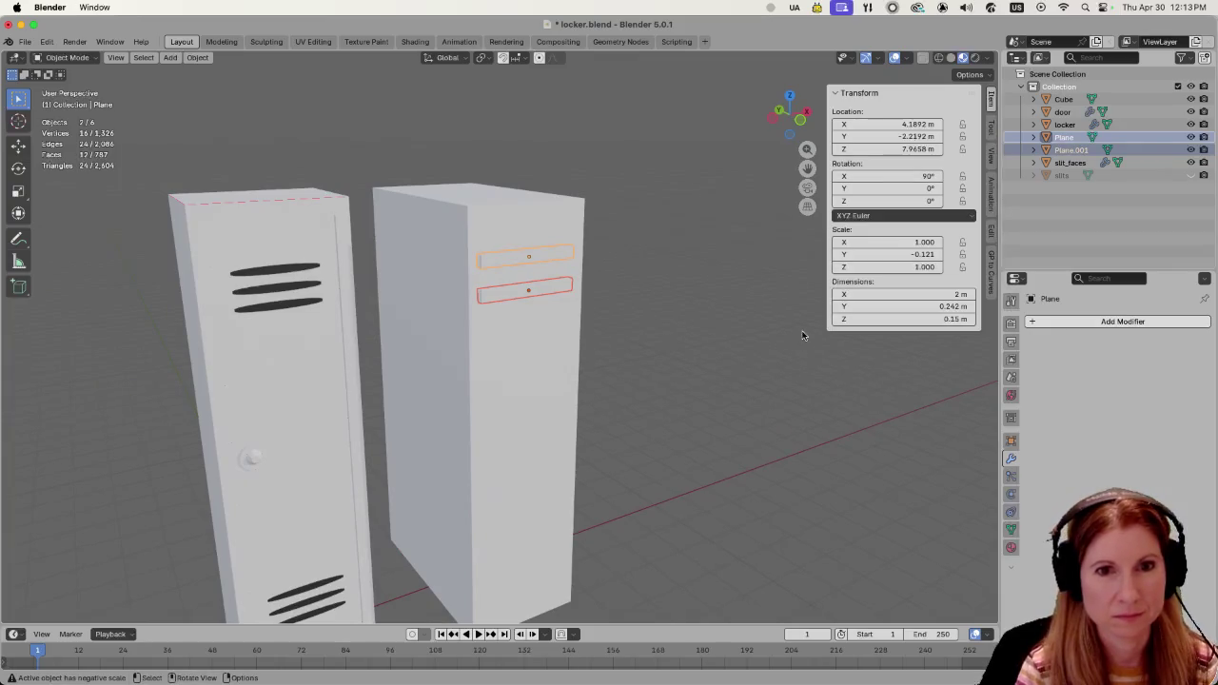
click(1011, 547)
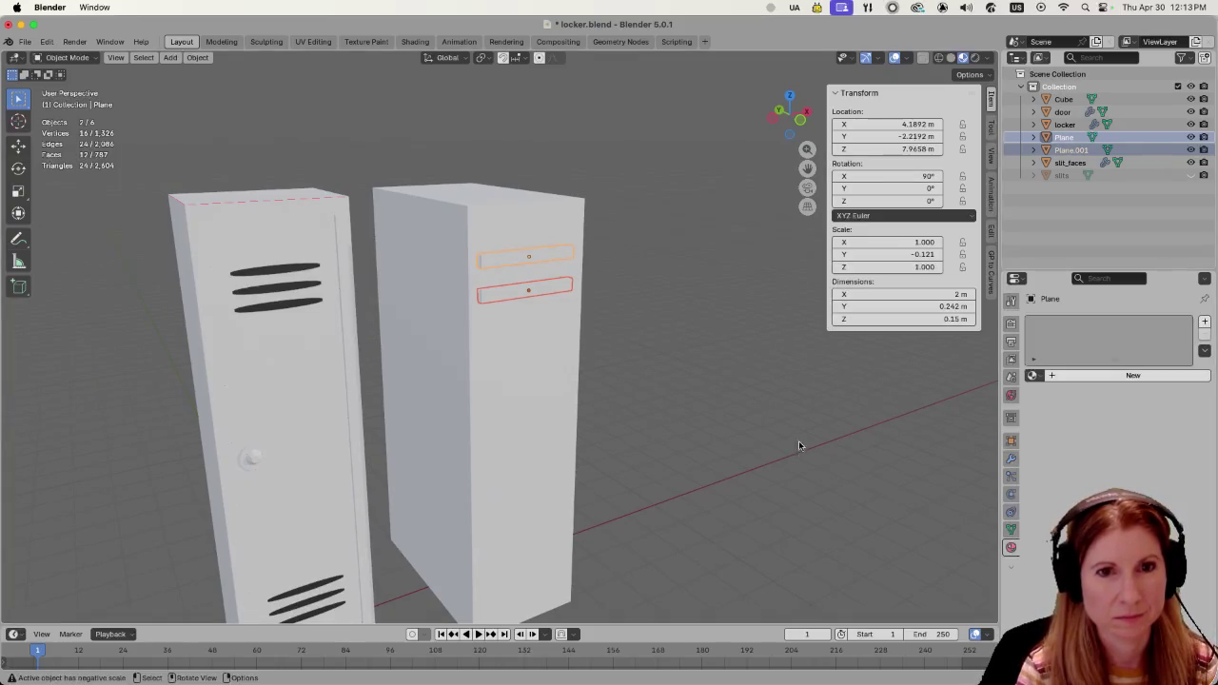
Assign the existing 'slits' material to the upper and lower slit planes.
click(1033, 375)
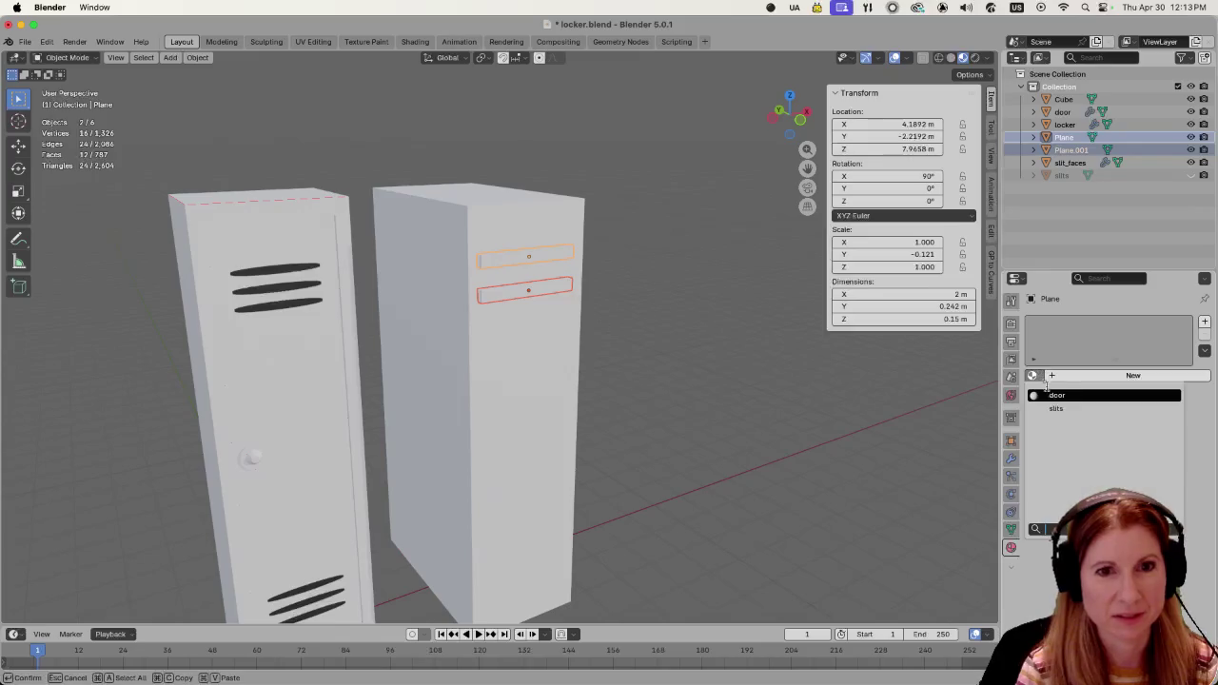
click(1054, 402)
click(528, 293)
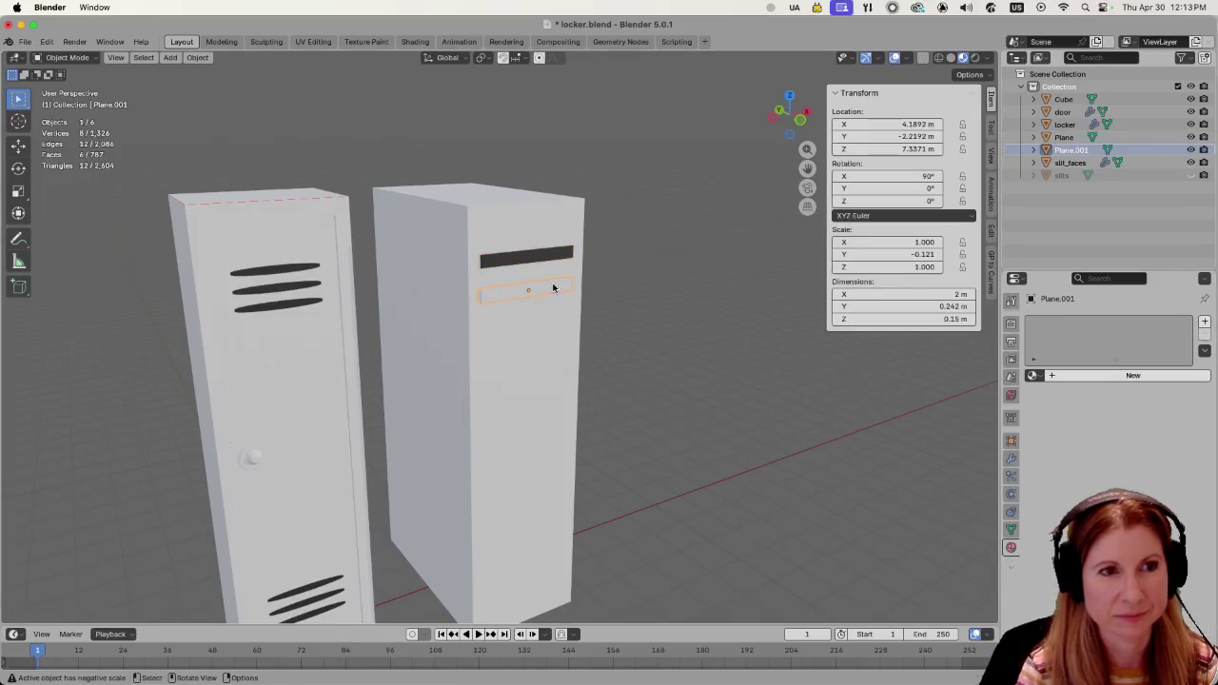
click(1034, 375)
click(1054, 401)
Select only the lower slit and duplicate it as Plane.002.
middle_drag(590, 304, 717, 318)
click(681, 318)
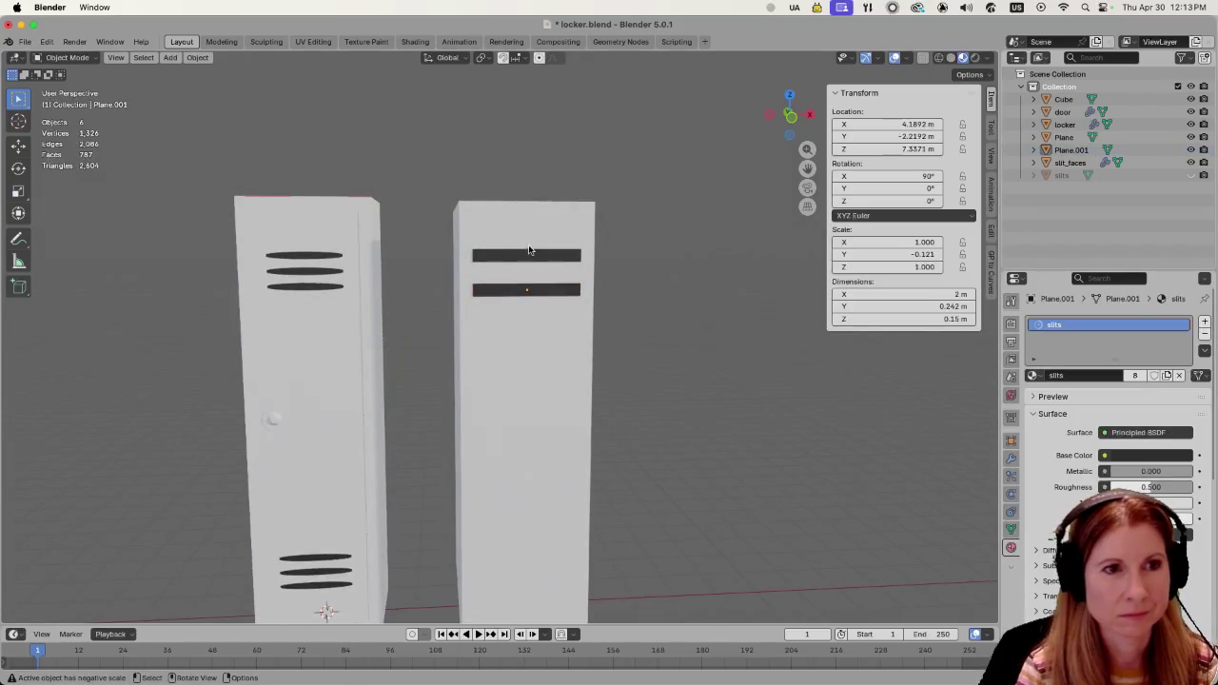
click(530, 254)
shift+click(535, 289)
middle_drag(697, 324, 670, 338)
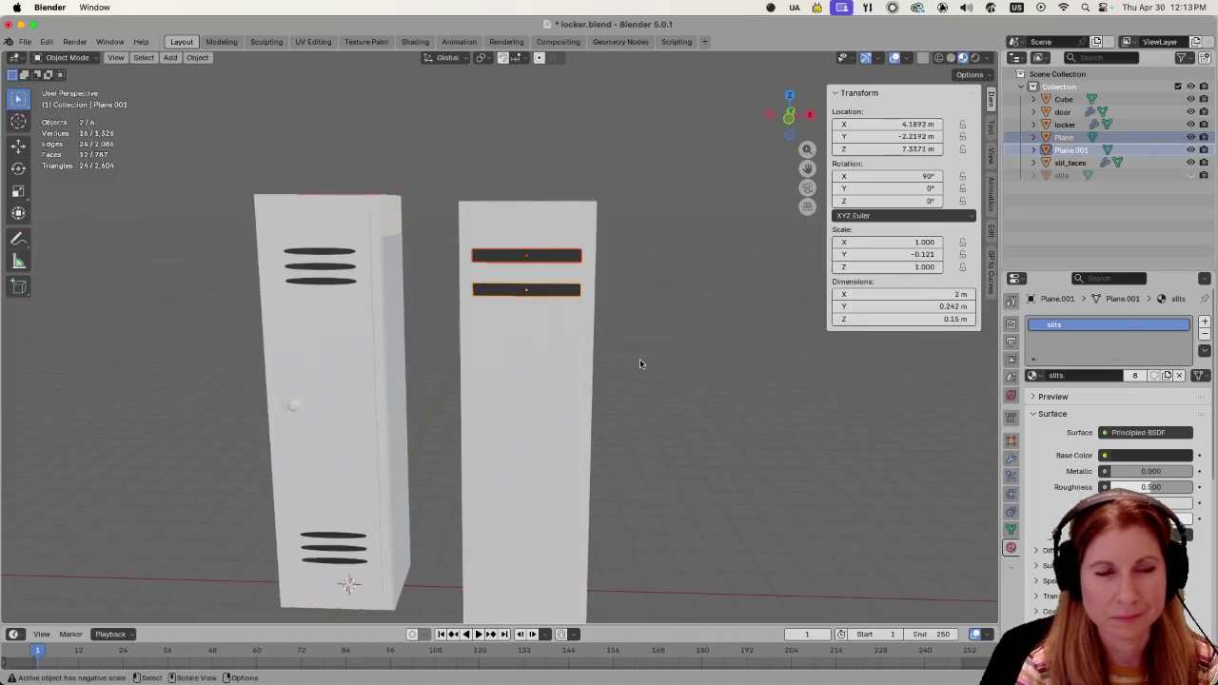
click(599, 334)
click(556, 294)
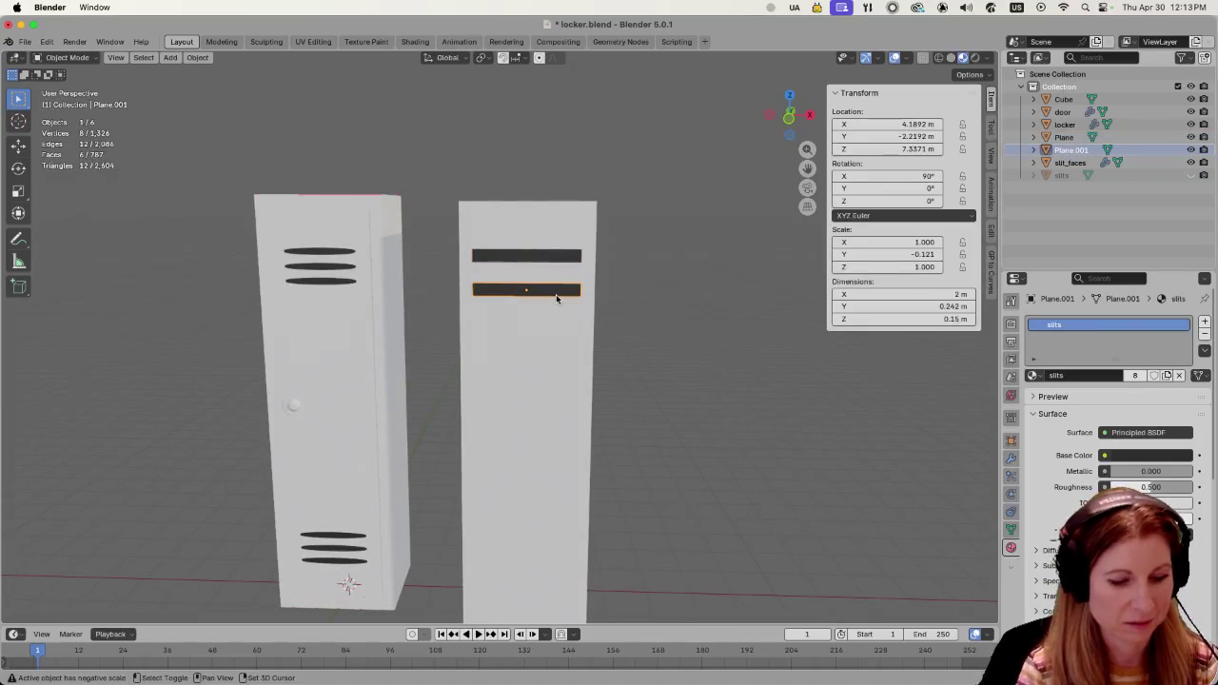
key(shift+d)
Place the third slit vertically below the second one.
key(z)
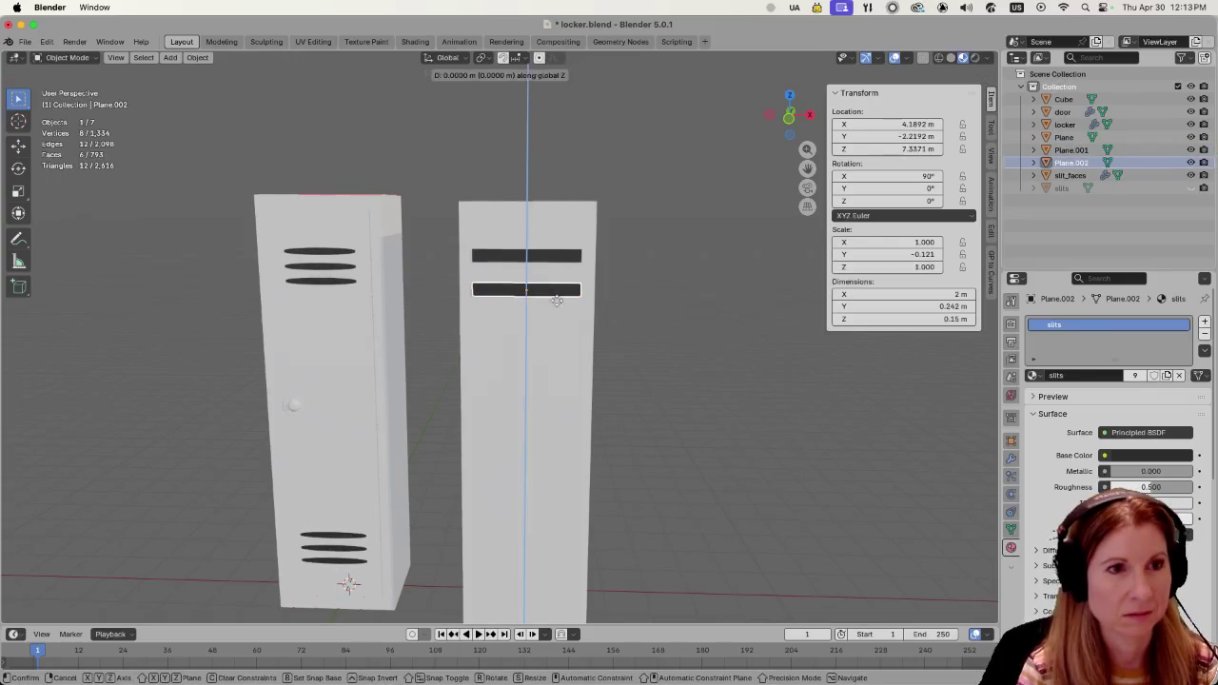
click(558, 329)
click(615, 376)
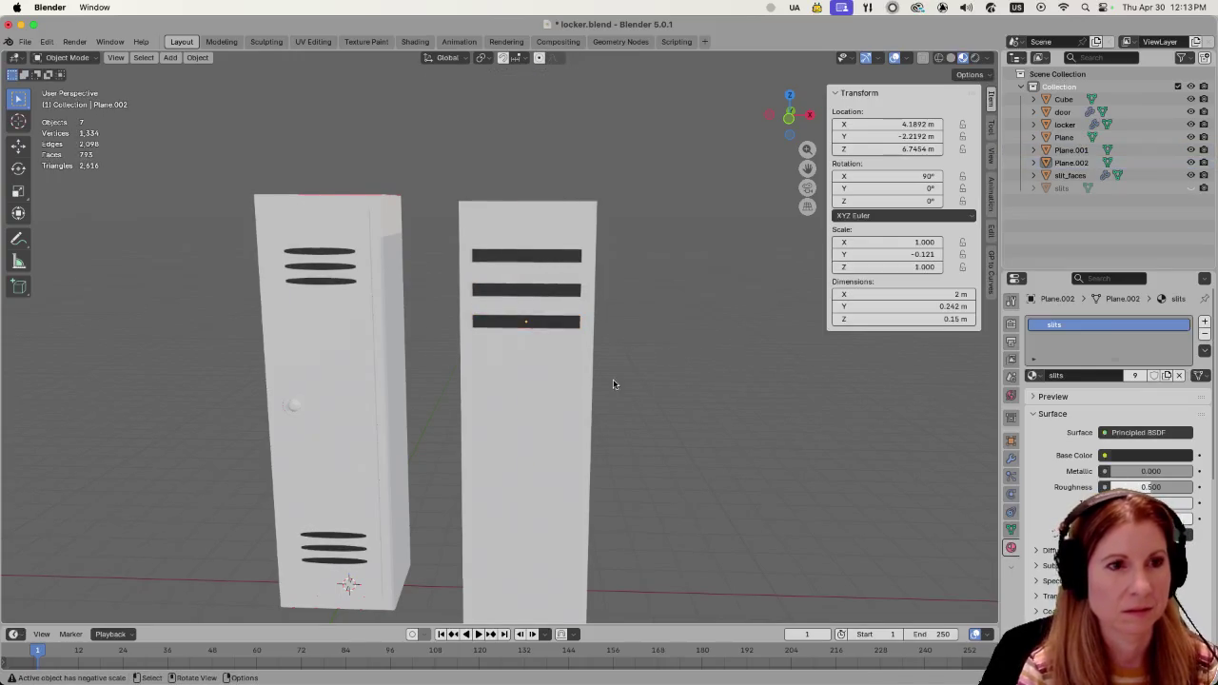
scroll(582, 381, down, 3)
mouse_move(581, 381)
middle_down()
mouse_move(665, 358)
mouse_move(641, 362)
middle_up()
scroll(507, 339, up, 1)
scroll(508, 340, up, 2)
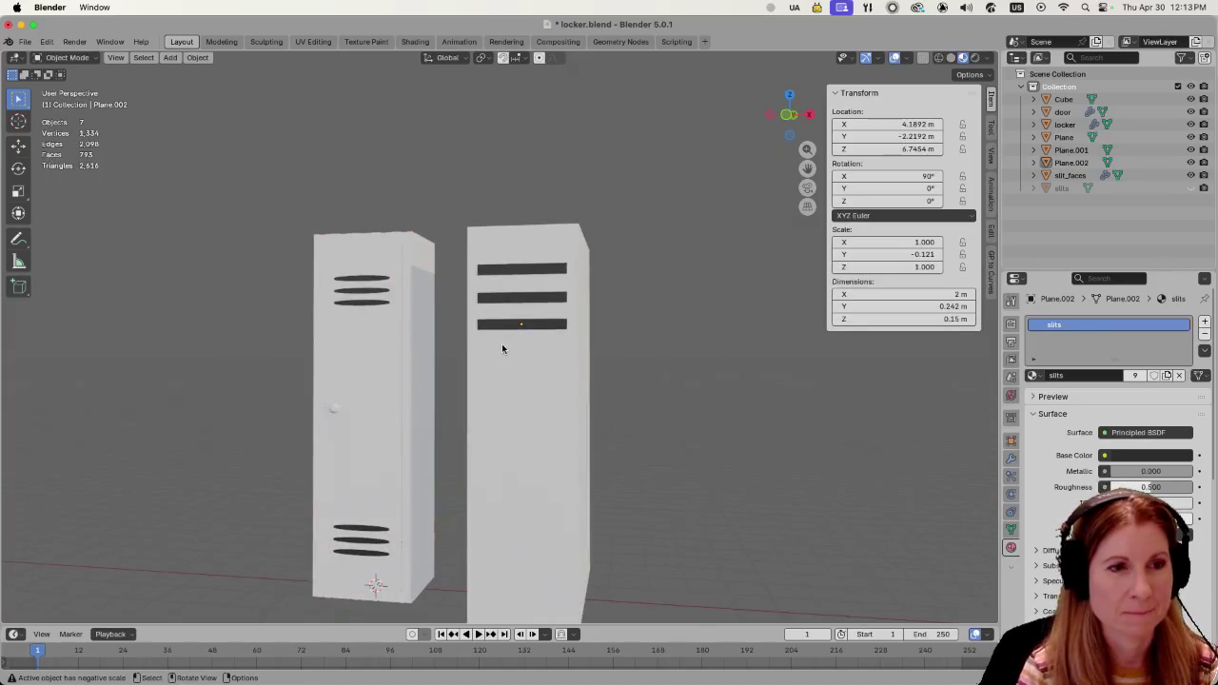
scroll(501, 344, up, 1)
Raise the middle slit to Z 7.4417 m and the bottom slit to 6.9545 m, then select all three.
click(536, 292)
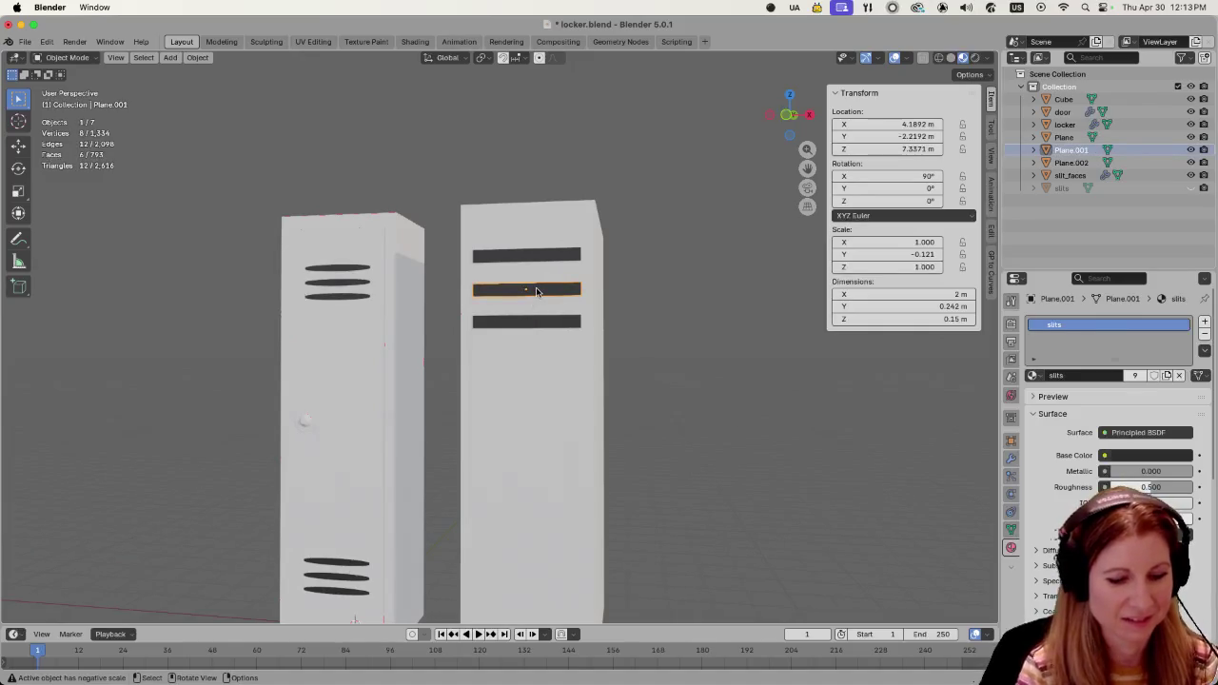
key(g)
key(z)
click(538, 283)
key(shift+d)
key(z)
click(548, 312)
middle_drag(544, 328, 657, 356)
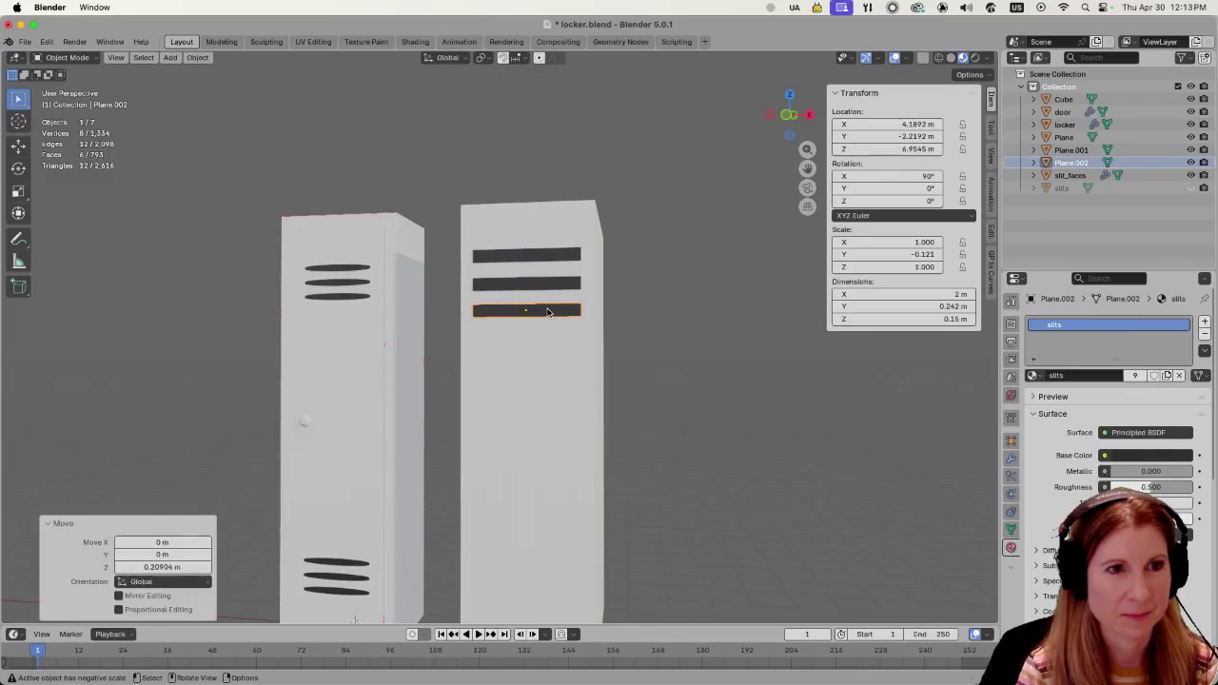
shift+click(547, 283)
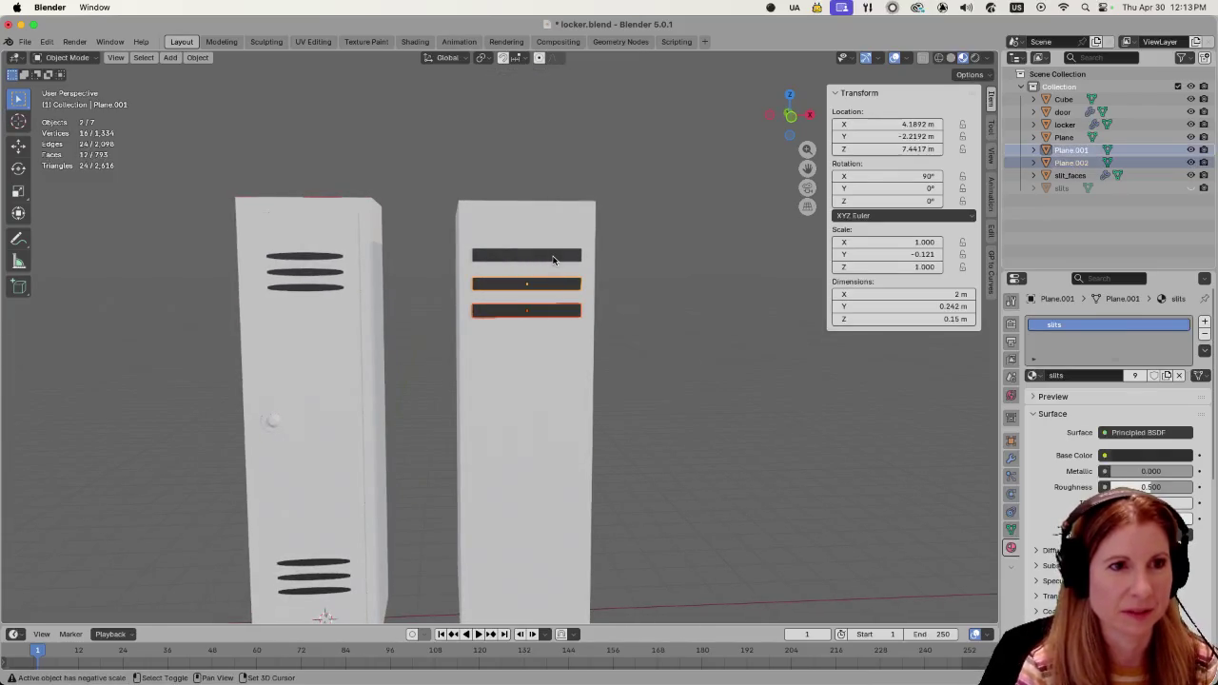
shift+click(552, 260)
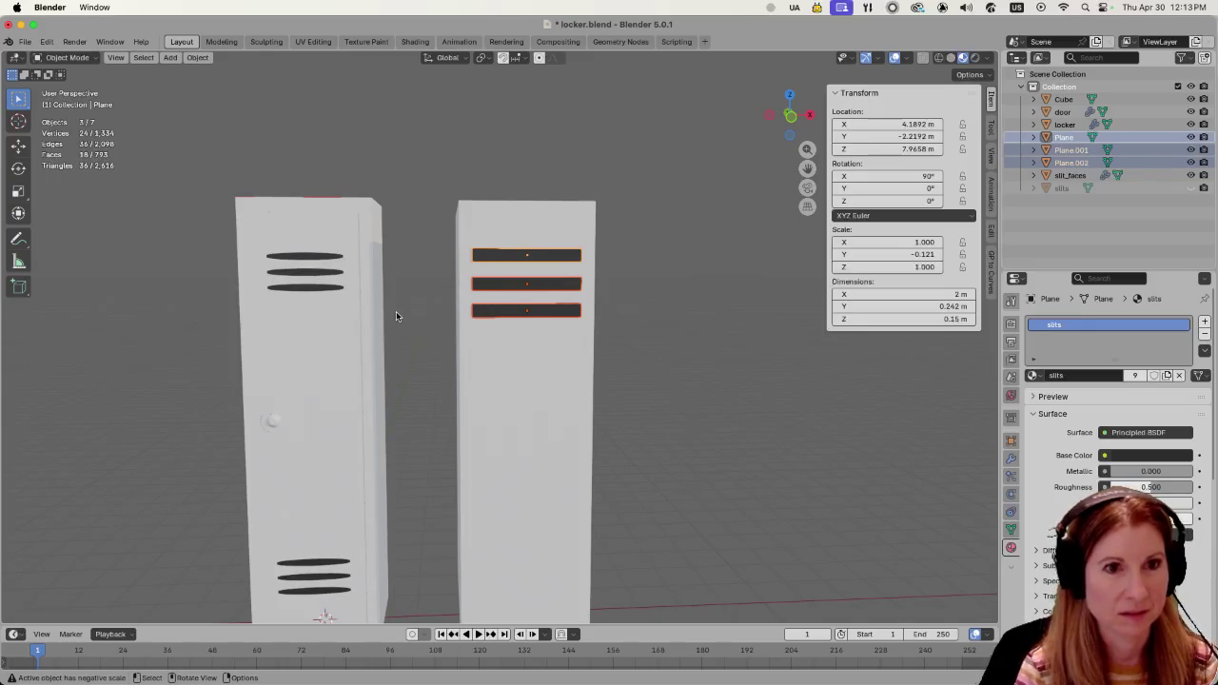
Narrow all three slits along X to 0.763 scale.
key(s)
key(x)
click(428, 315)
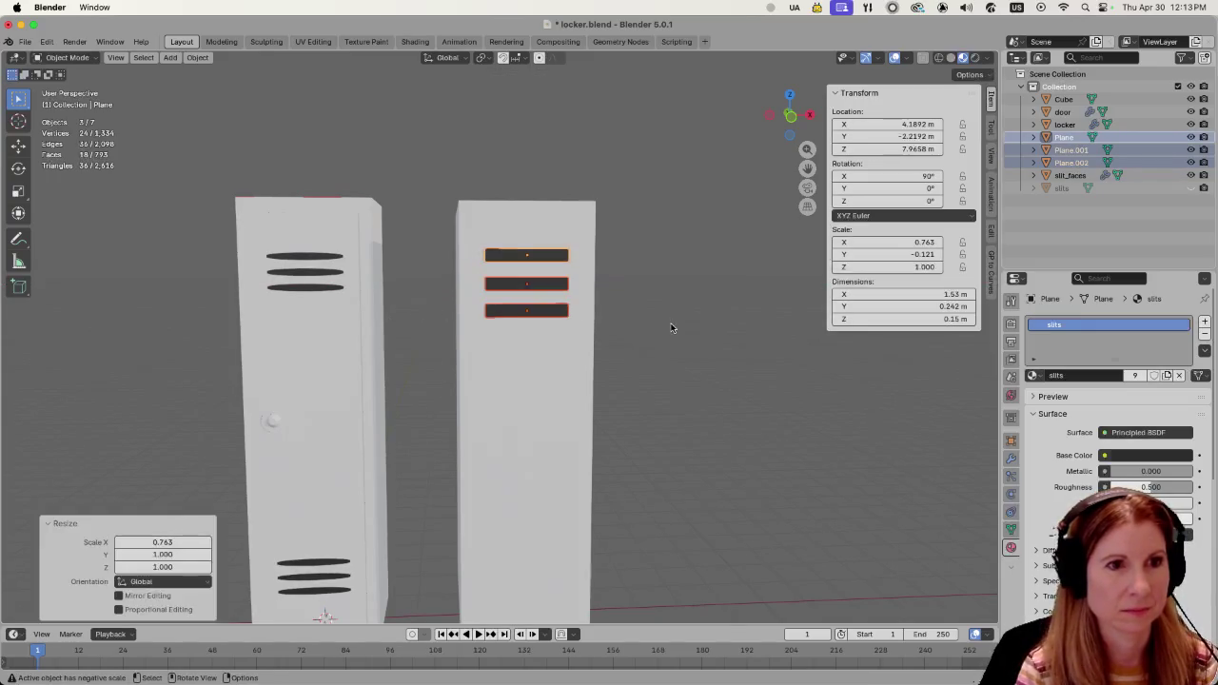
click(657, 329)
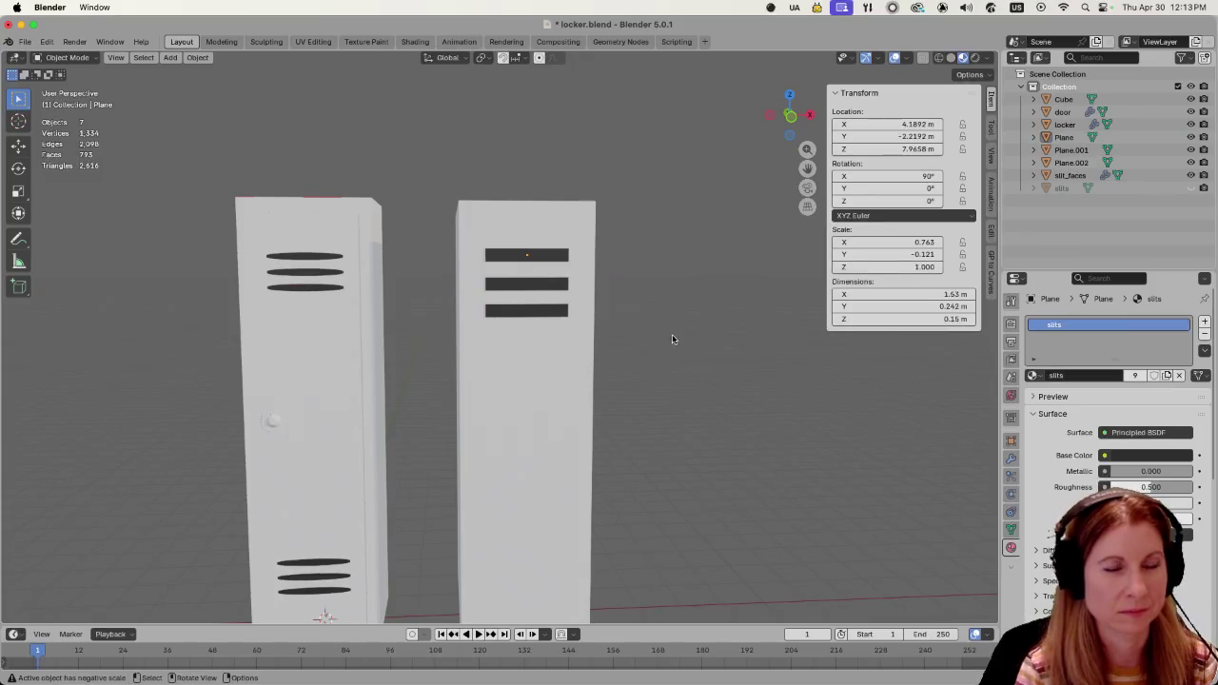
middle_drag(671, 339, 664, 340)
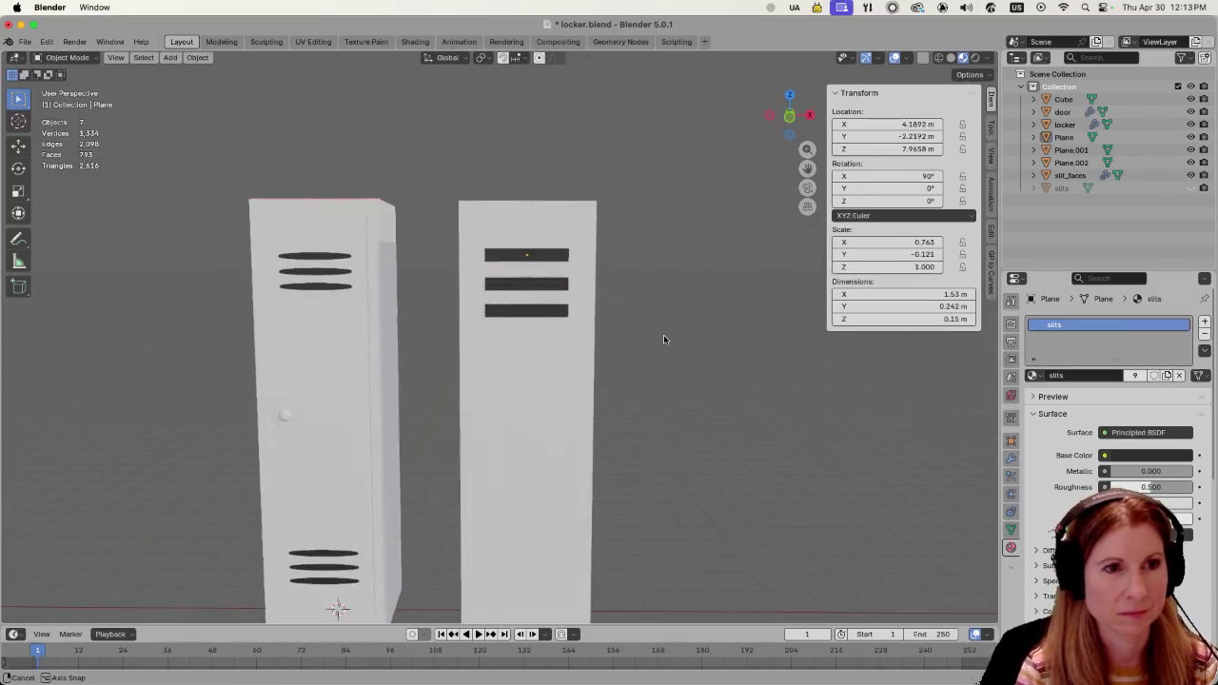
scroll(647, 345, down, 3)
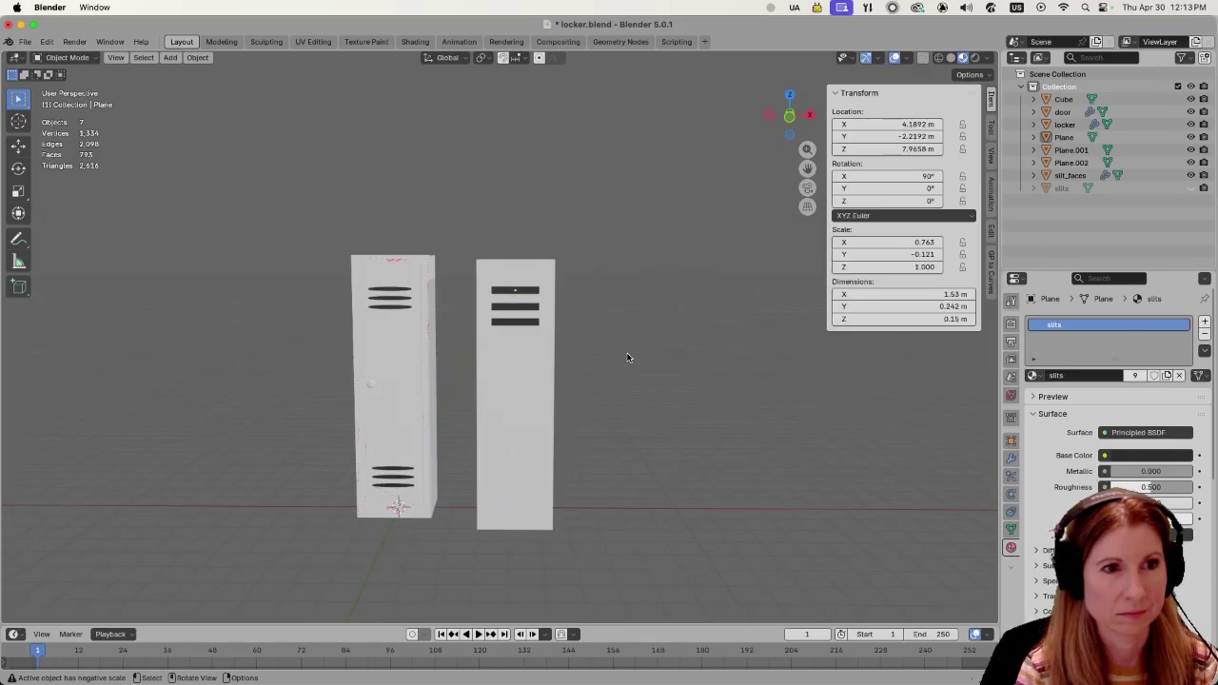
scroll(598, 358, up, 2)
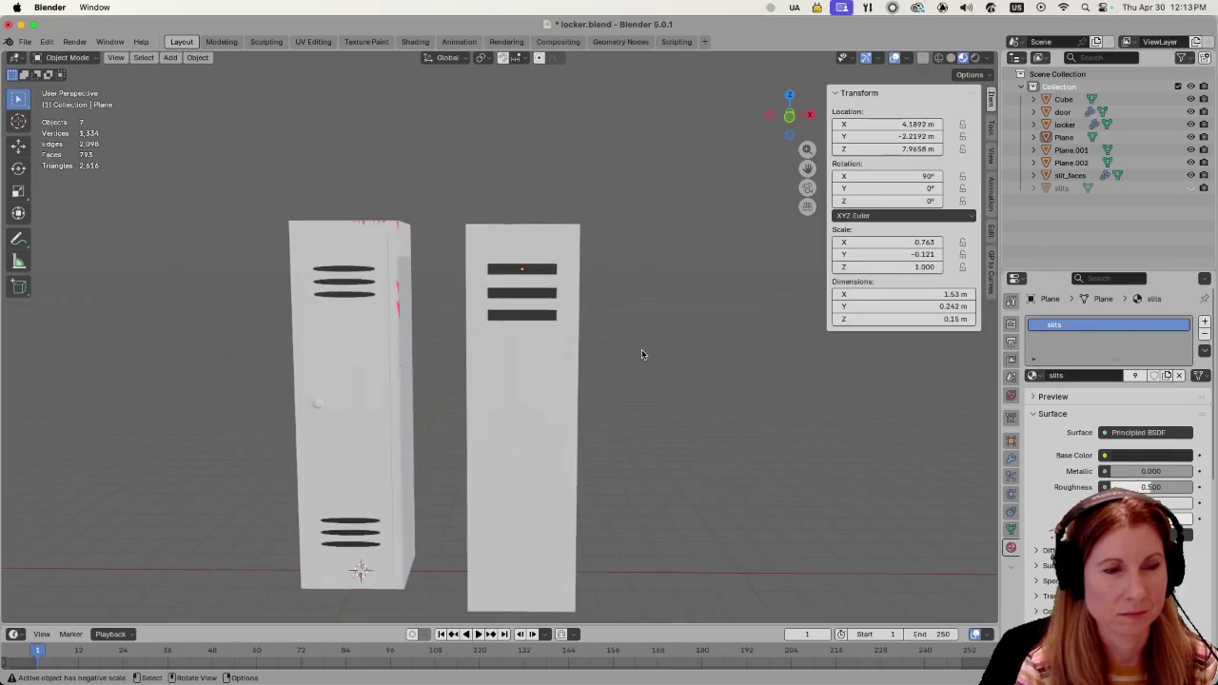
Lower the bottom slit slightly along Z.
click(527, 317)
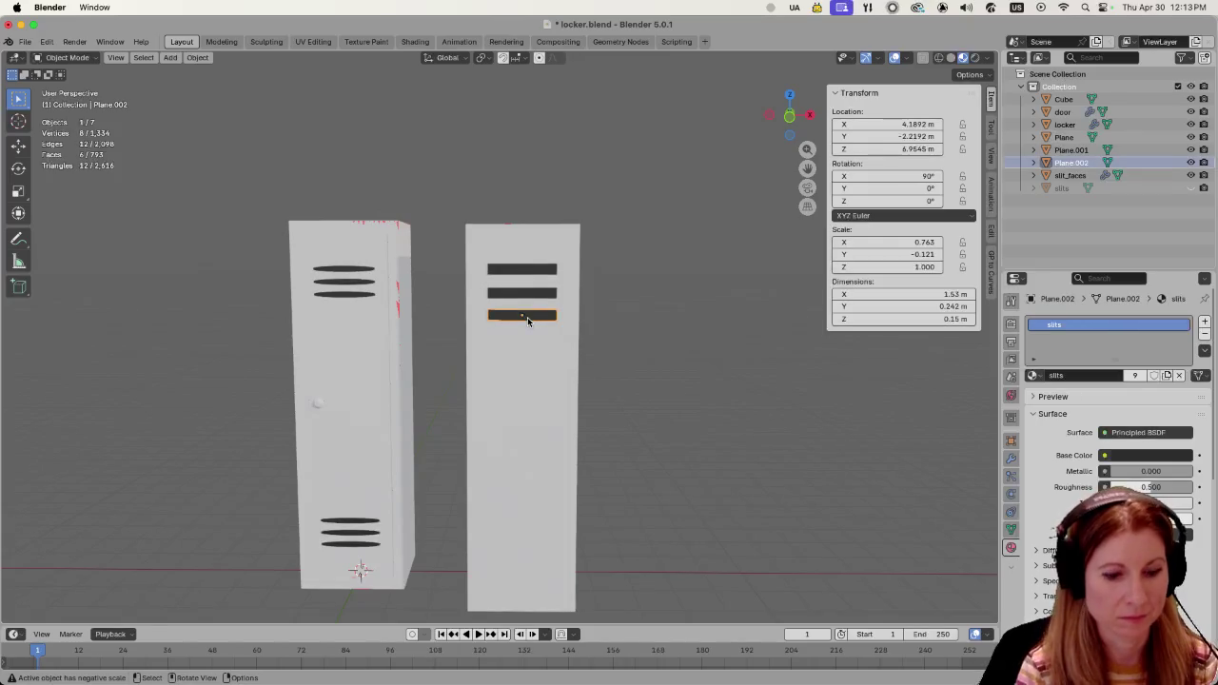
key(g)
key(z)
click(527, 317)
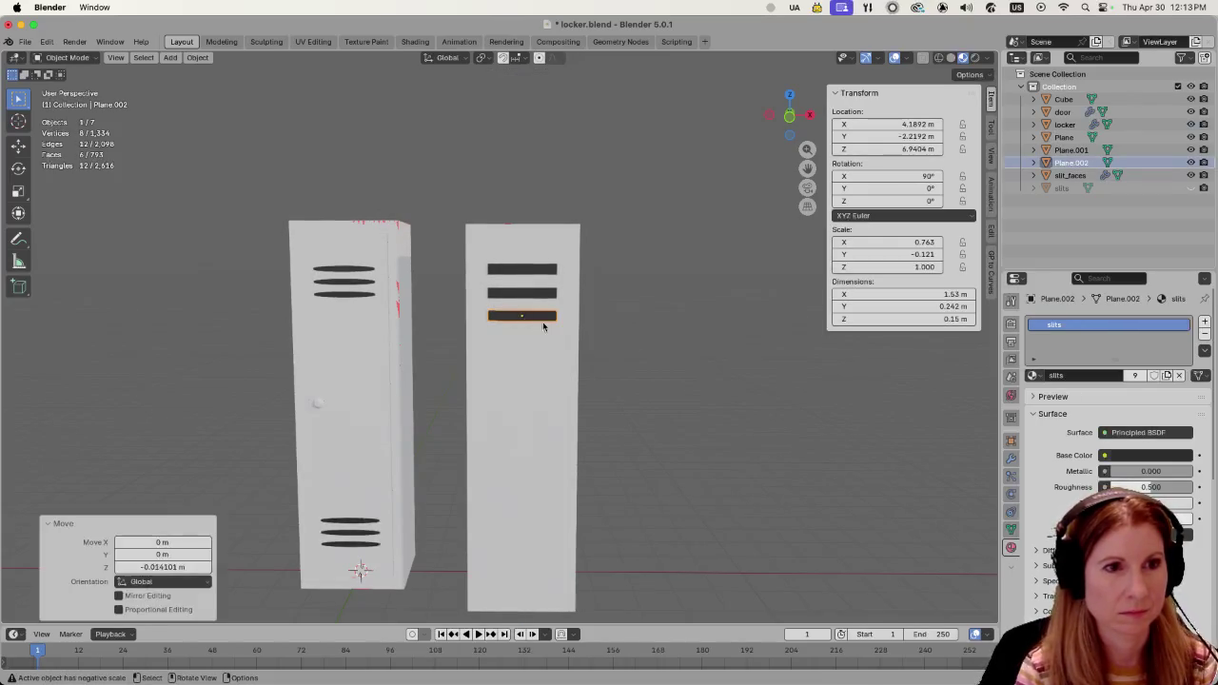
click(607, 370)
scroll(607, 370, down, 3)
scroll(607, 370, down, 2)
scroll(607, 370, down, 3)
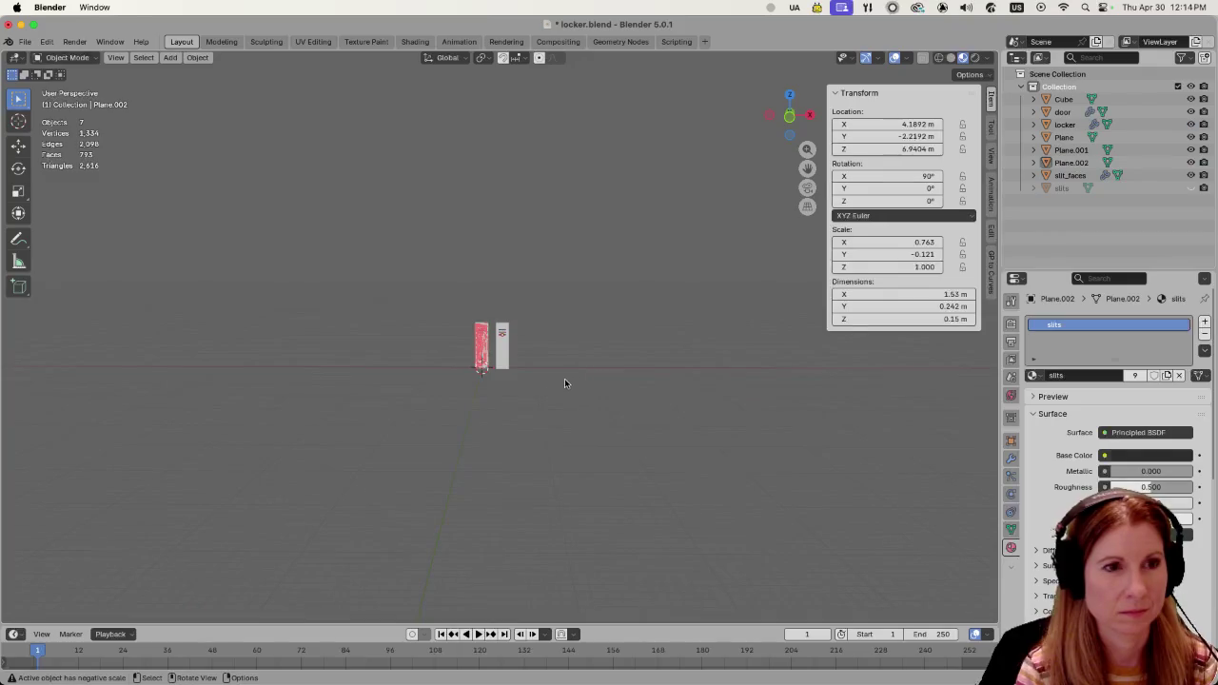
mouse_move(564, 384)
middle_down()
mouse_move(579, 370)
mouse_move(572, 402)
middle_up()
scroll(532, 378, up, 2)
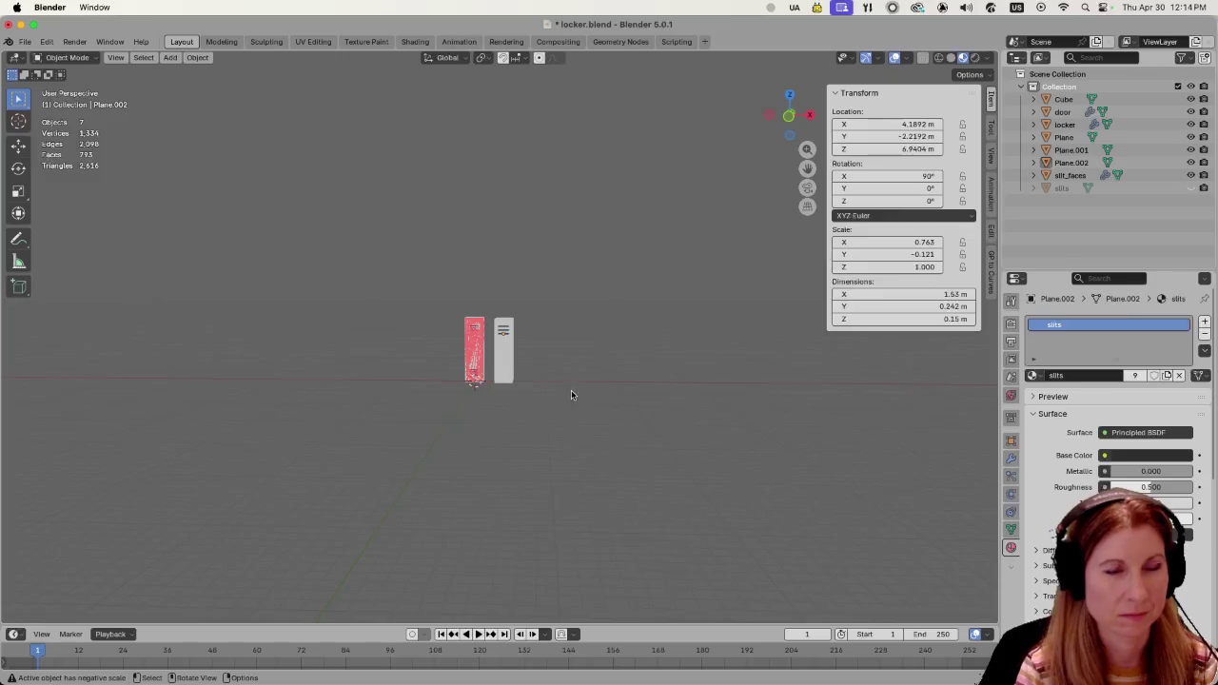
middle_drag(582, 380, 567, 385)
scroll(546, 387, up, 2)
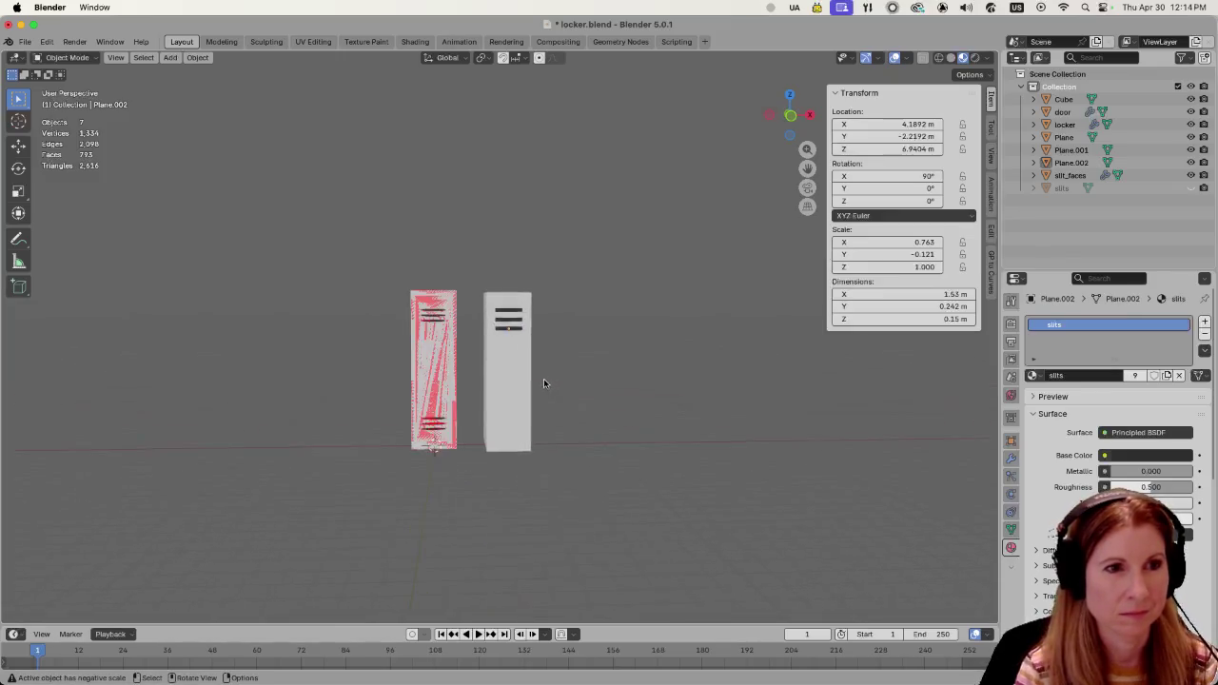
scroll(544, 379, up, 3)
scroll(543, 383, up, 4)
Respace the lowest and middle slits vertically, bringing Plane.001 down to Z 7.2914 m.
click(529, 312)
key(g)
key(z)
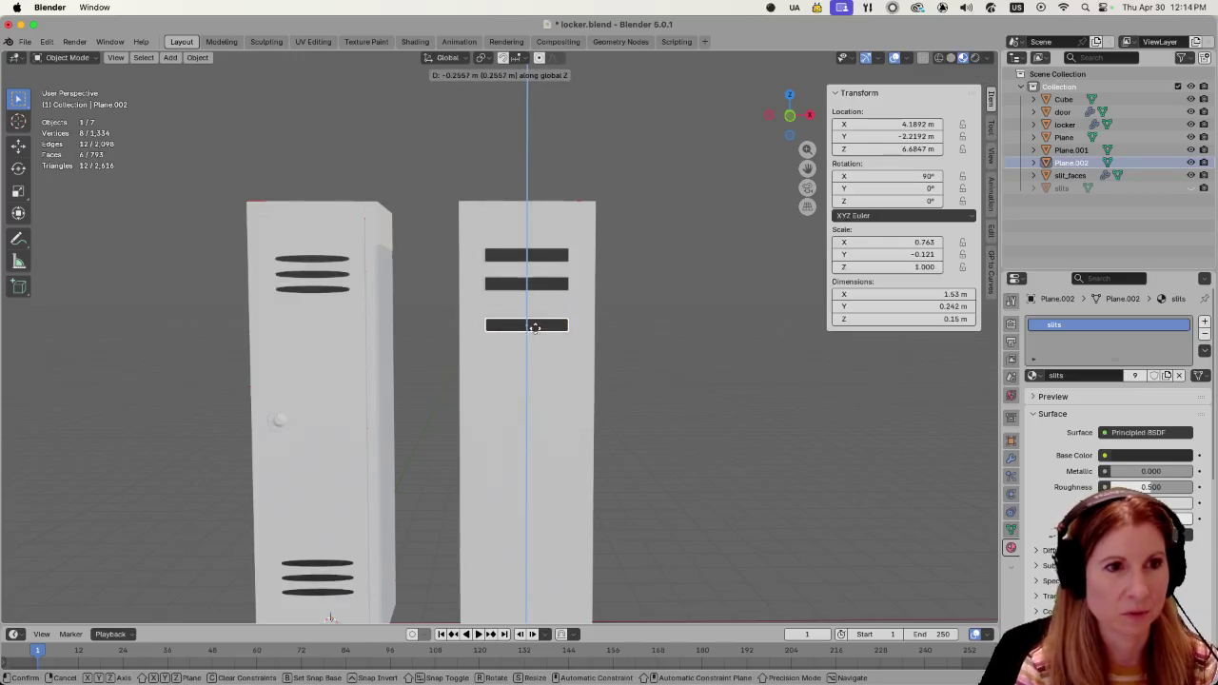
click(534, 326)
click(547, 292)
key(g)
key(z)
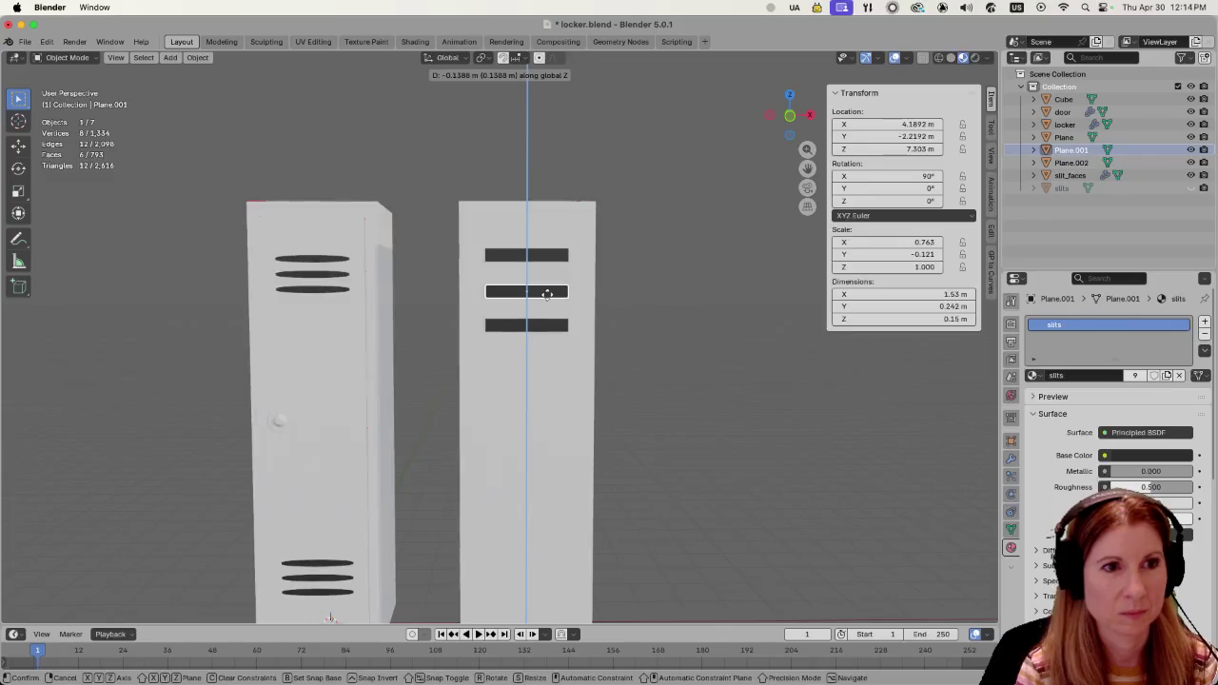
click(547, 292)
click(675, 373)
scroll(659, 429, down, 4)
scroll(657, 428, down, 3)
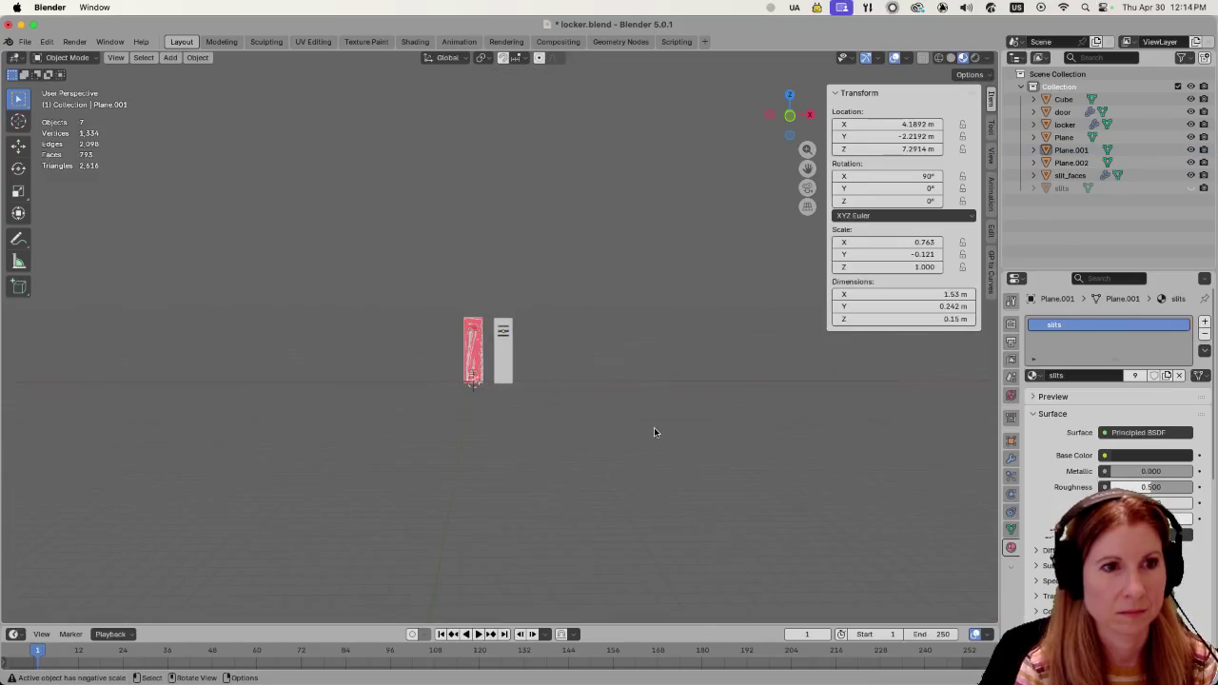
scroll(653, 431, down, 1)
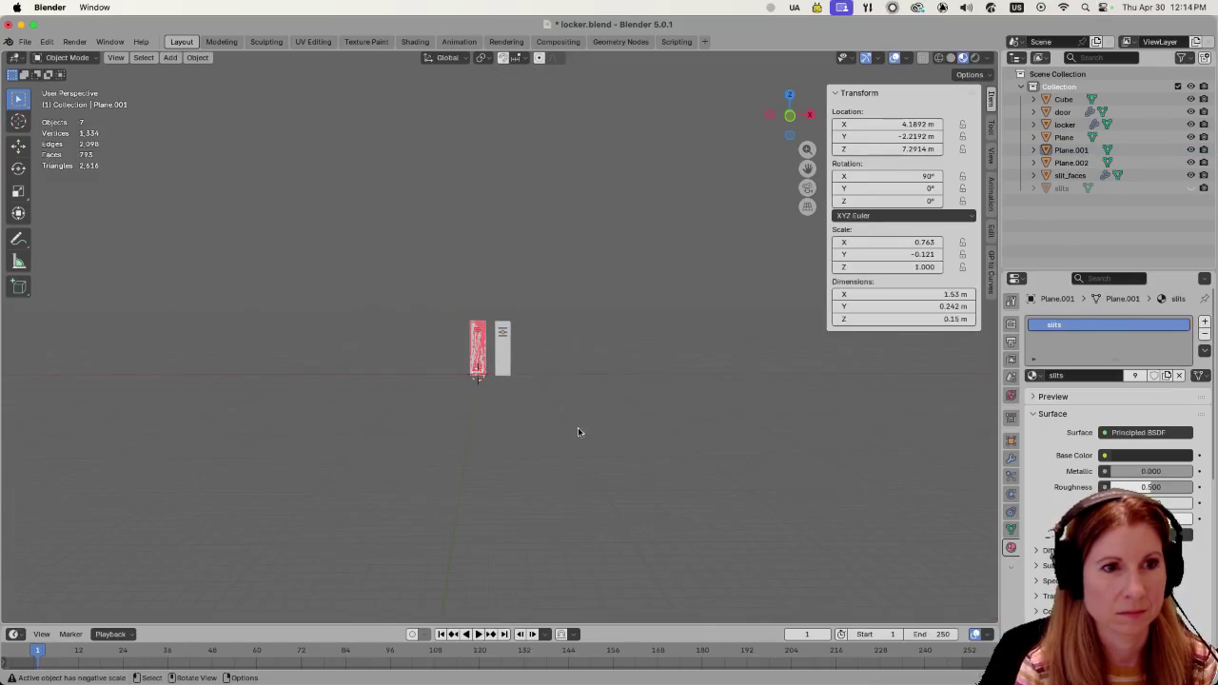
scroll(545, 445, up, 2)
scroll(544, 445, up, 3)
scroll(544, 445, up, 3)
click(530, 273)
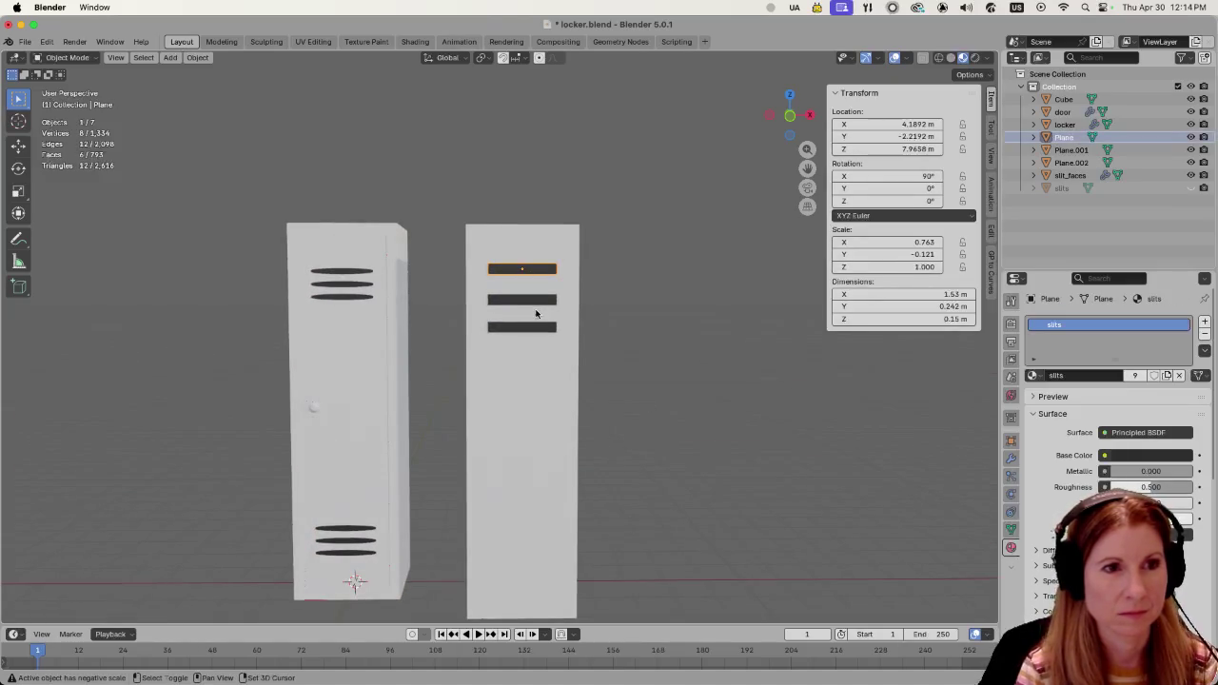
Duplicate the three vent slits and move the copies down near the locker bottom.
shift+click(540, 301)
shift+click(531, 328)
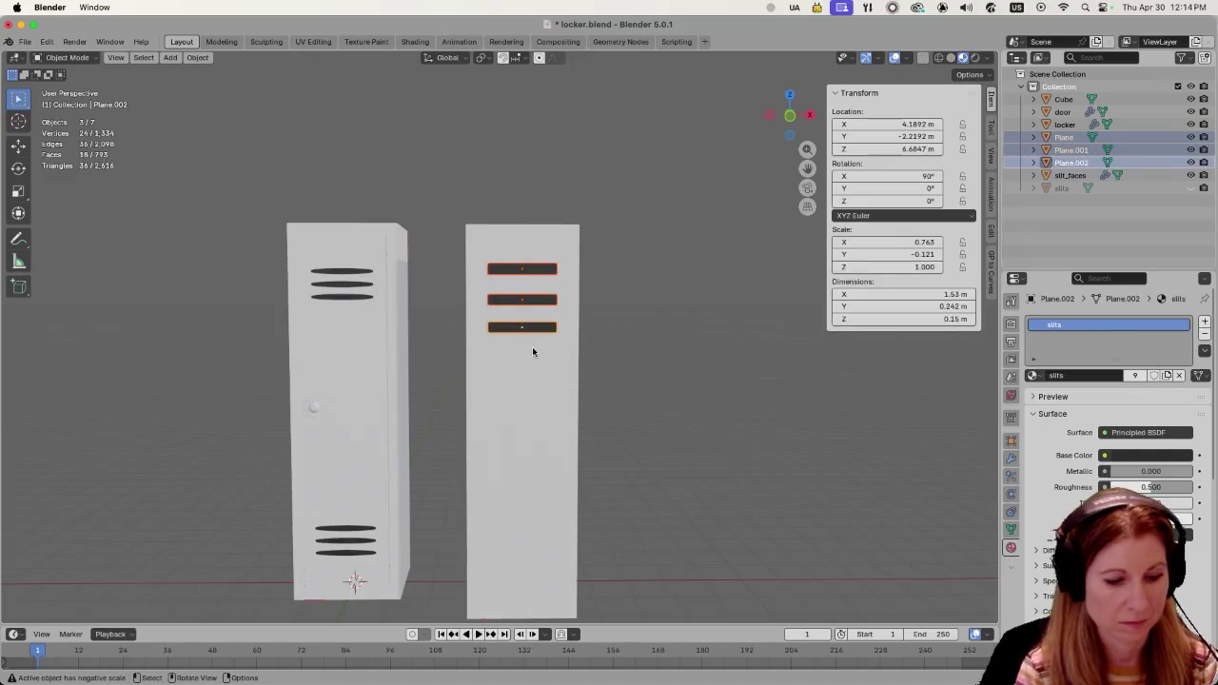
scroll(643, 382, down, 2)
key(shift+d)
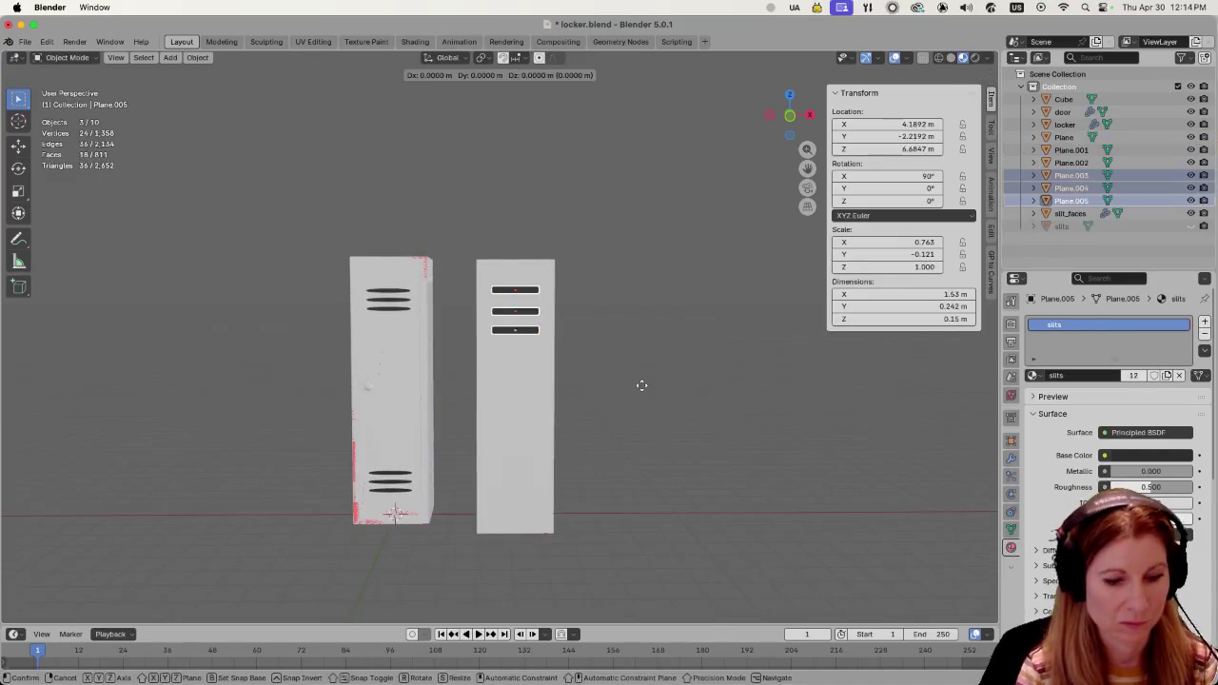
key(z)
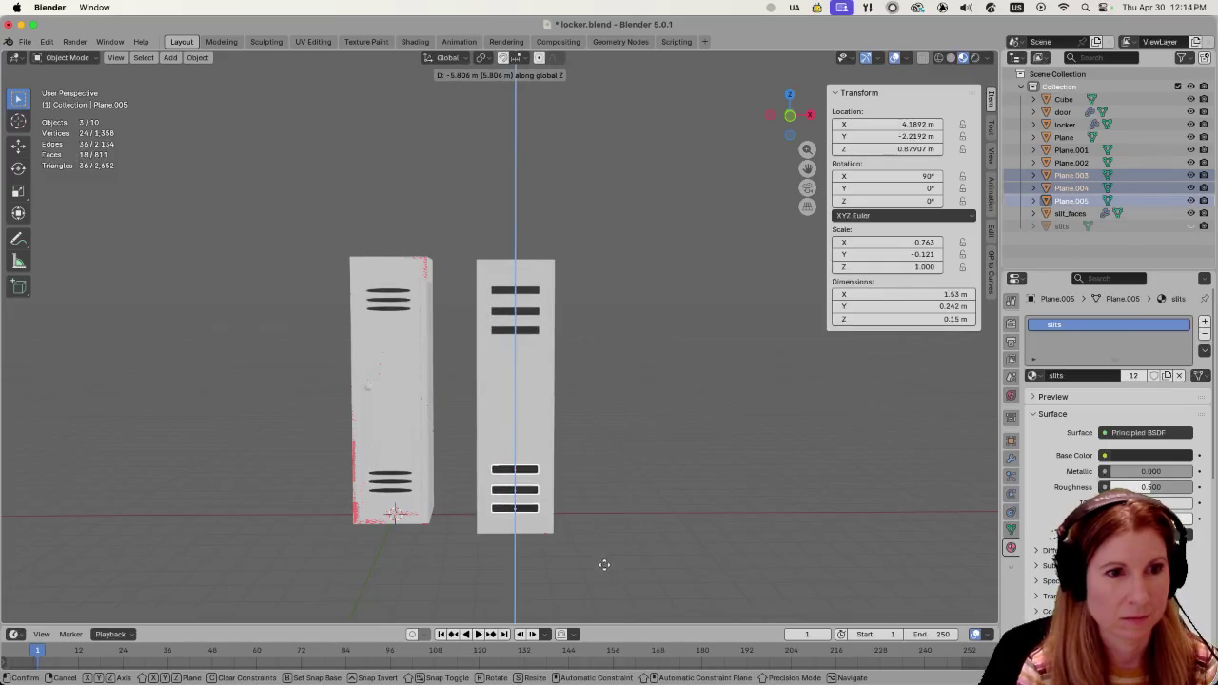
click(603, 568)
Deselect, look over the lockers from the side, and save locker.blend.
click(619, 476)
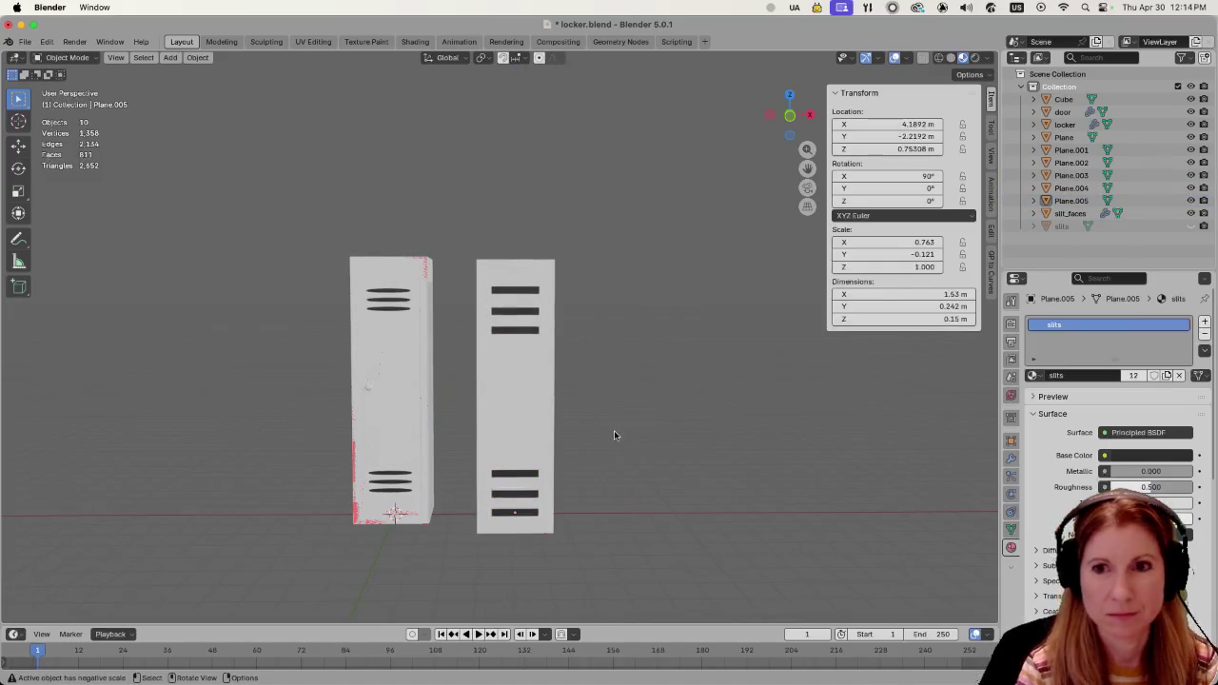
middle_drag(631, 425, 643, 413)
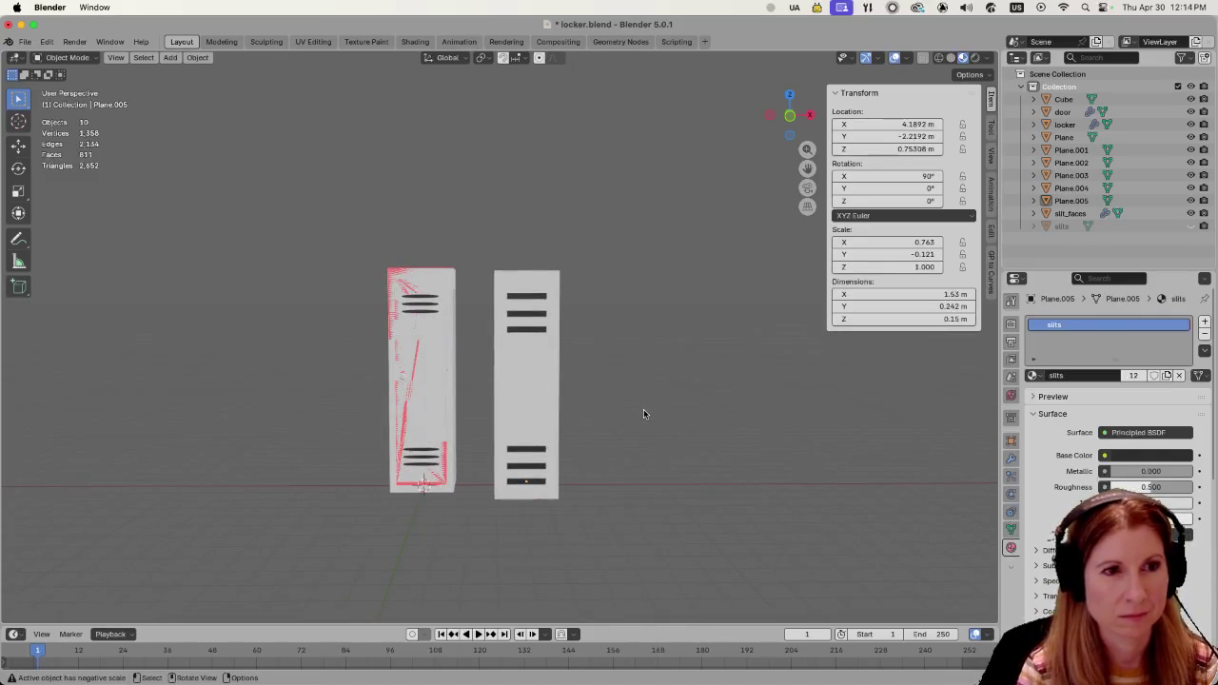
scroll(643, 409, down, 3)
scroll(614, 381, down, 3)
scroll(600, 384, up, 1)
scroll(575, 387, up, 2)
scroll(575, 387, up, 2)
scroll(637, 387, up, 2)
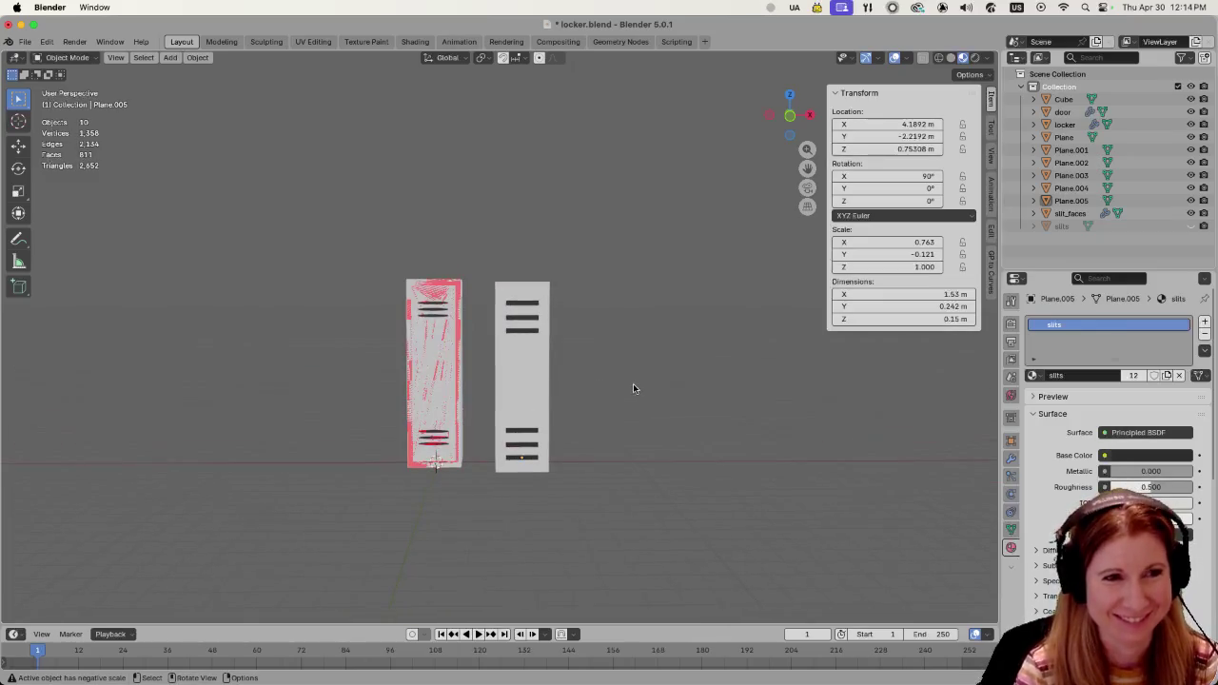
key(super+s)
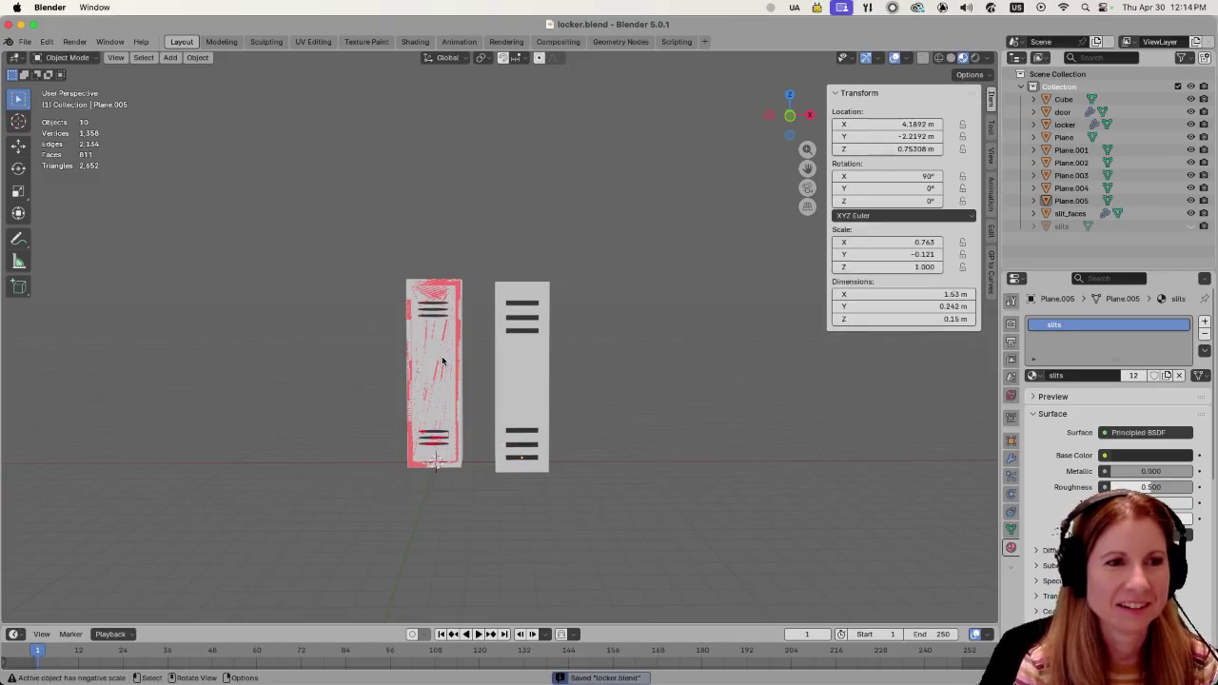
click(441, 361)
drag(359, 240, 403, 471)
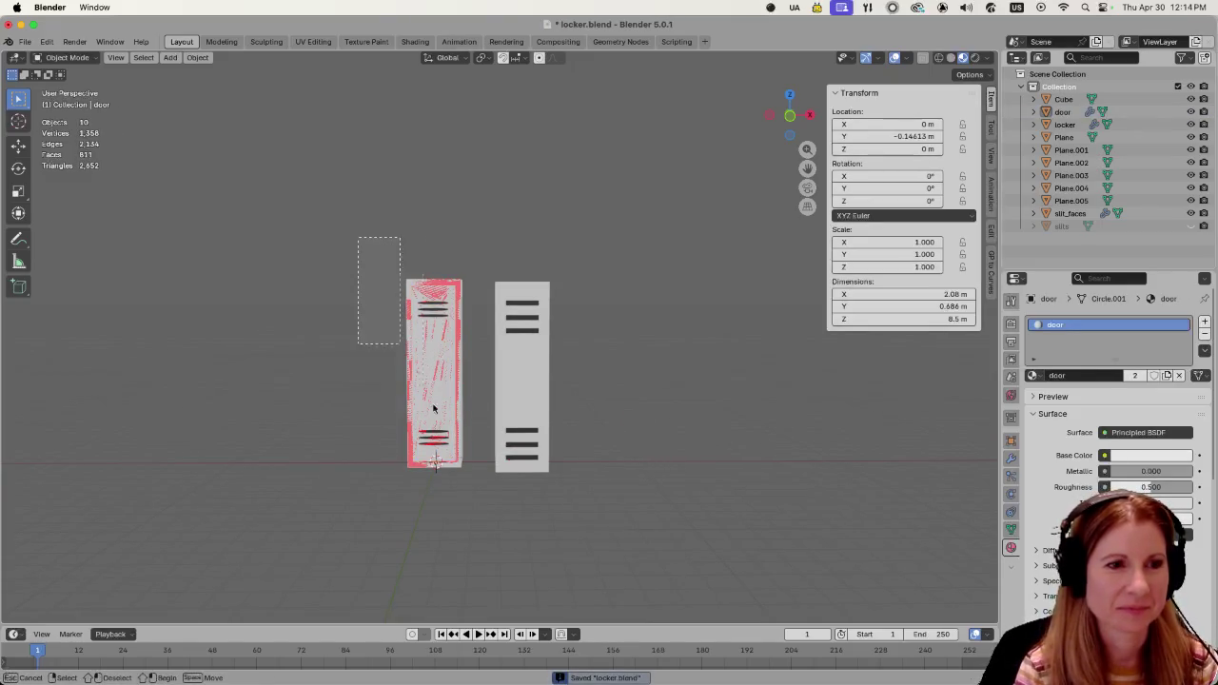
Assign the existing 'door' material to the second locker's body.
click(524, 385)
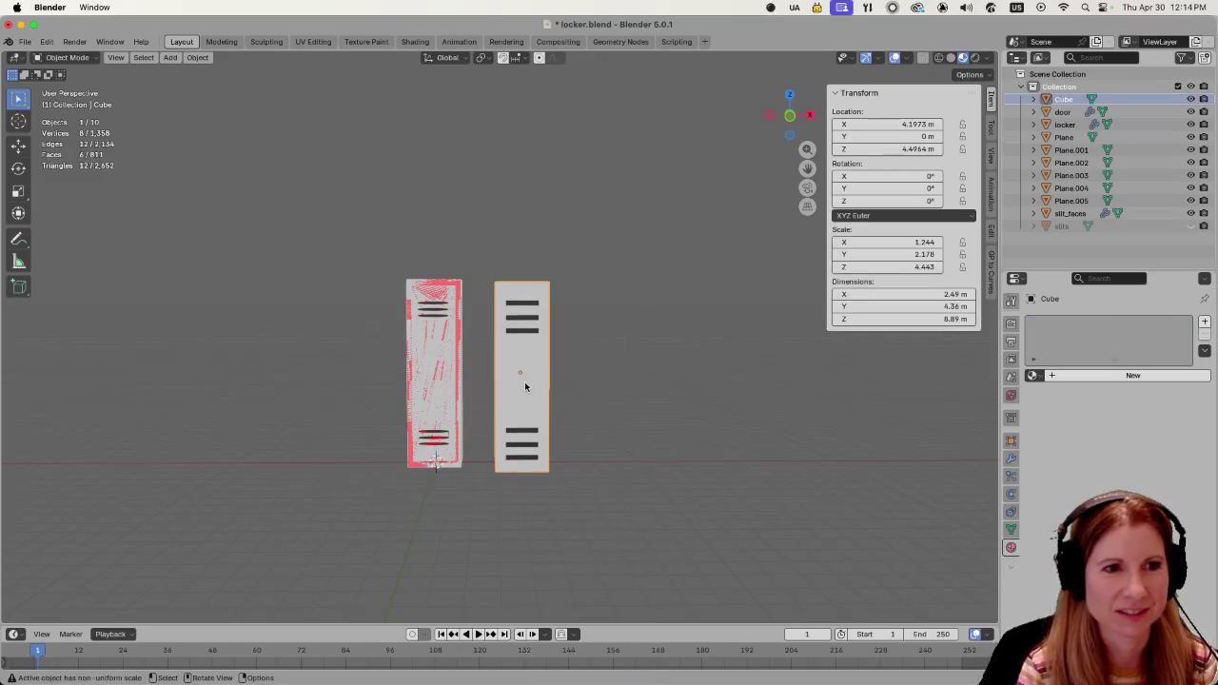
click(1034, 375)
click(1068, 394)
click(741, 410)
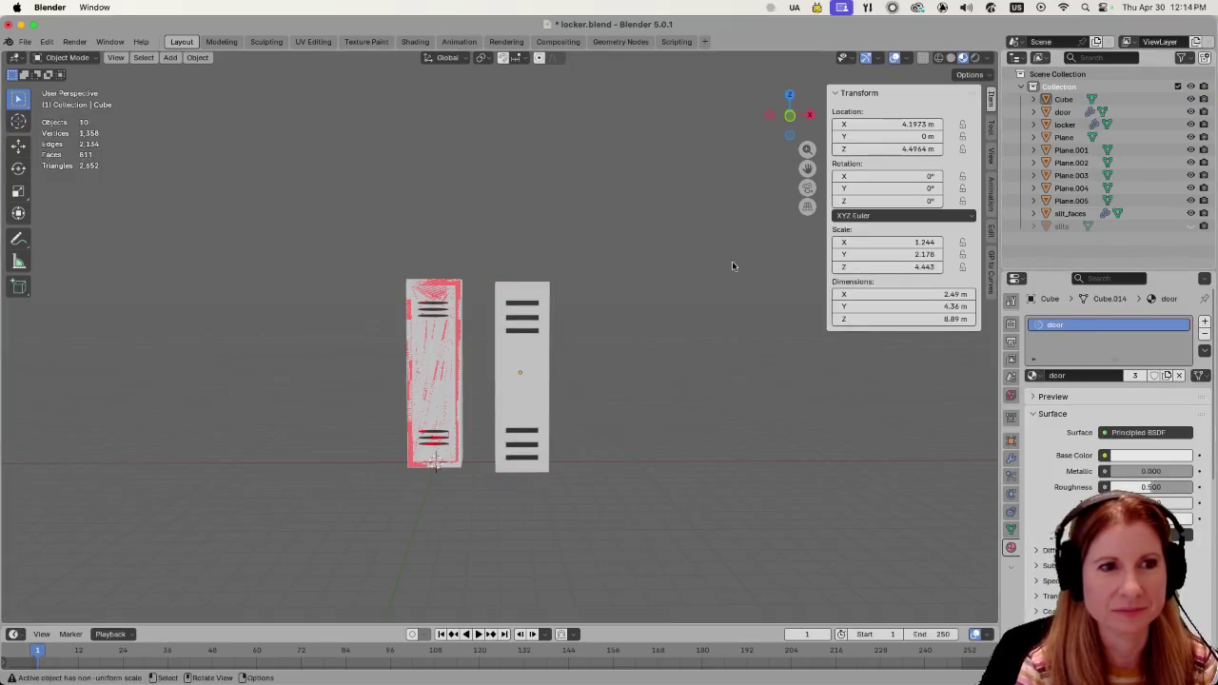
Orbit to an angled view and select the three upper slits of the second locker.
click(544, 397)
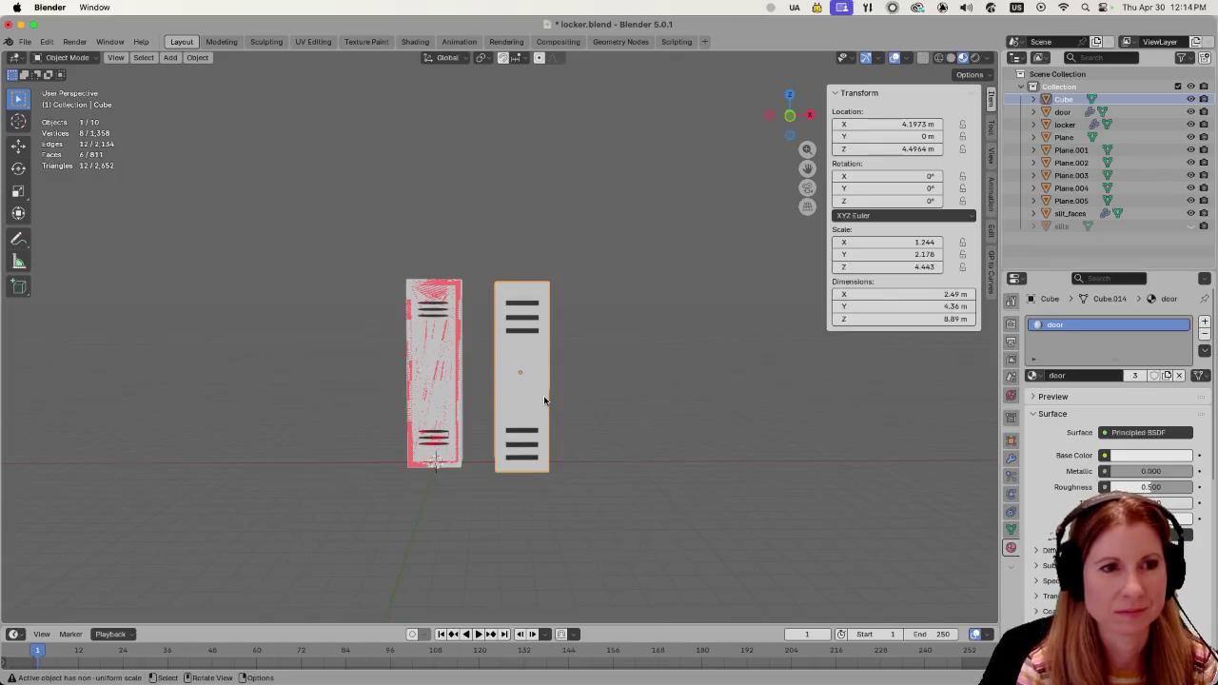
mouse_move(544, 397)
middle_down()
mouse_move(616, 393)
mouse_move(494, 379)
middle_up()
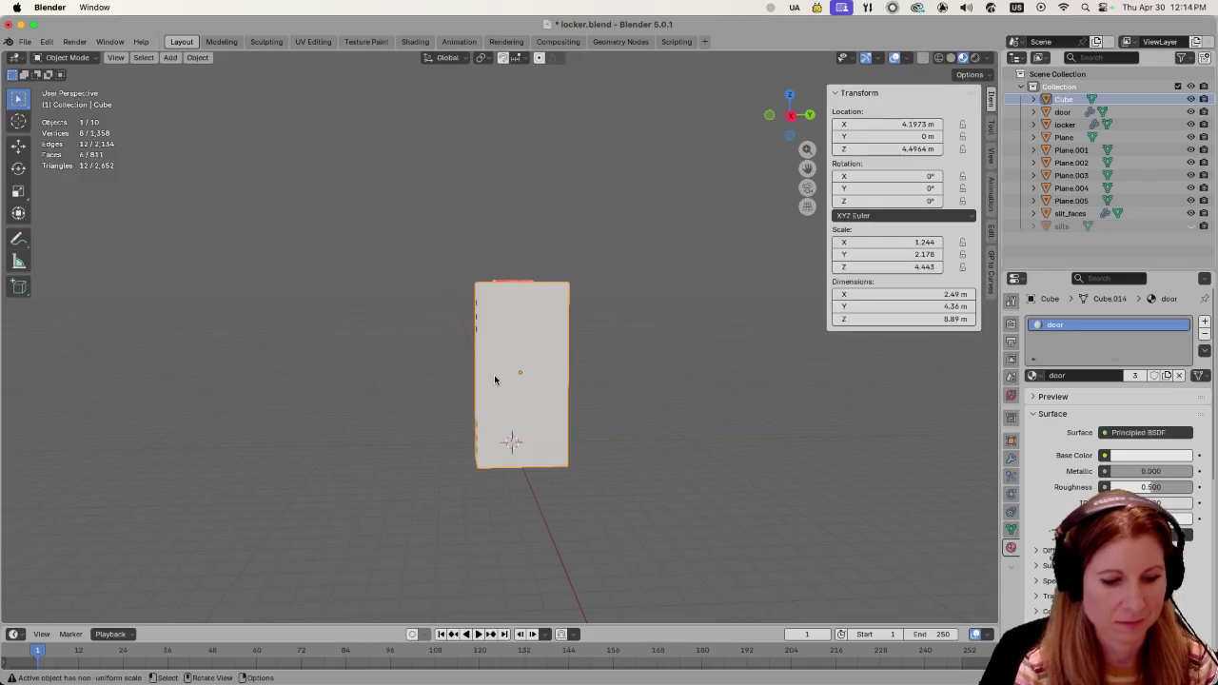
middle_drag(495, 379, 512, 382)
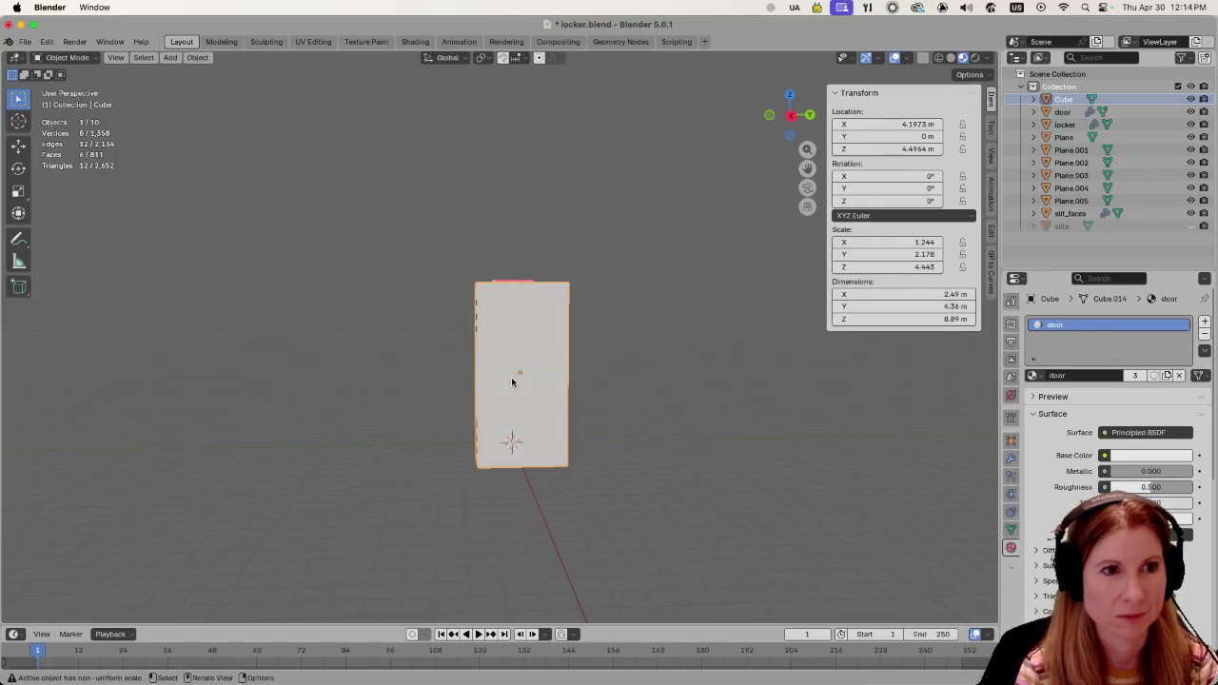
middle_drag(428, 352, 520, 316)
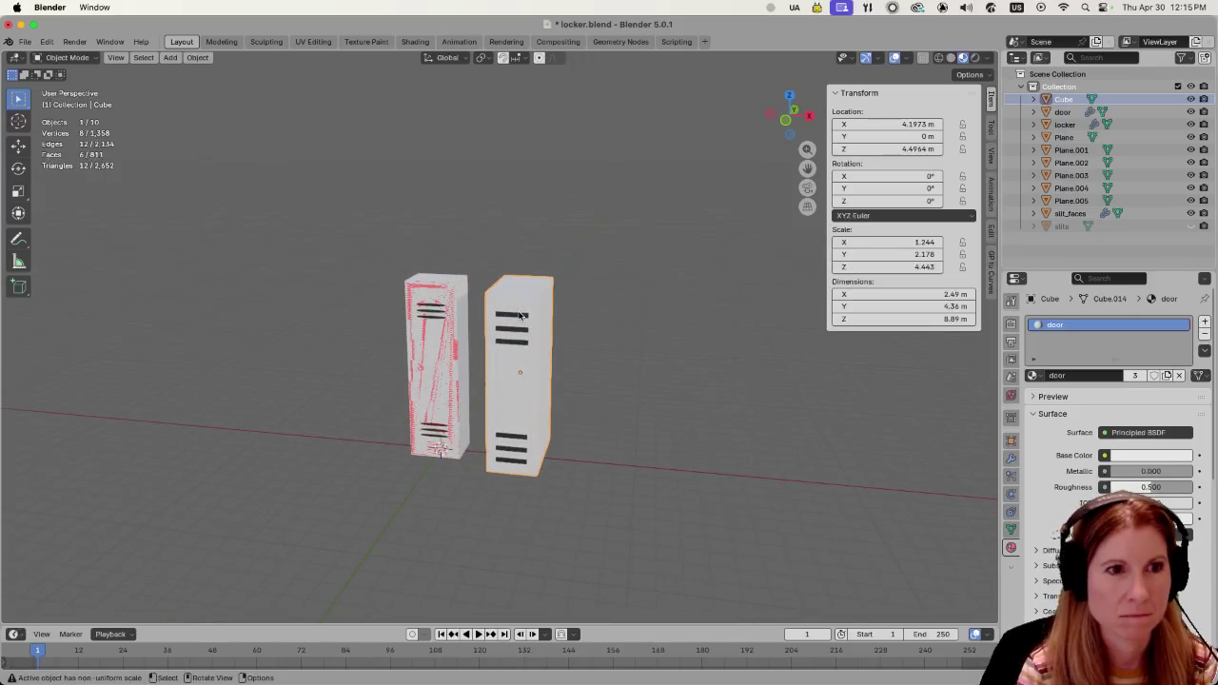
click(521, 316)
shift+click(521, 329)
shift+click(518, 343)
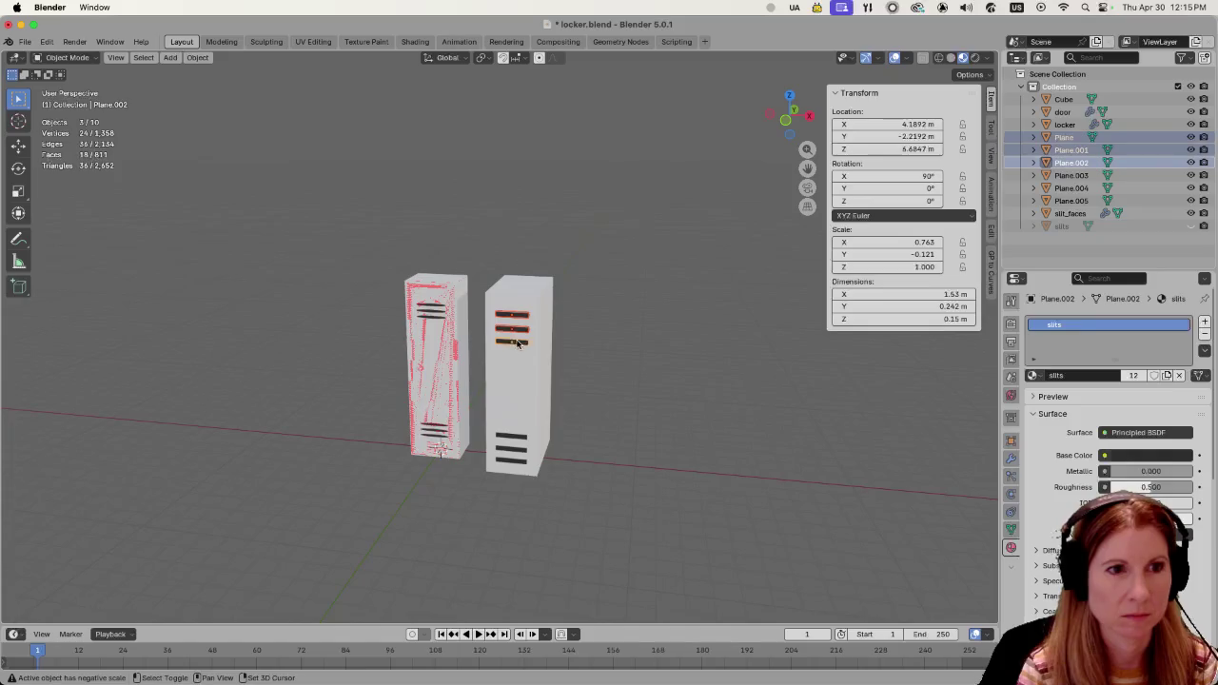
Add the three lower slits to the selection and join all six slits into one object.
shift+click(522, 444)
shift+click(515, 458)
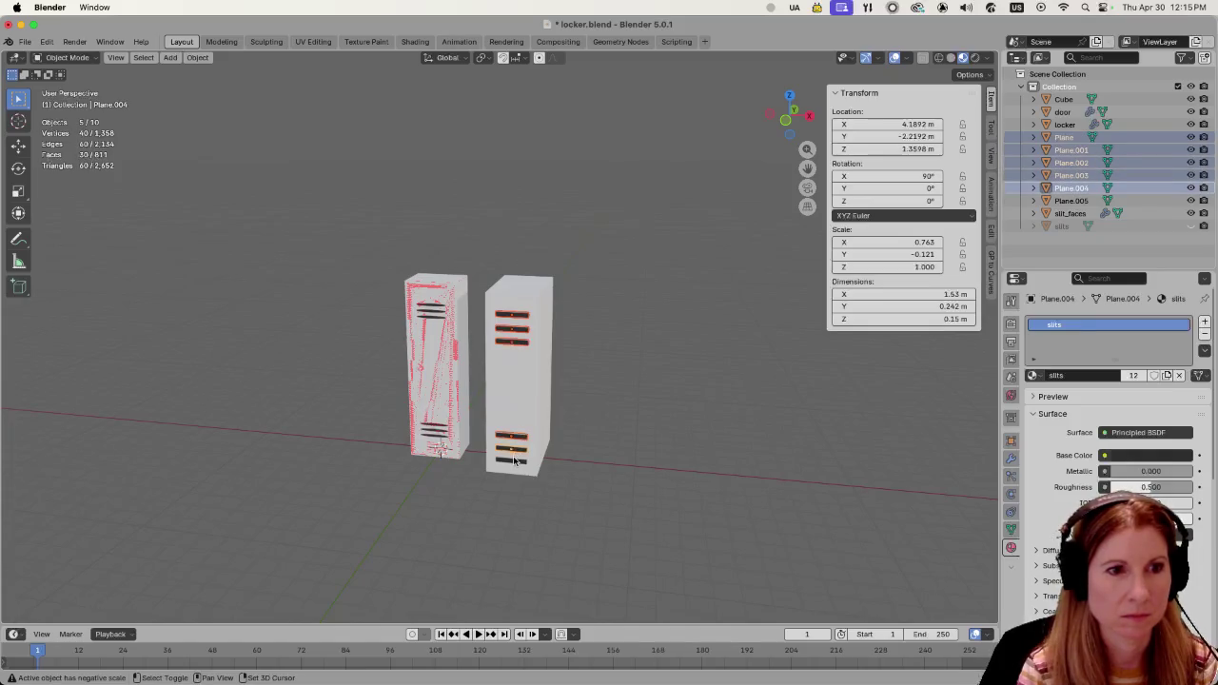
shift+click(513, 463)
middle_drag(679, 403, 691, 382)
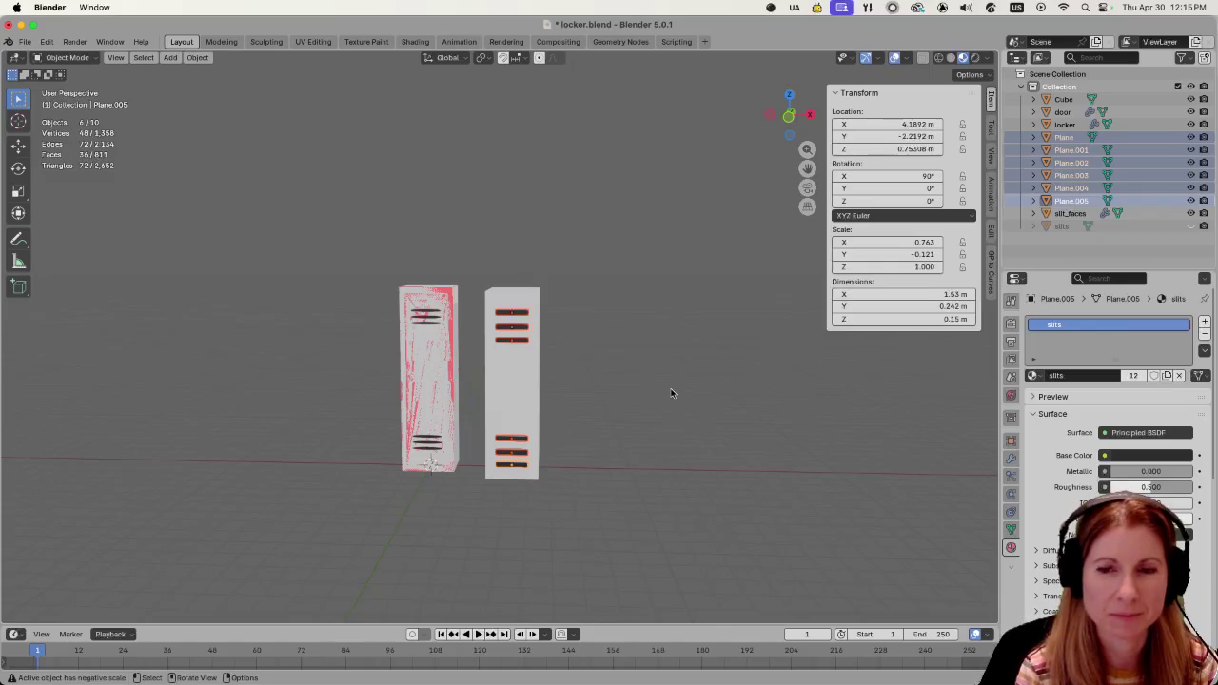
scroll(581, 399, up, 2)
scroll(648, 397, up, 2)
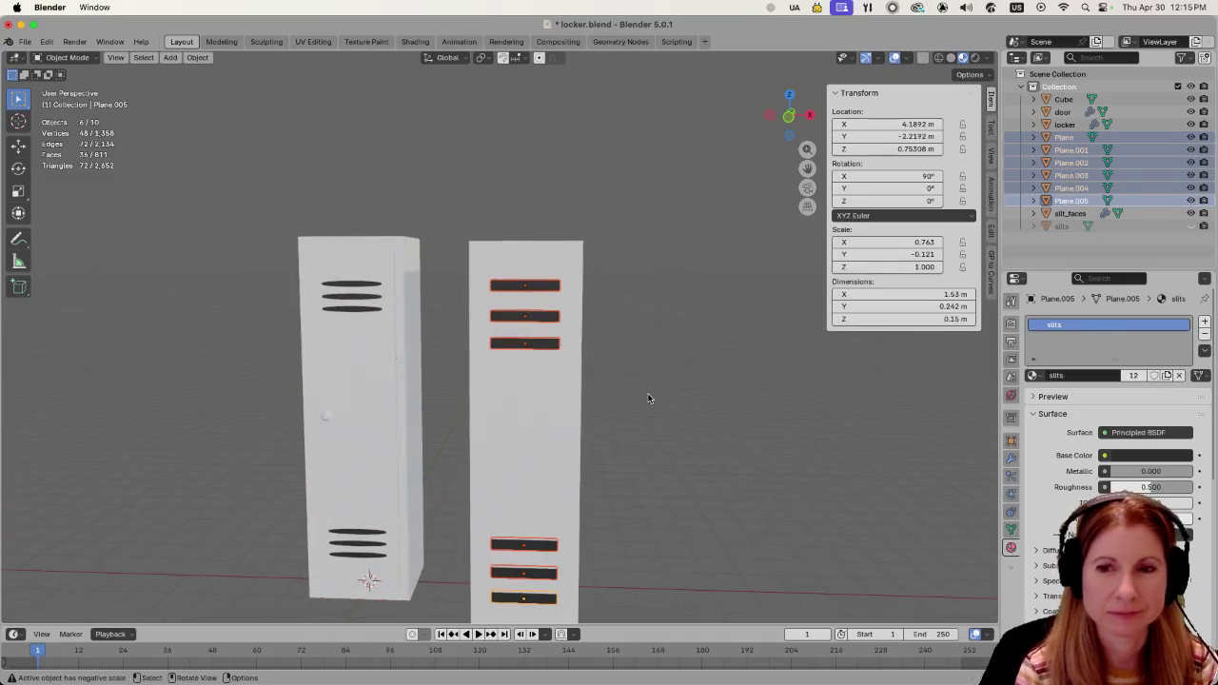
scroll(648, 397, down, 1)
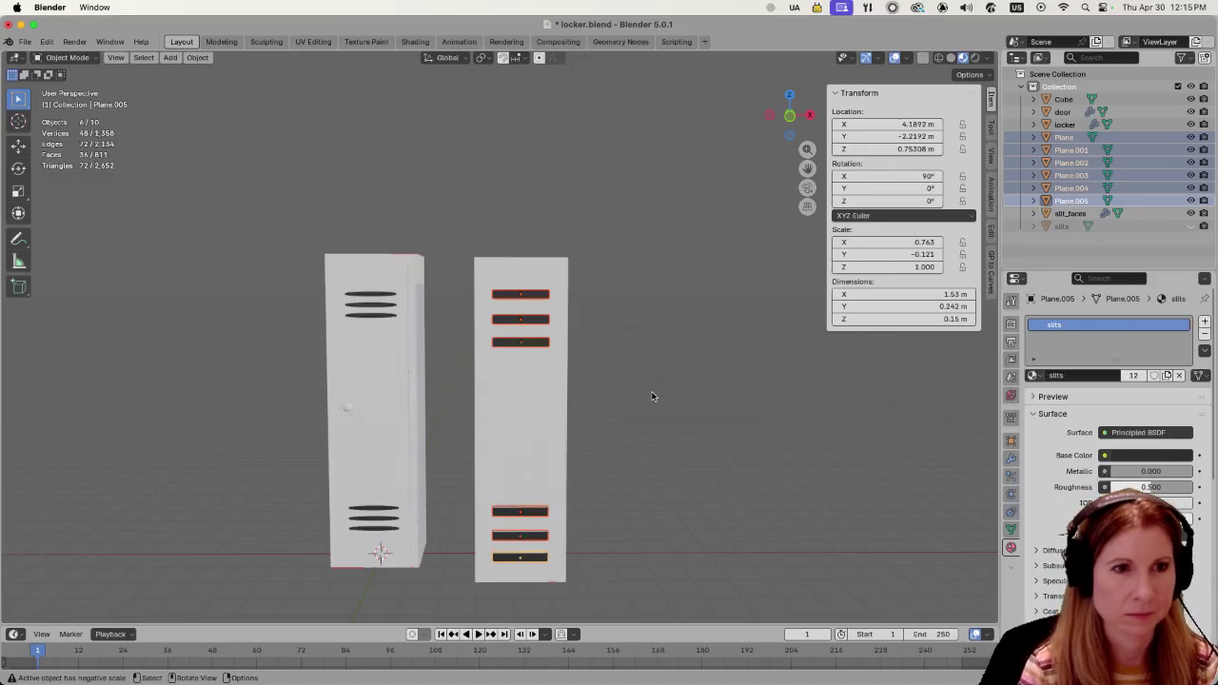
key(ctrl+j)
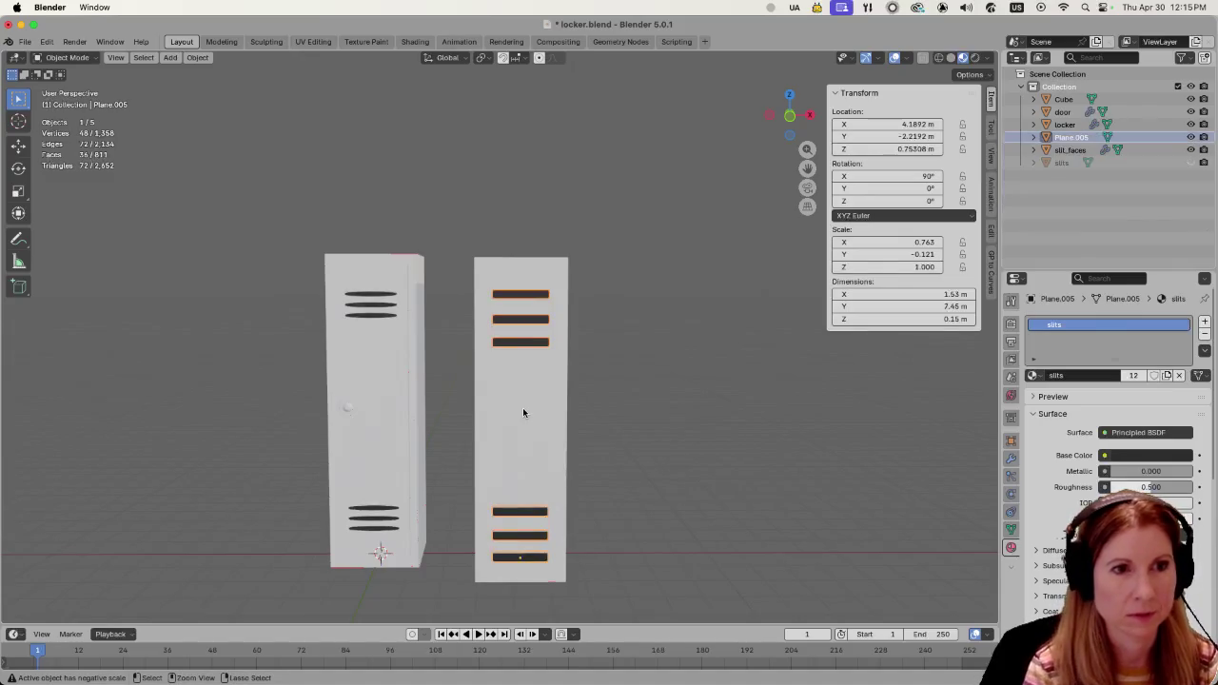
Rename the joined slit object to 'slits2'.
double_click(1067, 136)
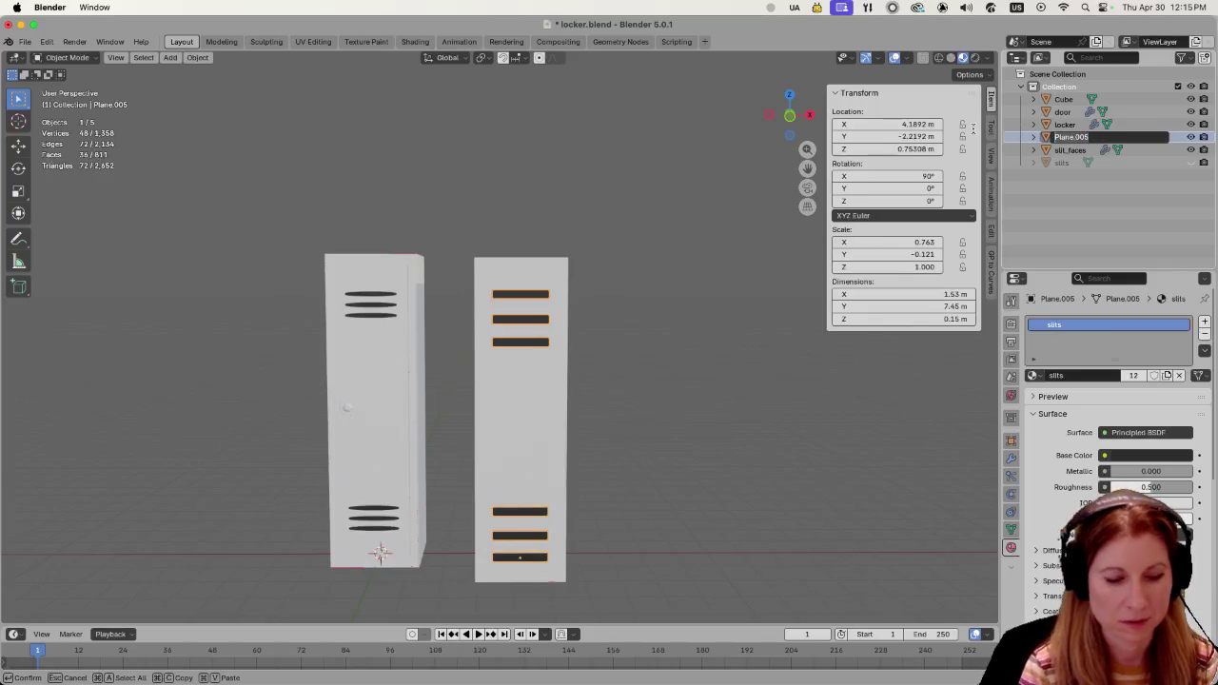
text(slits)
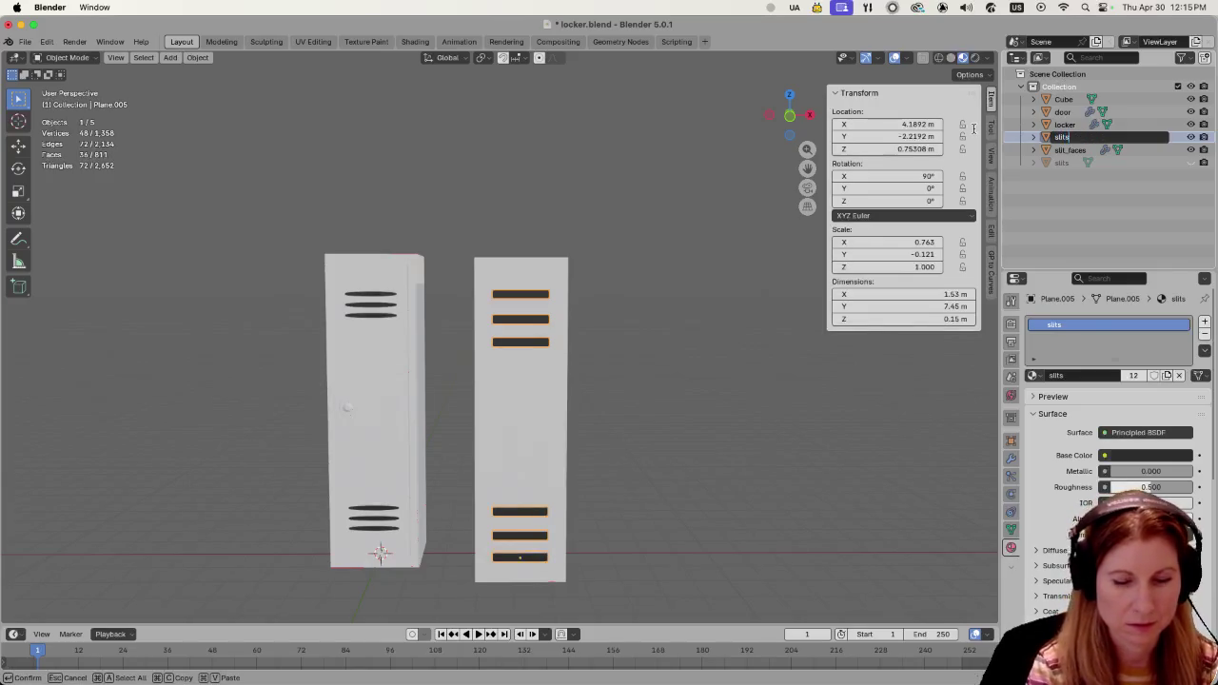
text(2)
key(Return)
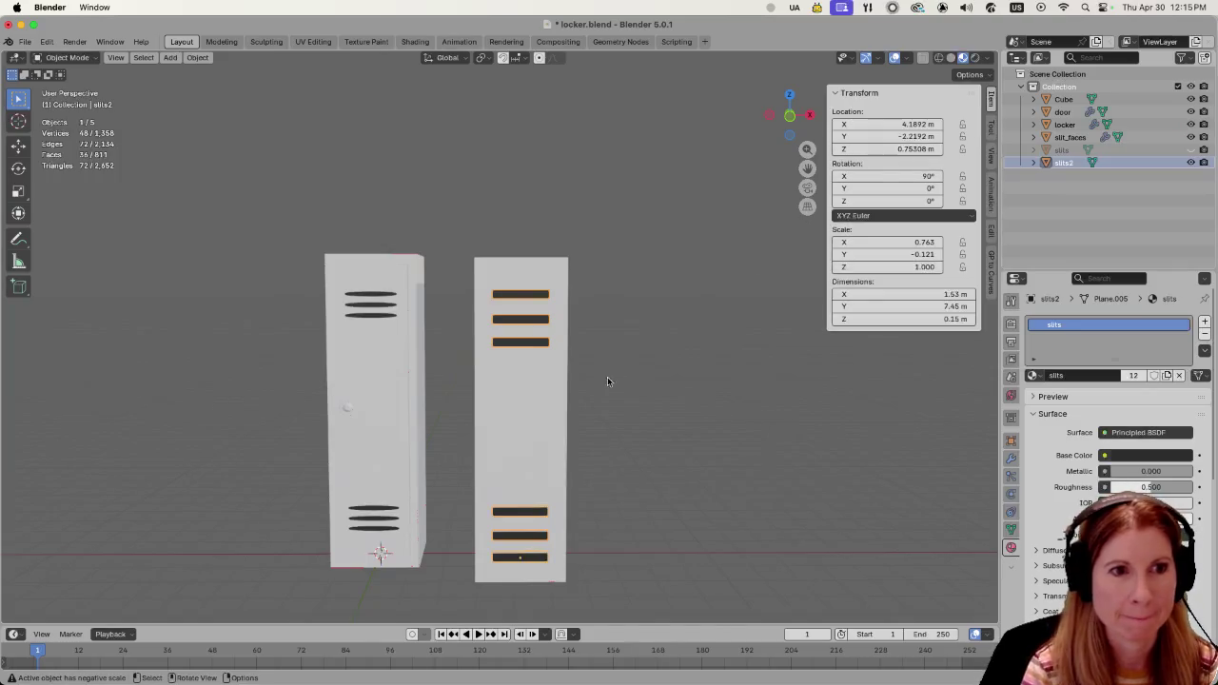
Select the right-hand Cube body and rename it 'locker2'.
click(541, 439)
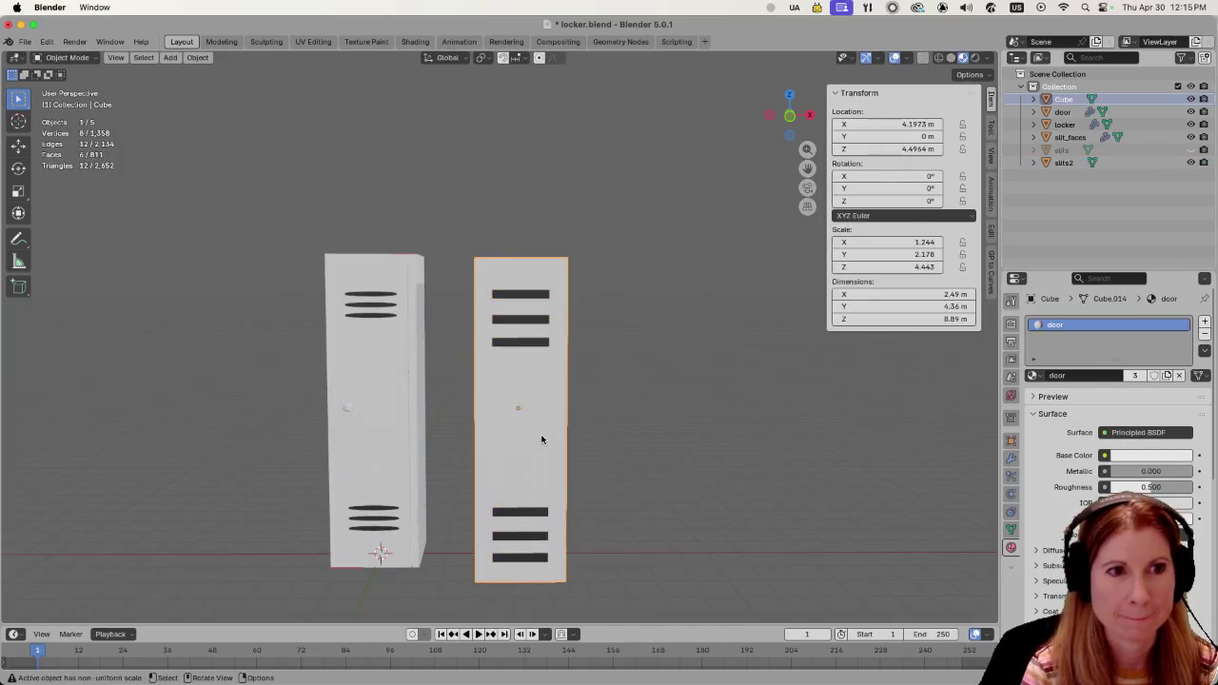
double_click(1074, 99)
text(l)
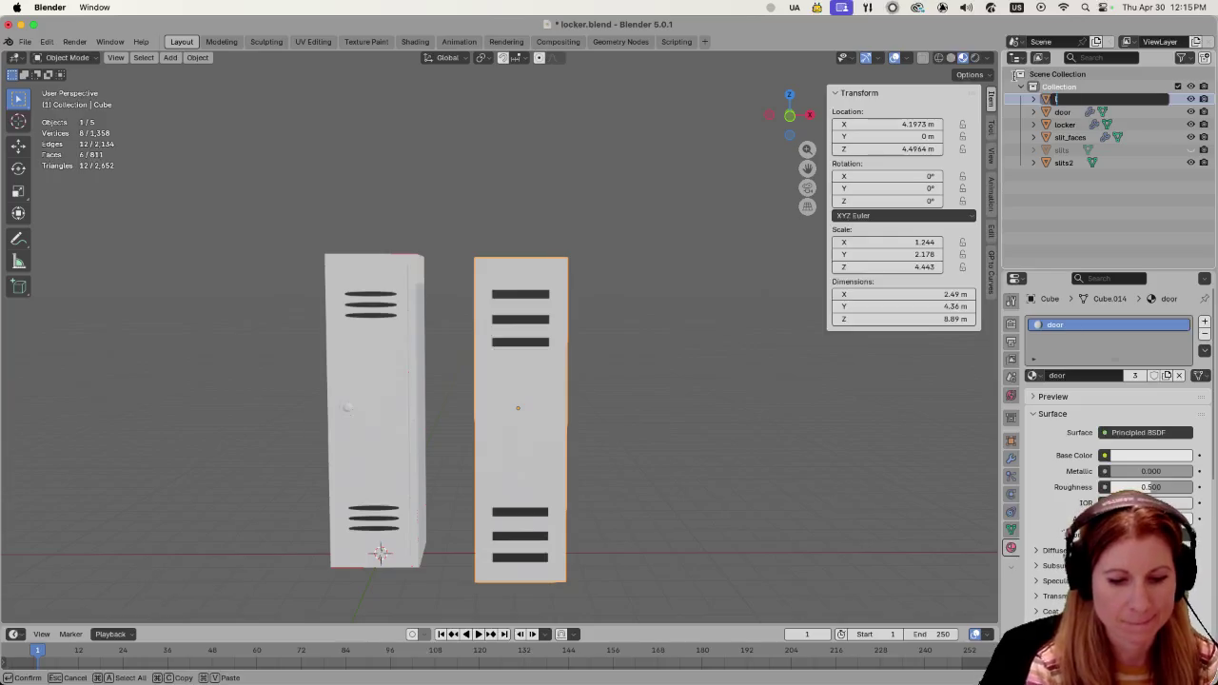
text(ocker2)
key(Return)
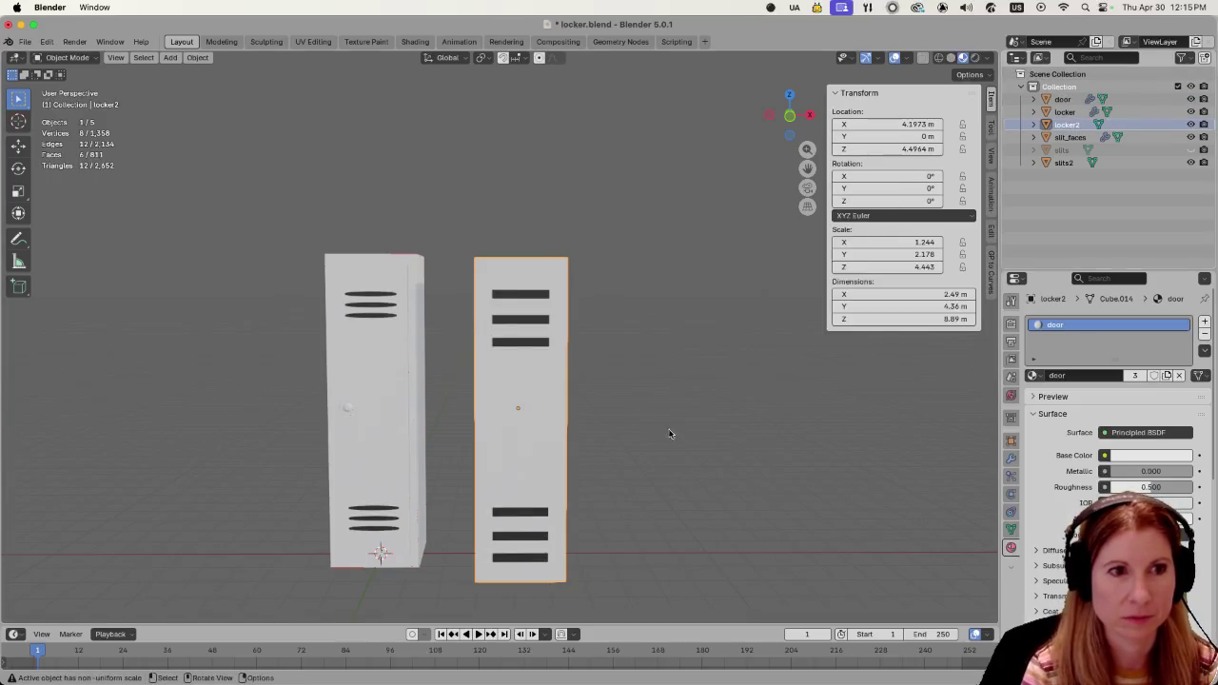
Select slits2 with locker2 and scale both down twice along Y to make them shallower.
shift+click(543, 342)
middle_drag(676, 402, 497, 395)
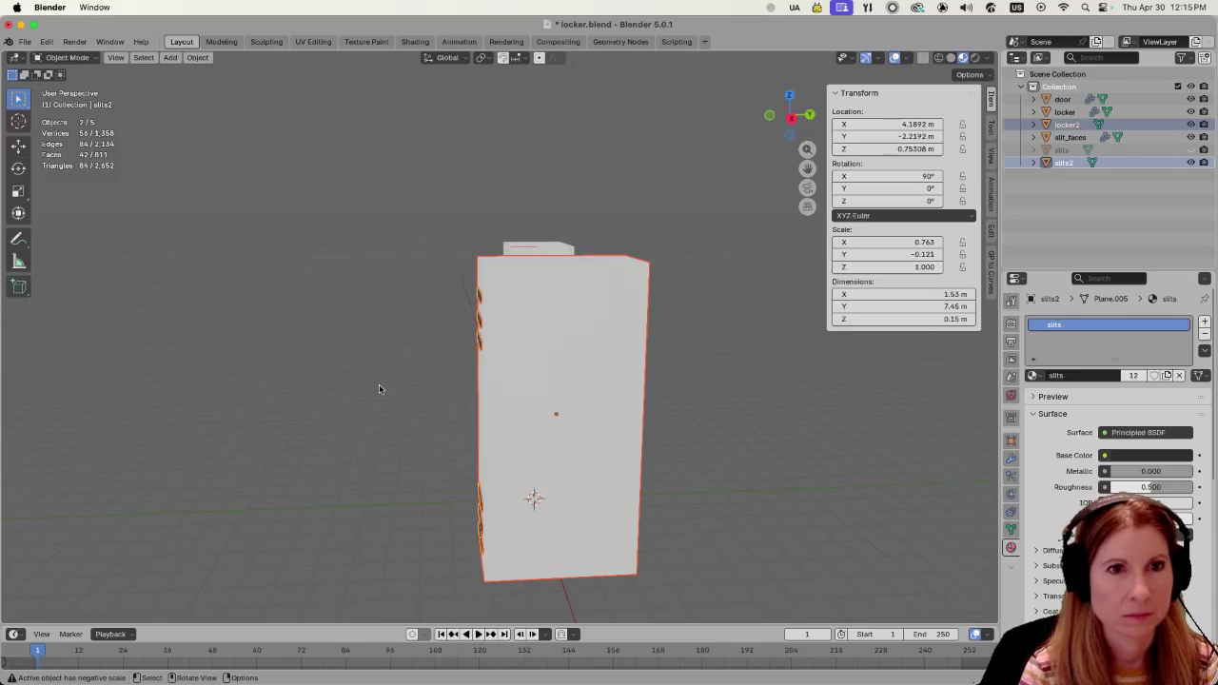
key(s)
key(y)
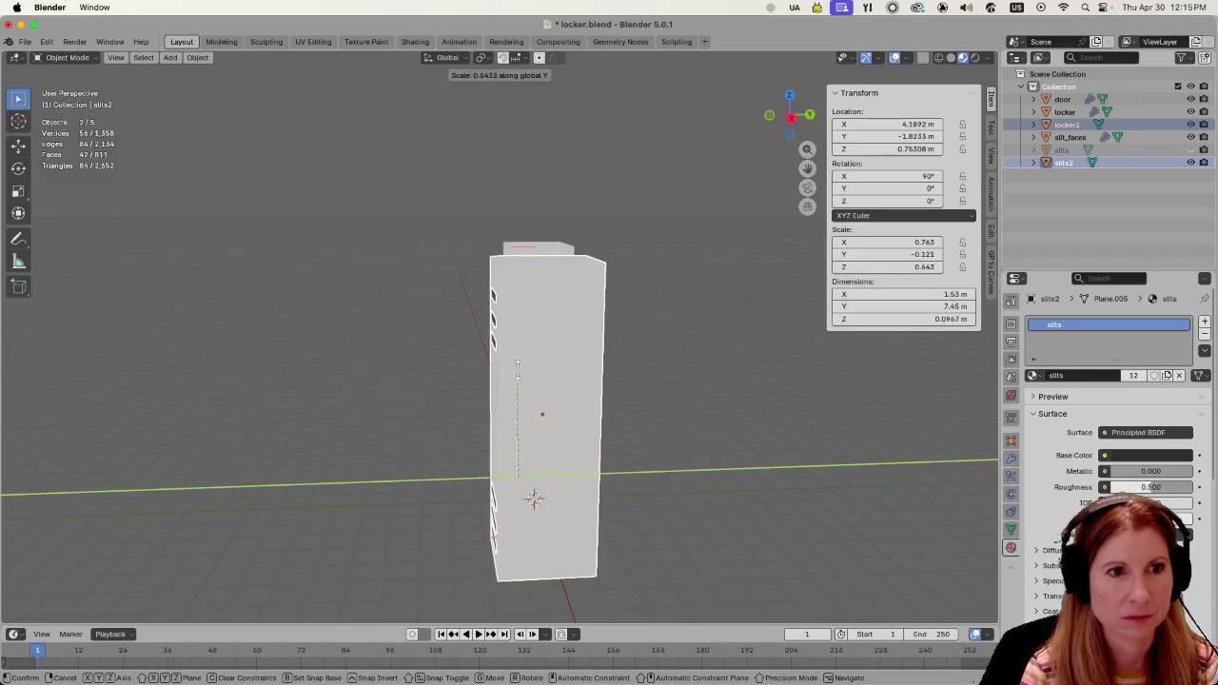
click(517, 369)
key(s)
key(y)
click(424, 380)
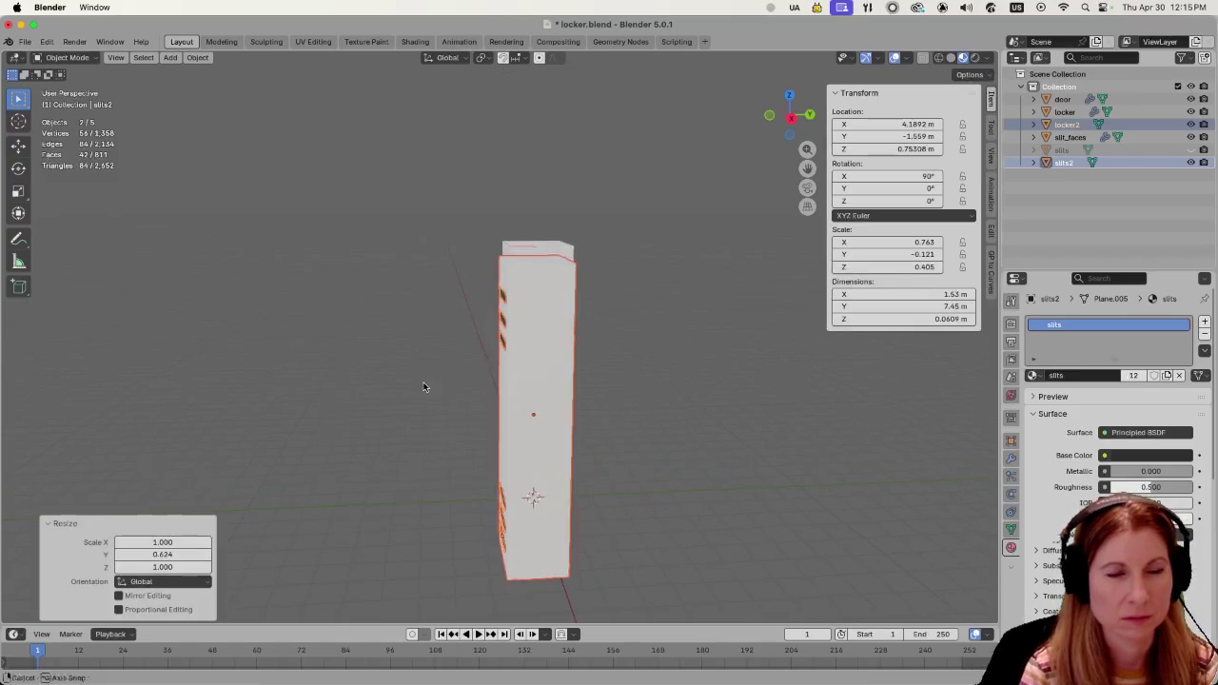
Orbit back to the front, save locker.blend, and select the first locker's door.
middle_drag(424, 381, 535, 387)
key(super+s)
mouse_move(669, 460)
middle_down()
mouse_move(694, 464)
mouse_move(648, 463)
mouse_move(615, 408)
middle_up()
click(644, 440)
click(391, 359)
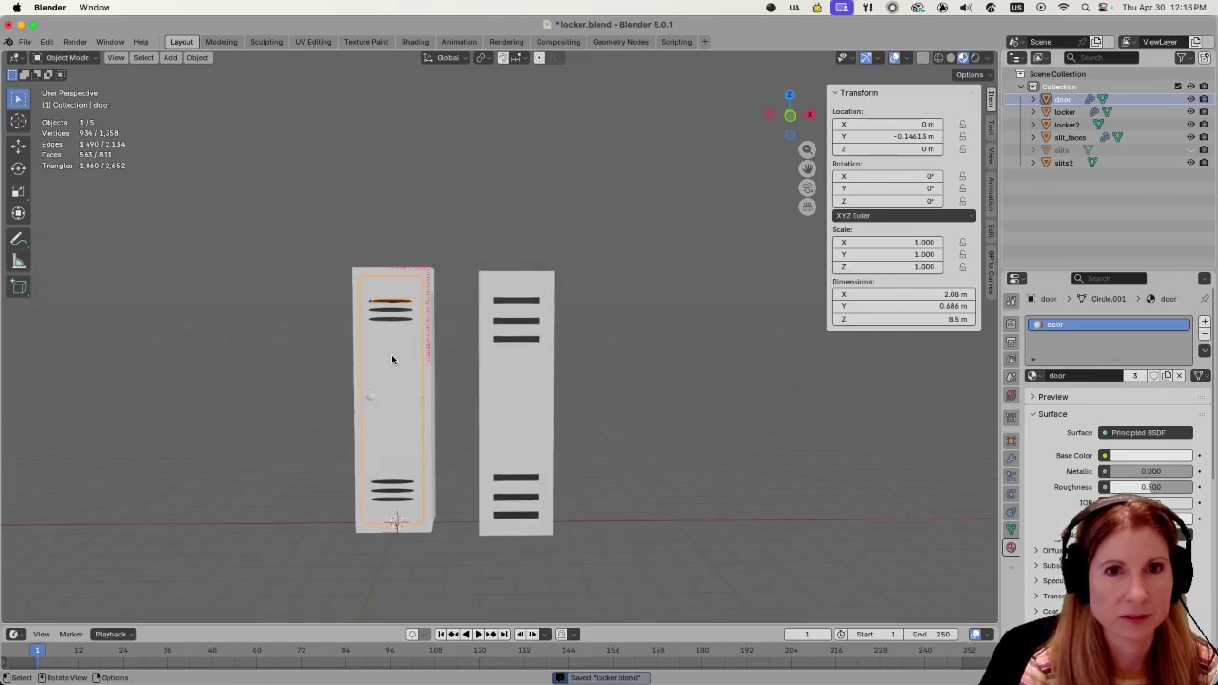
Hide the door, slit_faces and first locker in the Outliner, then save locker.blend.
click(1189, 99)
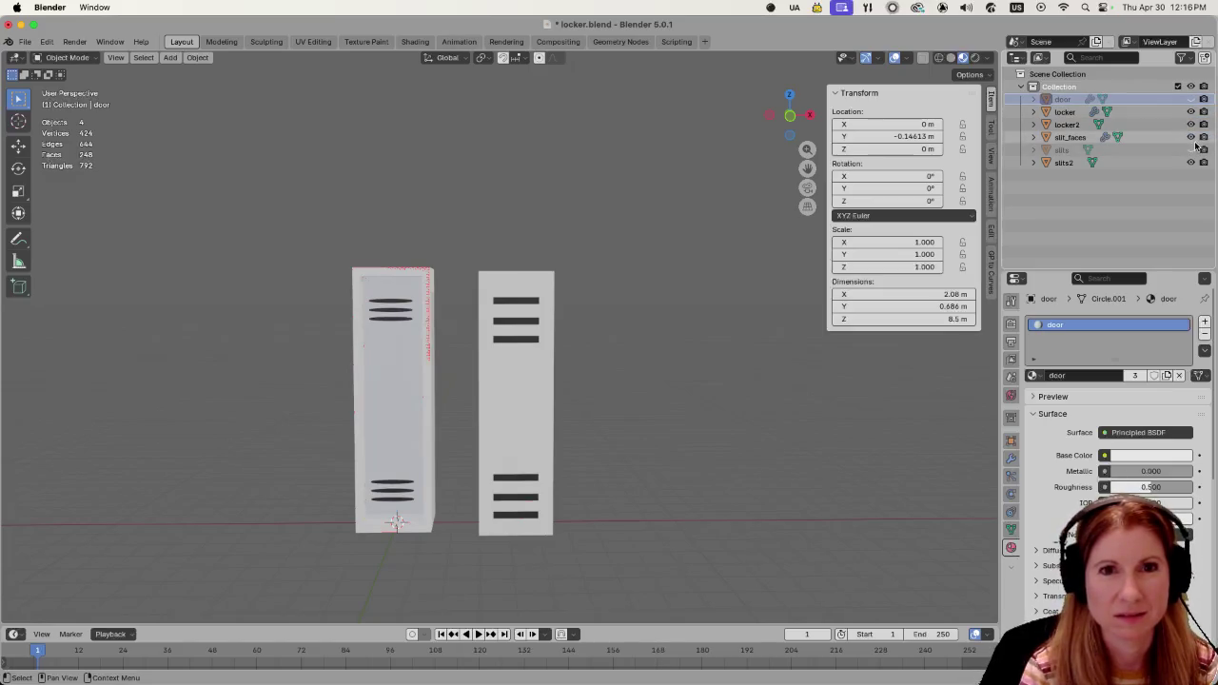
click(1190, 138)
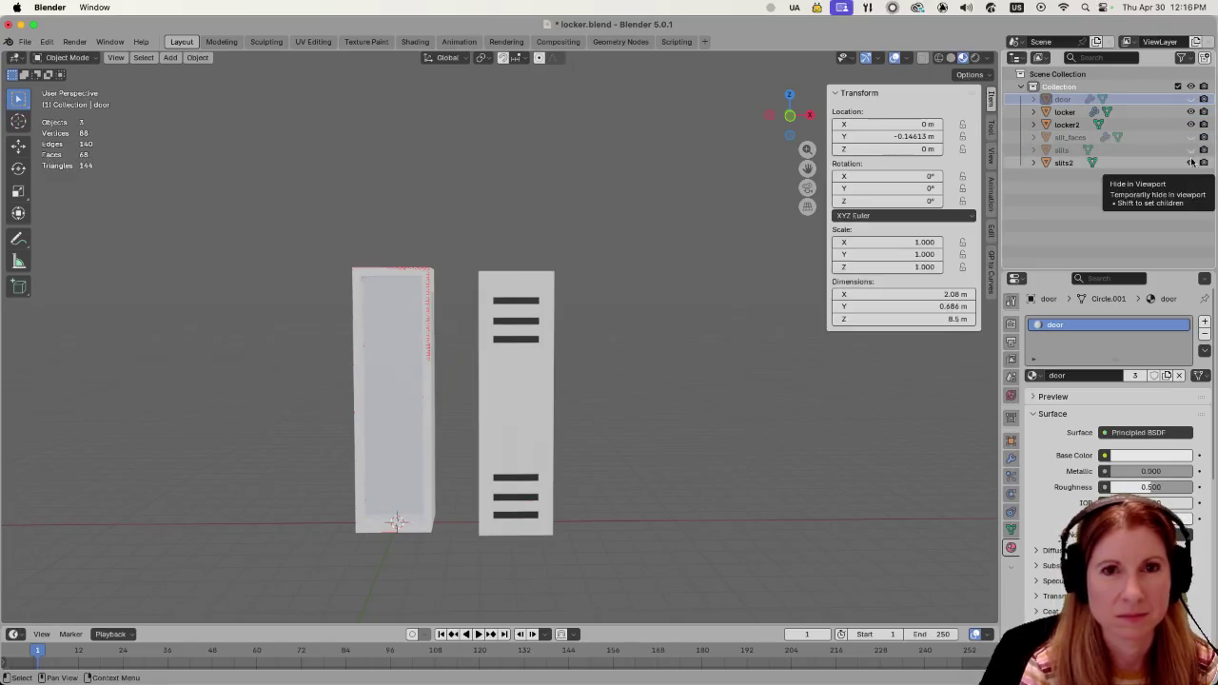
click(1190, 111)
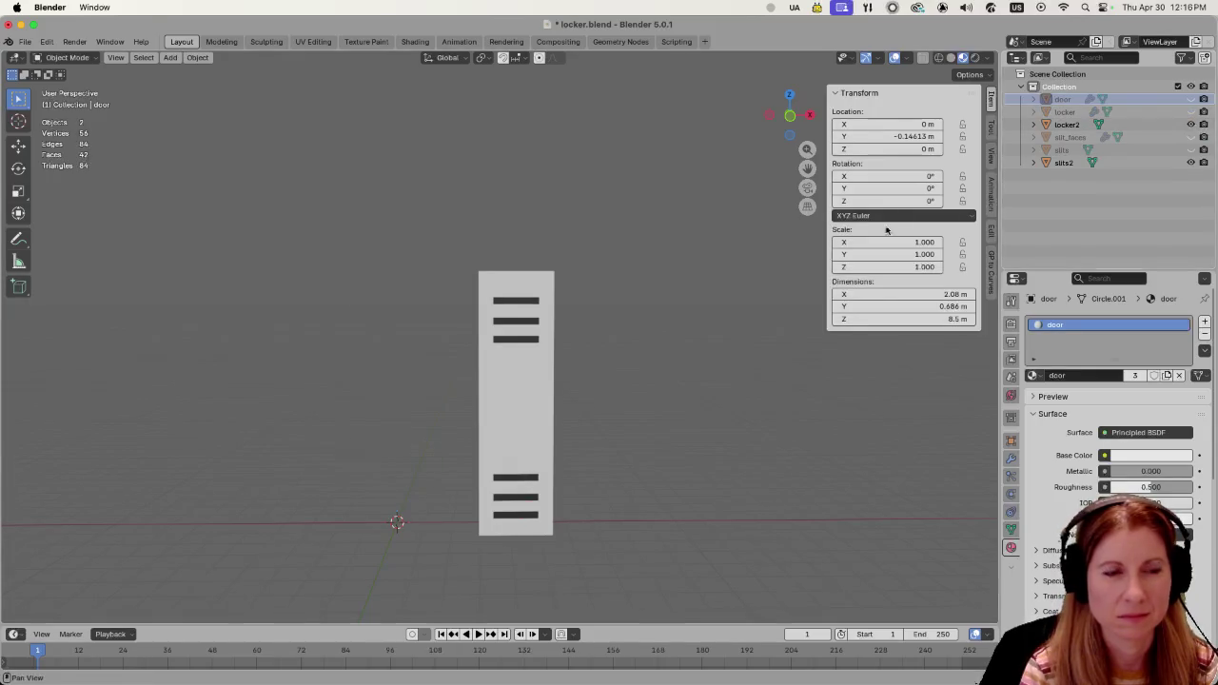
key(ctrl+s)
mouse_move(708, 387)
middle_down()
mouse_move(724, 393)
mouse_move(687, 489)
mouse_move(638, 393)
mouse_move(679, 388)
mouse_move(648, 425)
mouse_move(656, 375)
middle_up()
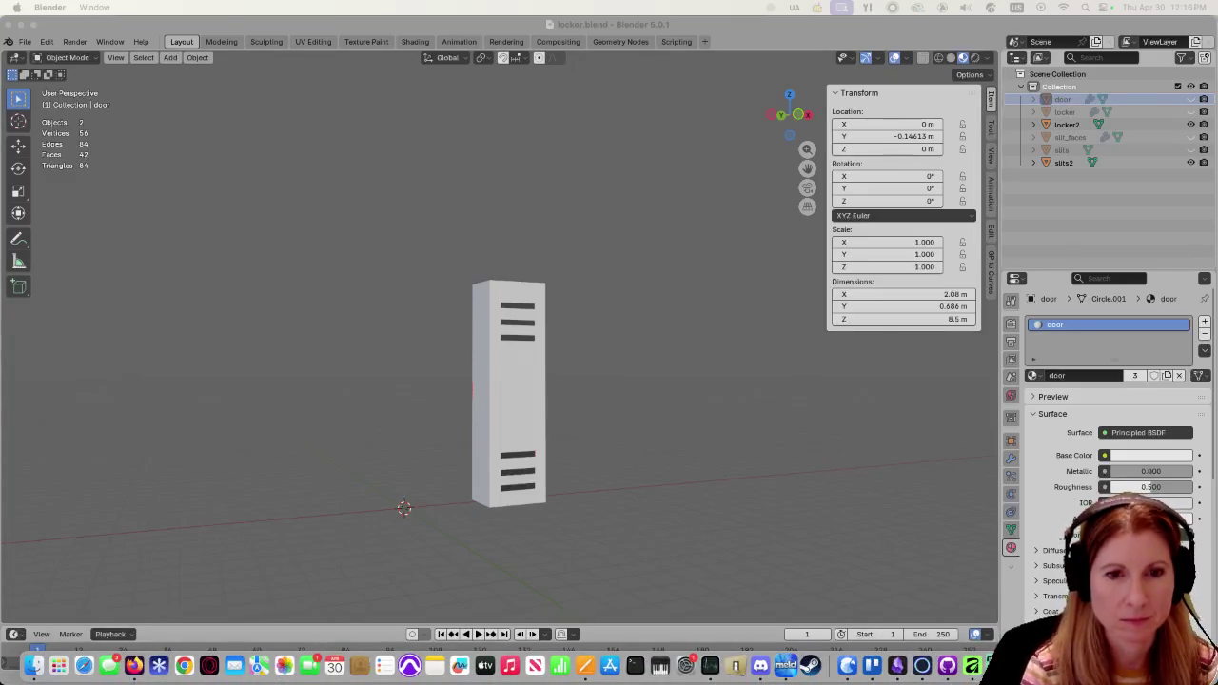
Switch to Godot and inspect the reimported lockers beside the boxing ring.
key(super+Tab)
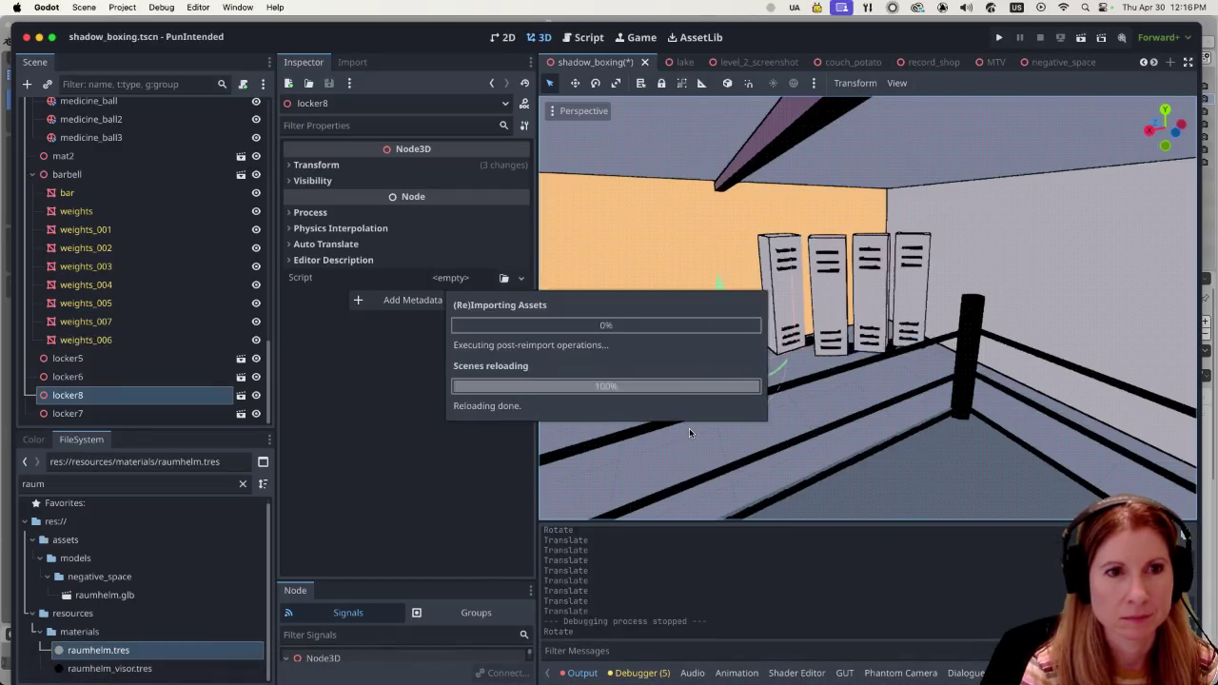
mouse_move(689, 433)
middle_down()
mouse_move(616, 400)
mouse_move(689, 403)
mouse_move(784, 383)
middle_up()
scroll(784, 382, down, 5)
scroll(783, 383, up, 3)
scroll(778, 375, up, 3)
scroll(770, 374, up, 2)
scroll(761, 374, up, 2)
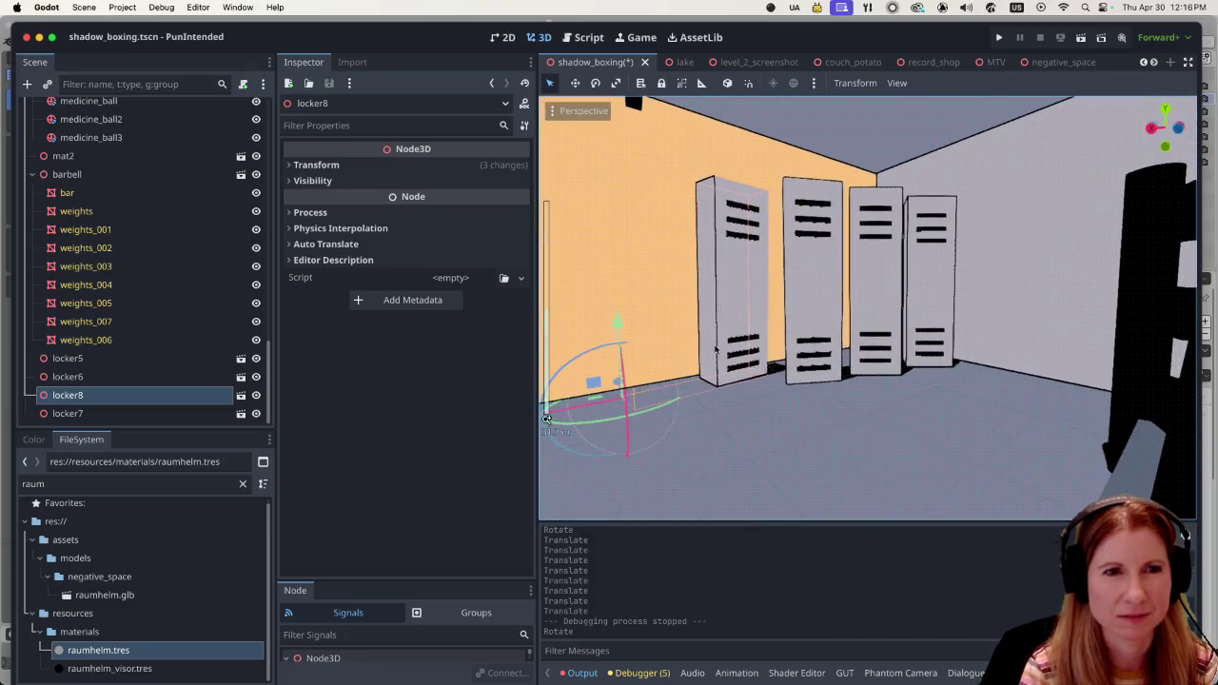
mouse_move(715, 348)
middle_down()
mouse_move(720, 427)
mouse_move(729, 335)
mouse_move(780, 360)
mouse_move(785, 377)
mouse_move(692, 331)
middle_up()
scroll(726, 381, down, 3)
scroll(779, 356, up, 3)
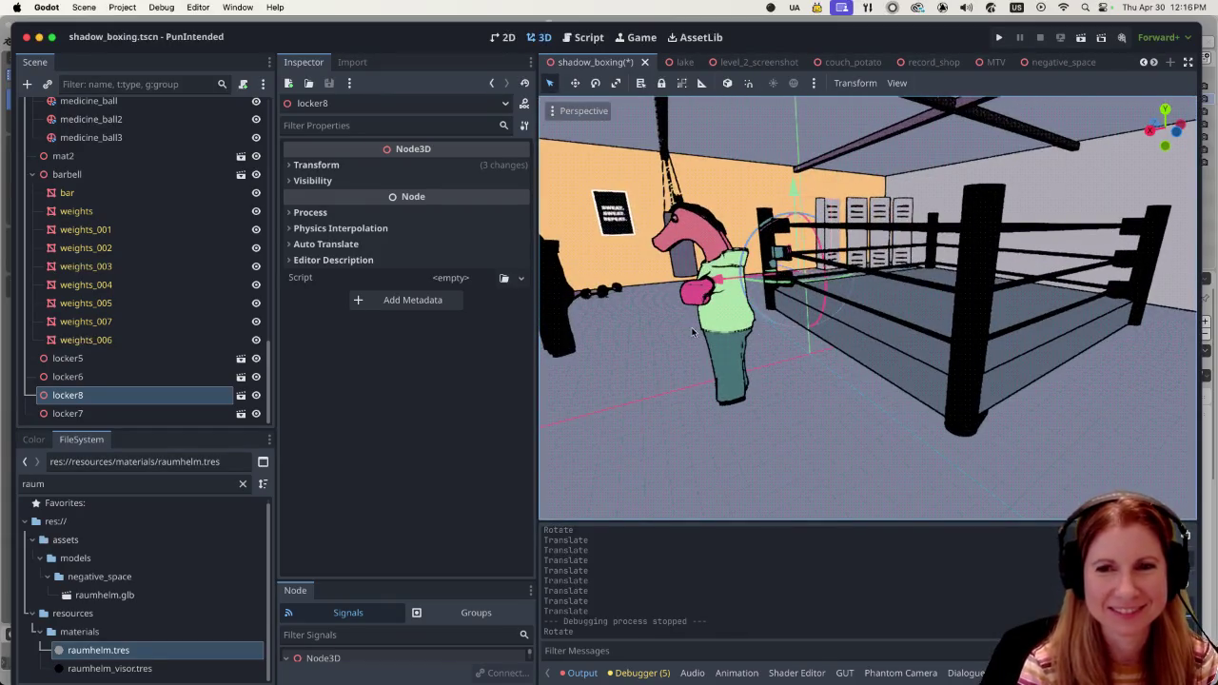
middle_drag(705, 344, 761, 323)
Run the gym scene, close the game without quitting Godot, and return to Blender.
click(1078, 37)
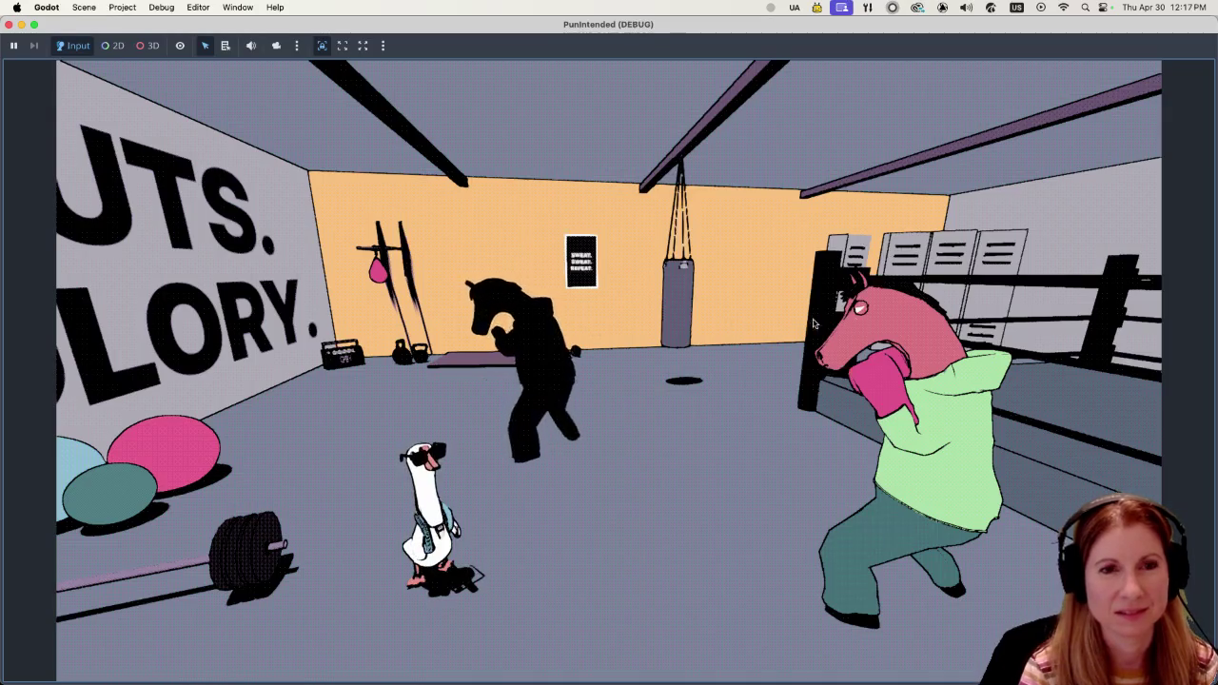
key(super+q)
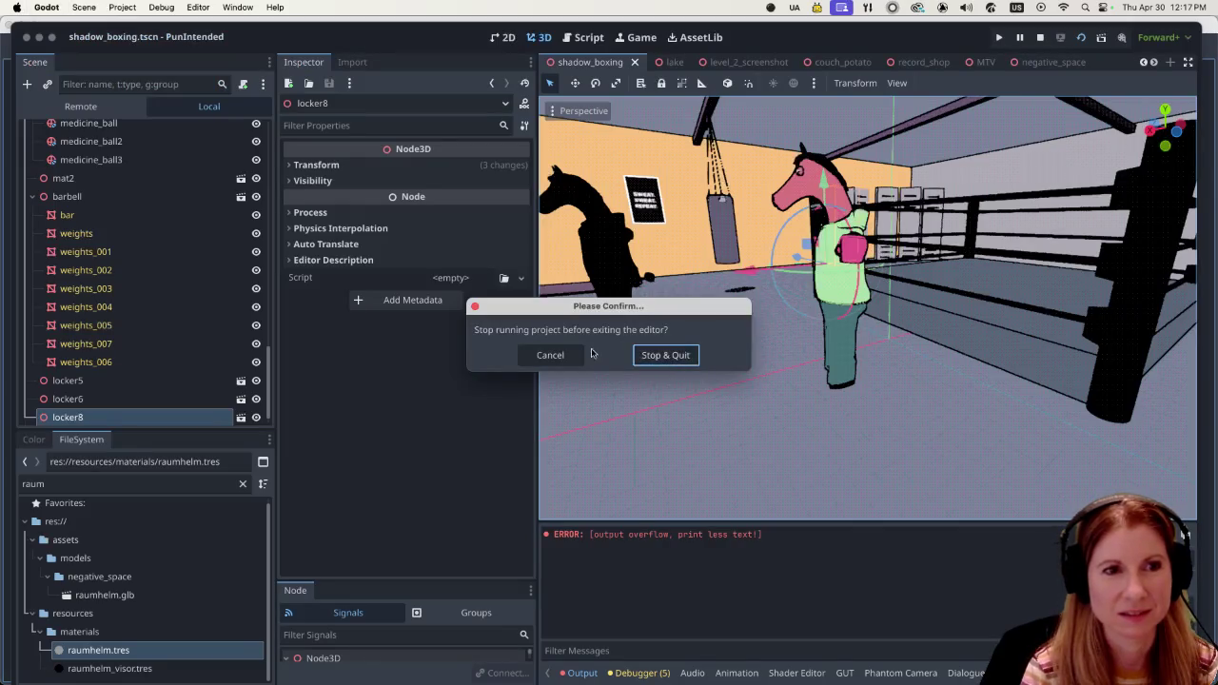
click(550, 354)
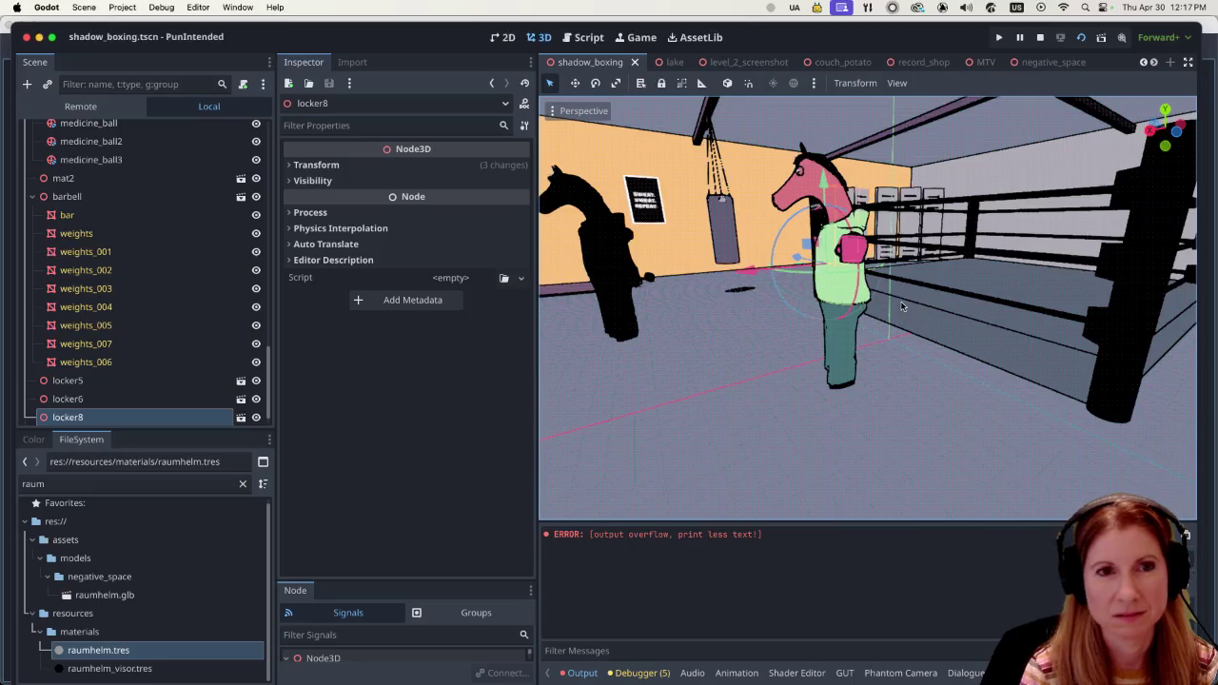
middle_drag(902, 305, 990, 266)
middle_drag(906, 261, 913, 210)
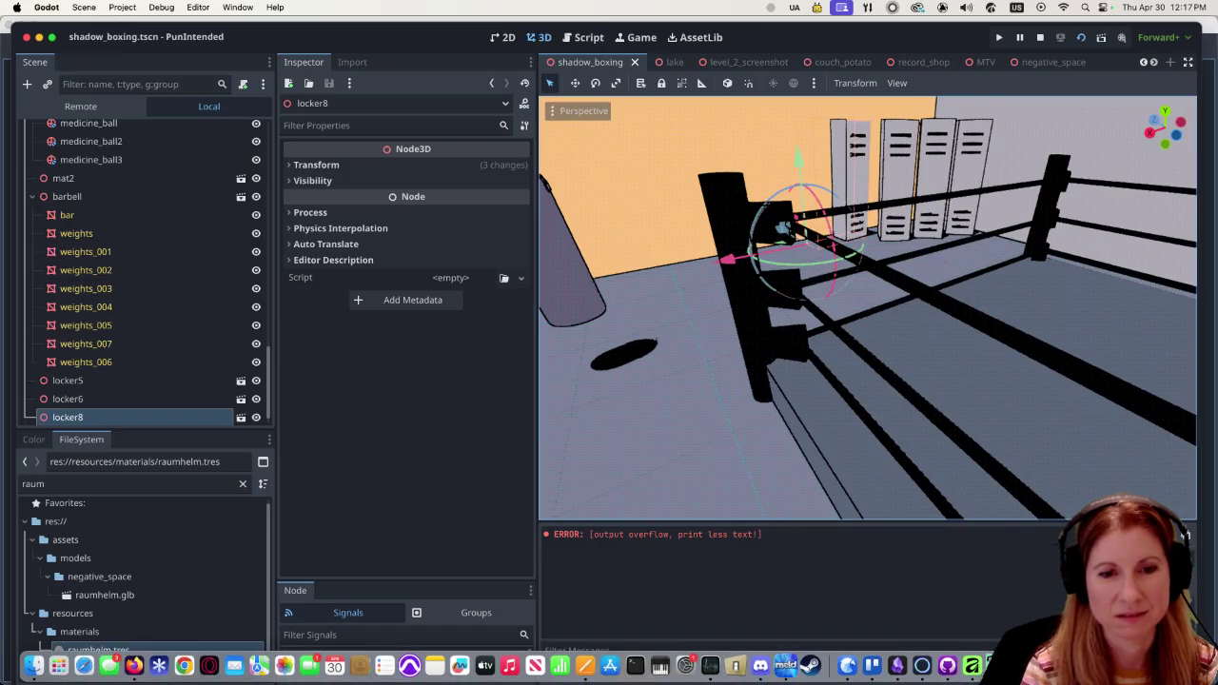
key(super+Tab)
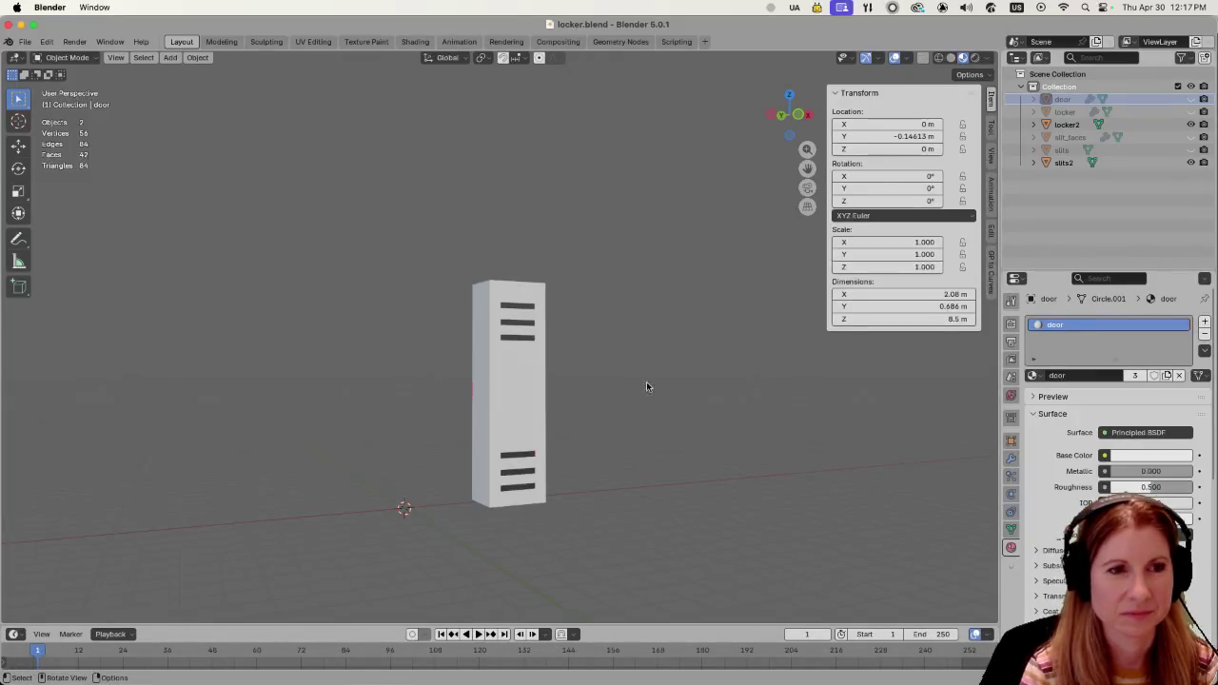
mouse_move(657, 378)
middle_down()
mouse_move(775, 402)
mouse_move(611, 394)
mouse_move(600, 379)
mouse_move(685, 389)
middle_up()
scroll(606, 390, down, 2)
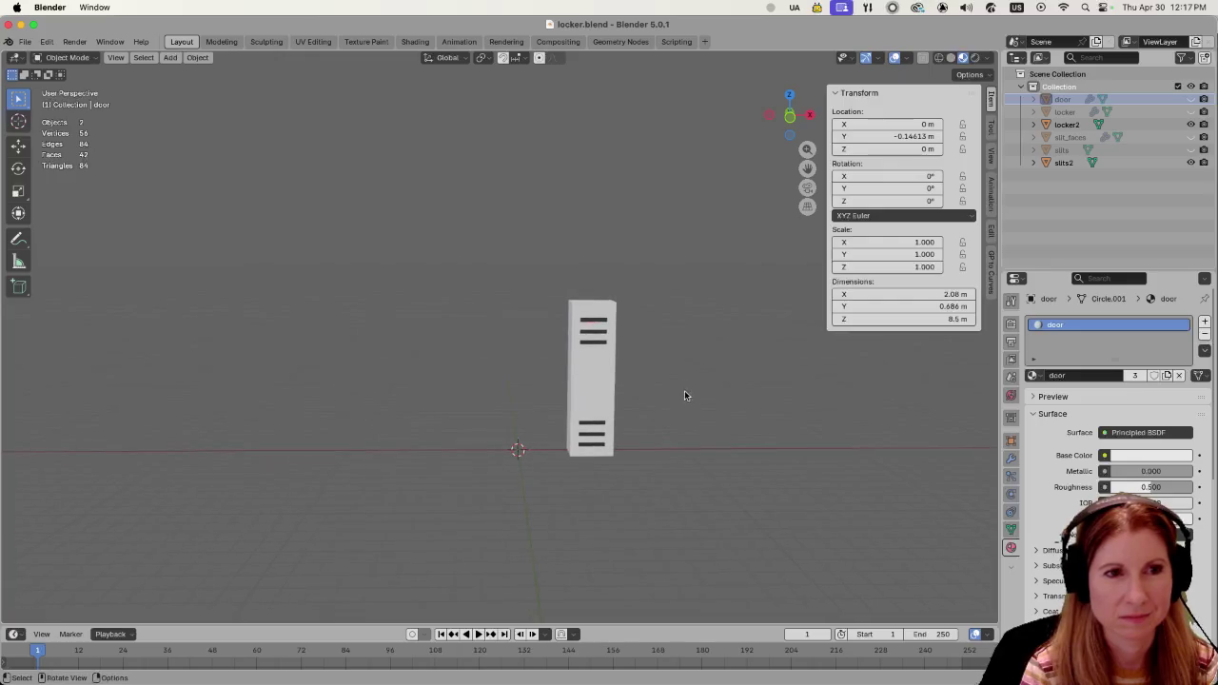
scroll(677, 437, up, 2)
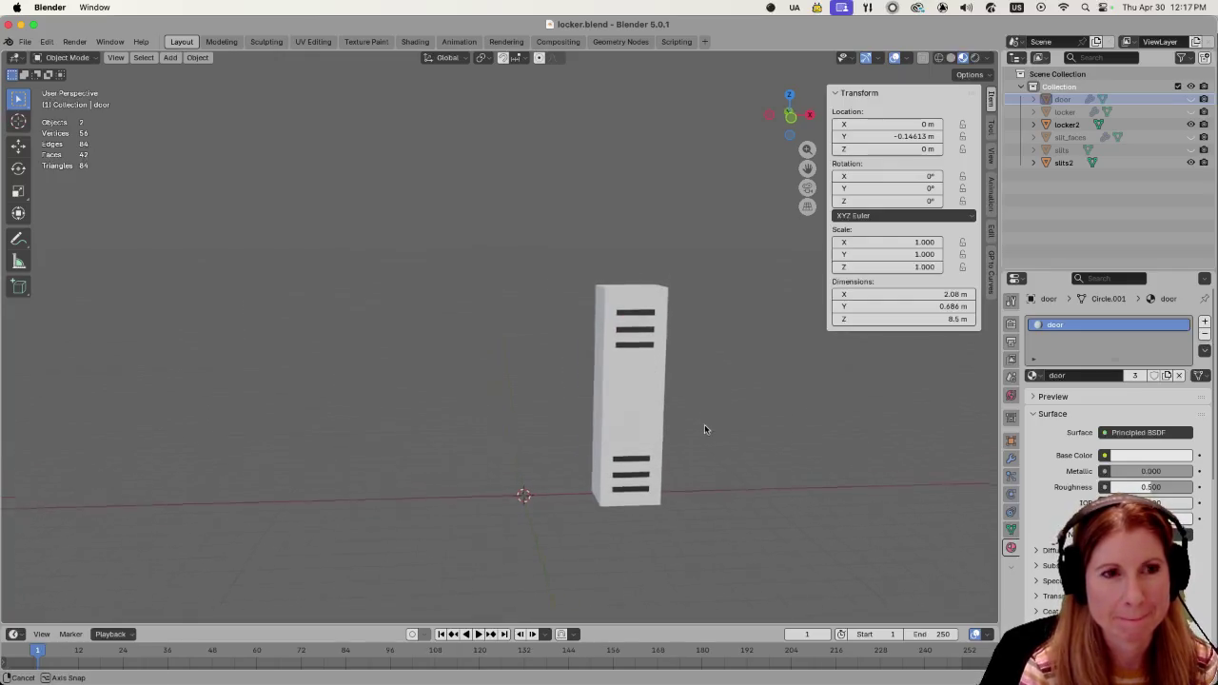
middle_drag(701, 423, 666, 419)
click(625, 410)
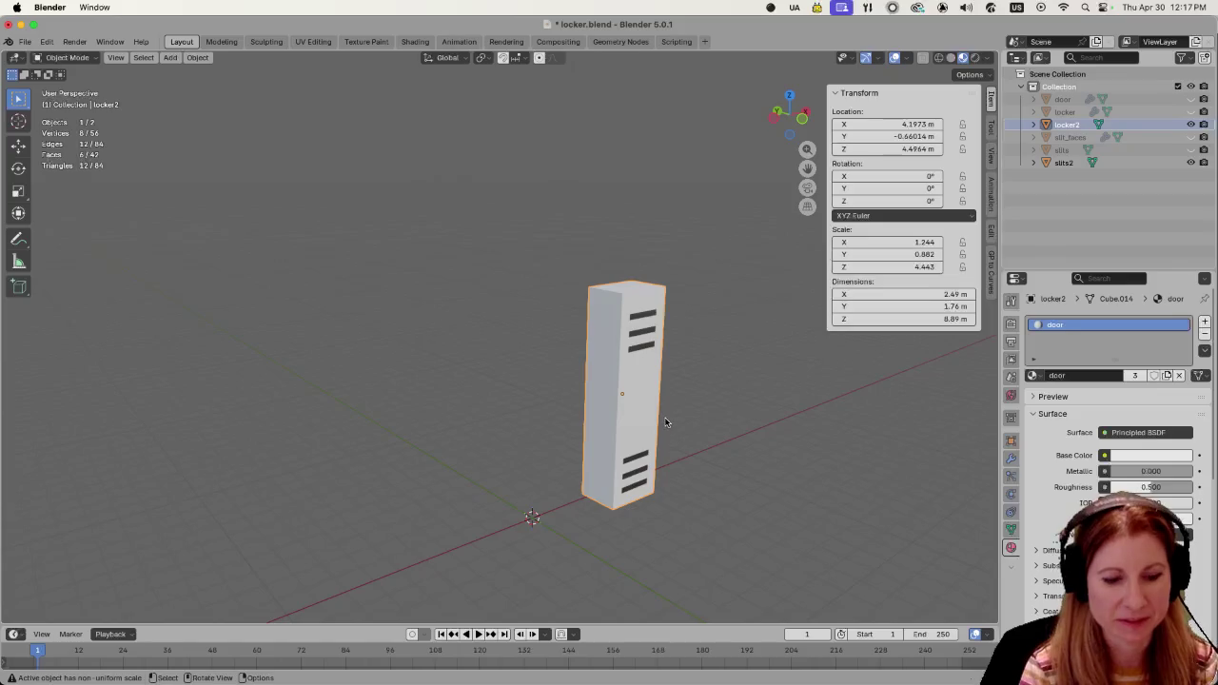
click(763, 453)
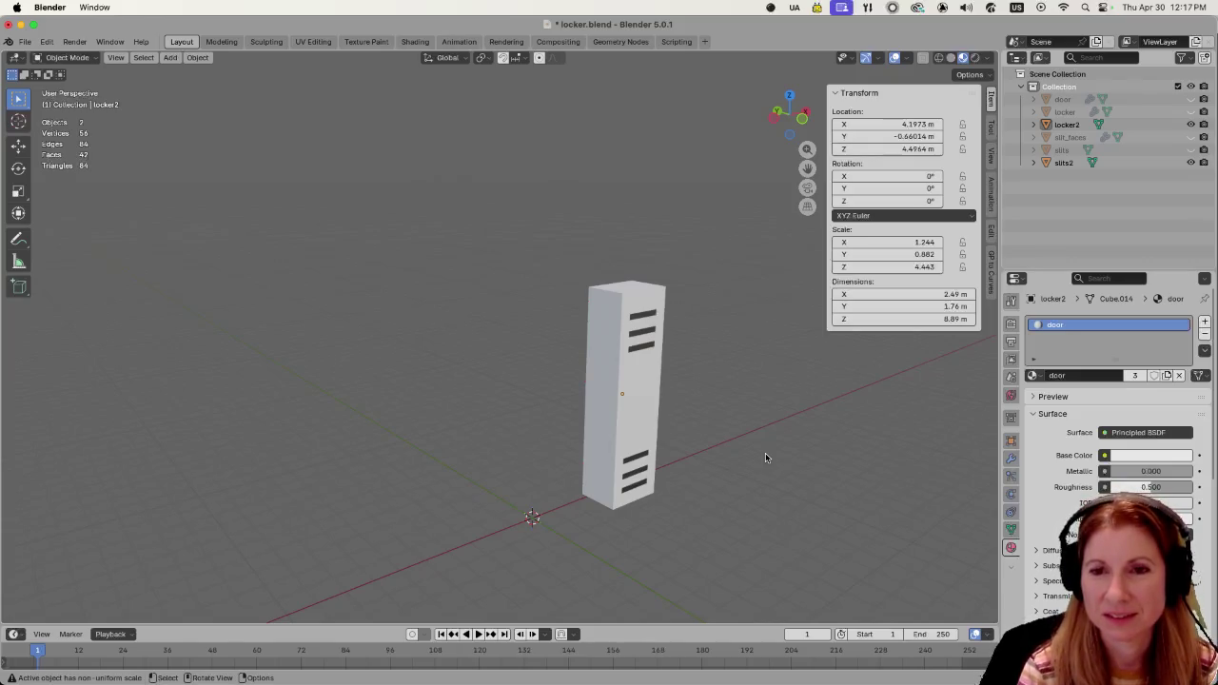
mouse_move(765, 457)
middle_down()
mouse_move(534, 440)
mouse_move(684, 450)
middle_up()
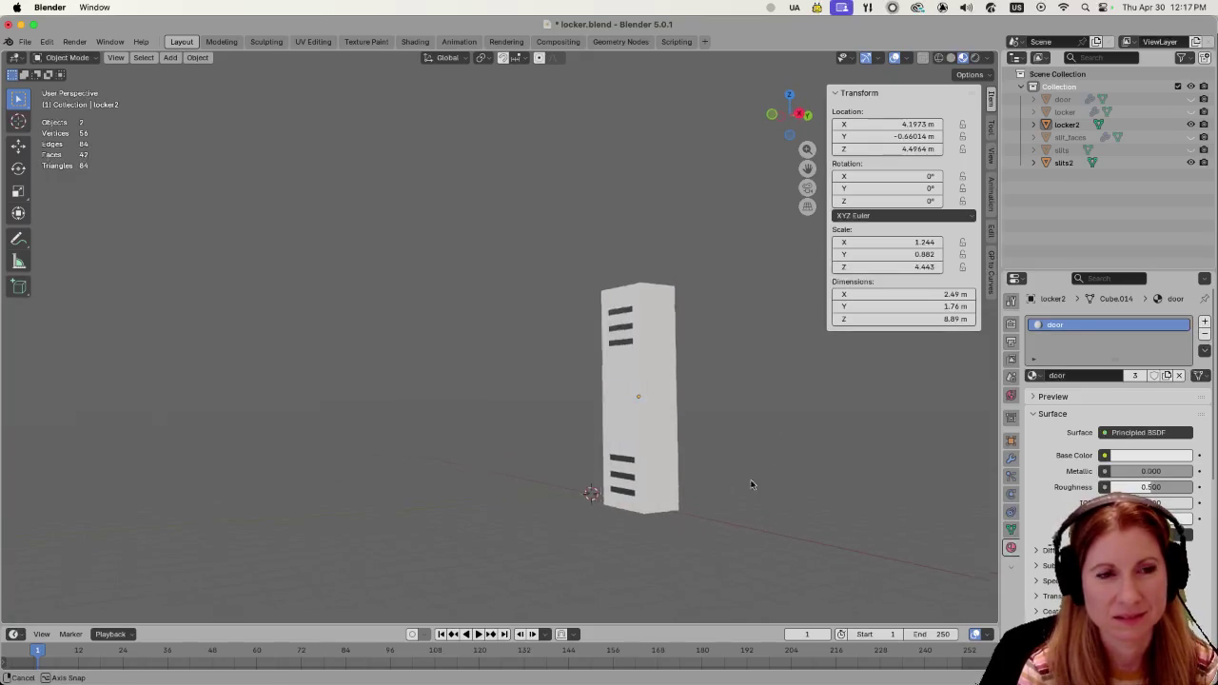
middle_drag(747, 486, 829, 489)
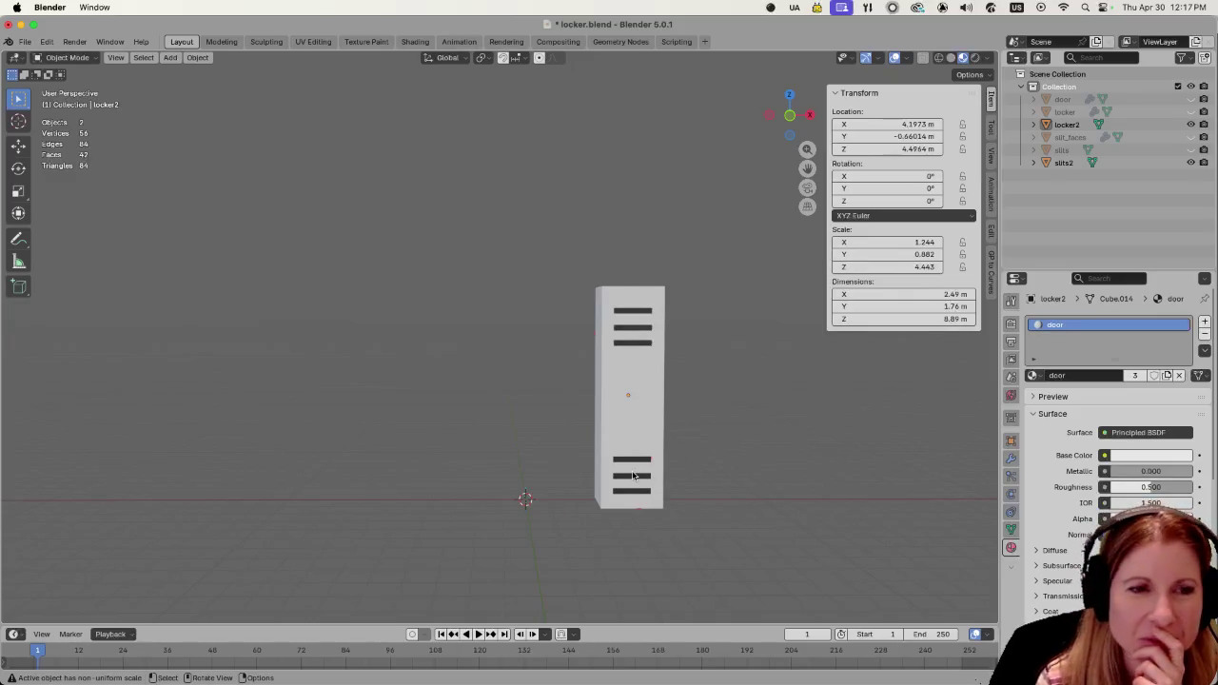
click(623, 439)
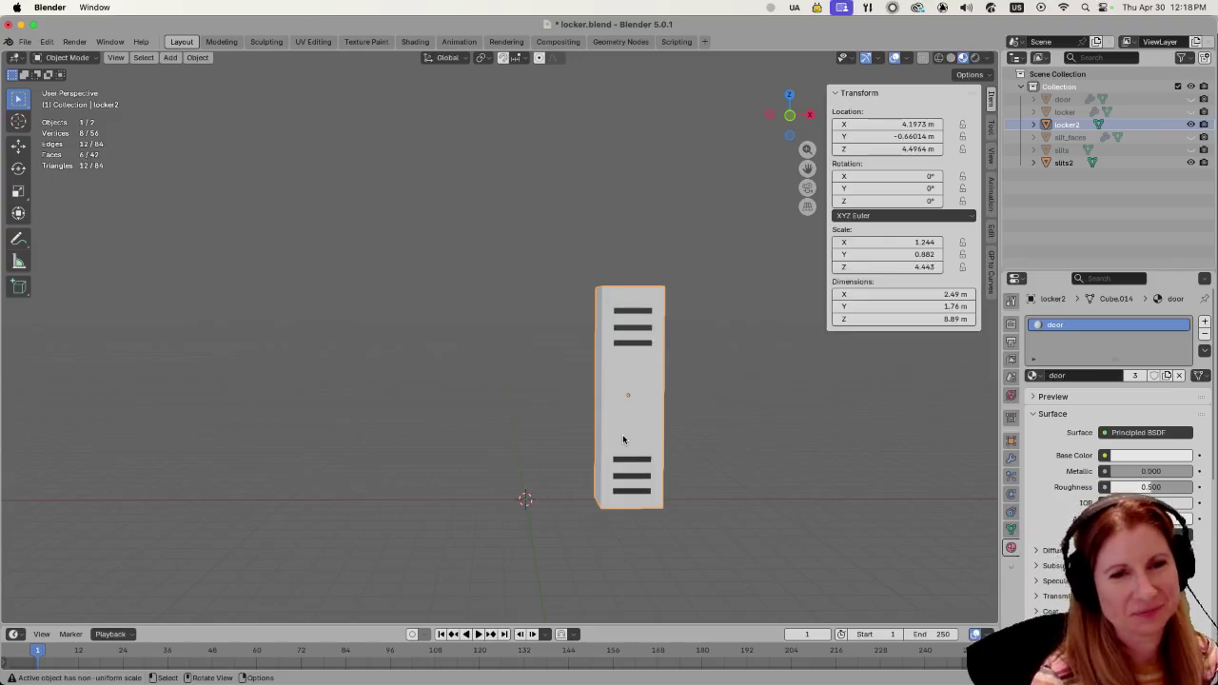
click(750, 444)
click(632, 404)
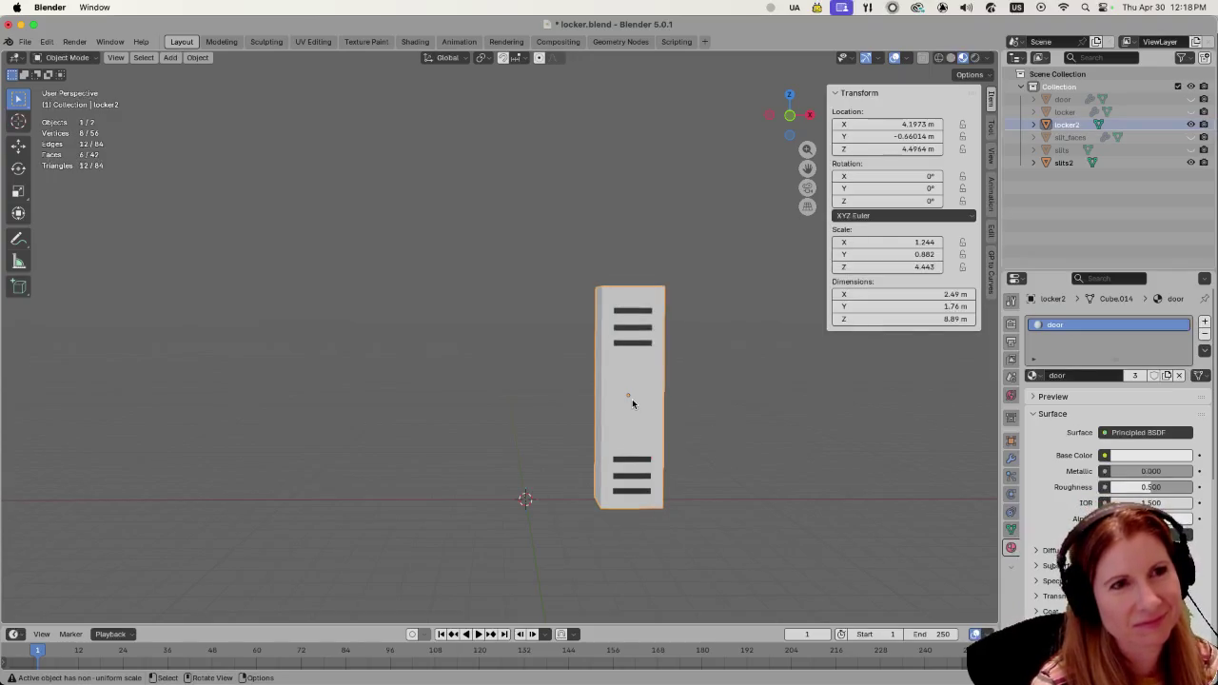
key(ctrl+s)
click(797, 454)
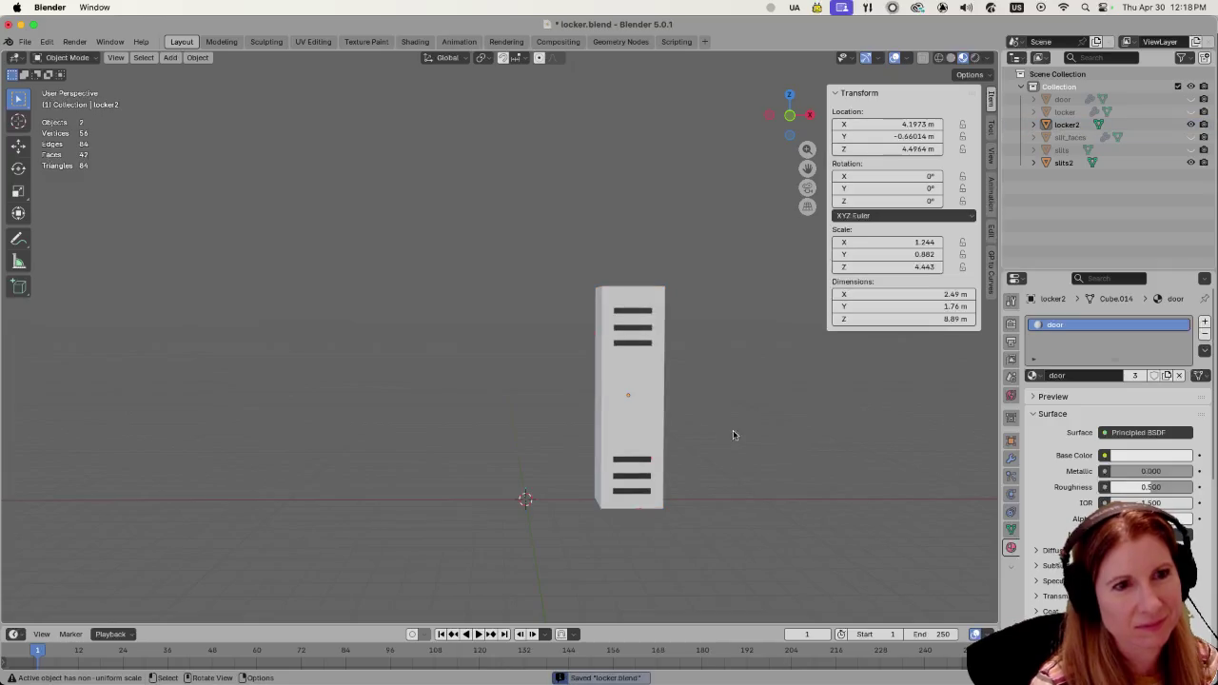
Select locker2 and slits2, apply All Transforms, then enter Edit Mode on locker2.
key(ctrl+s)
key(ctrl+a)
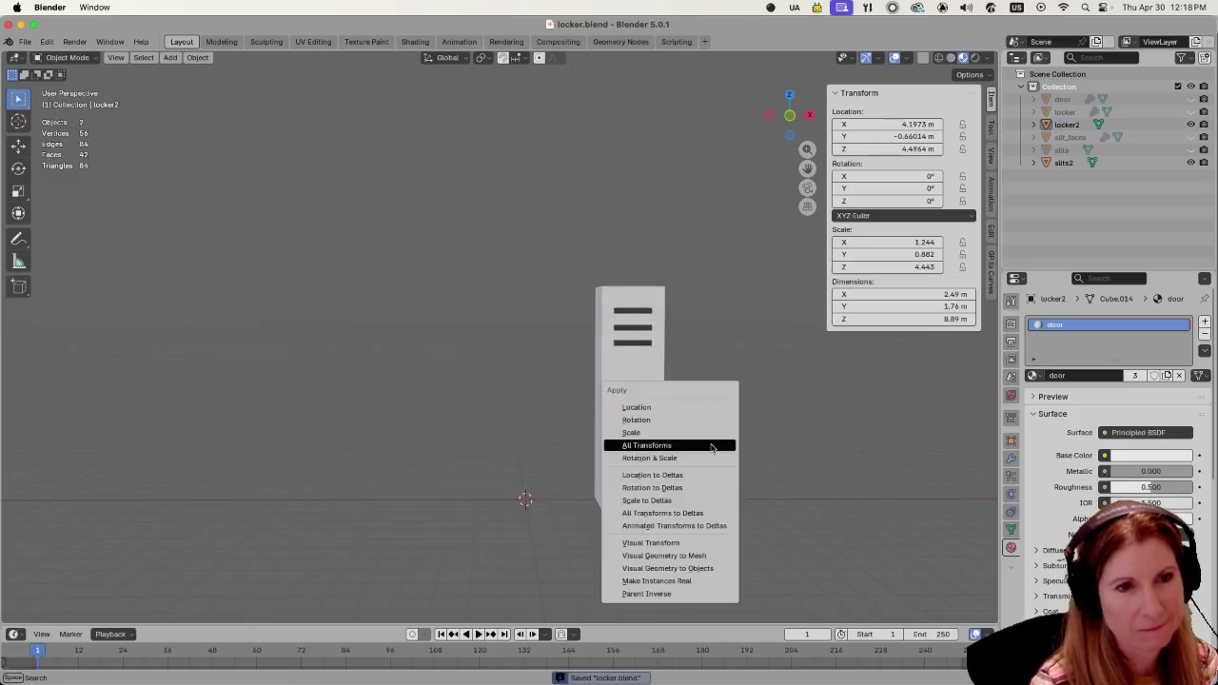
key(Escape)
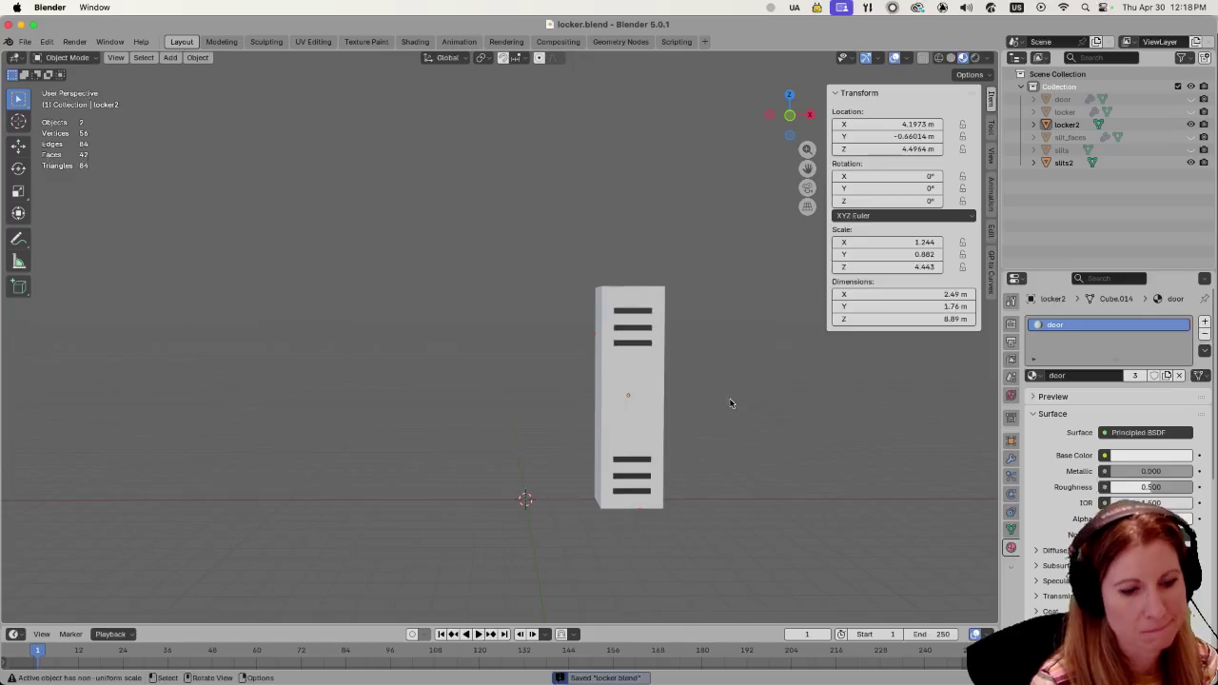
key(a)
key(ctrl+a)
click(723, 408)
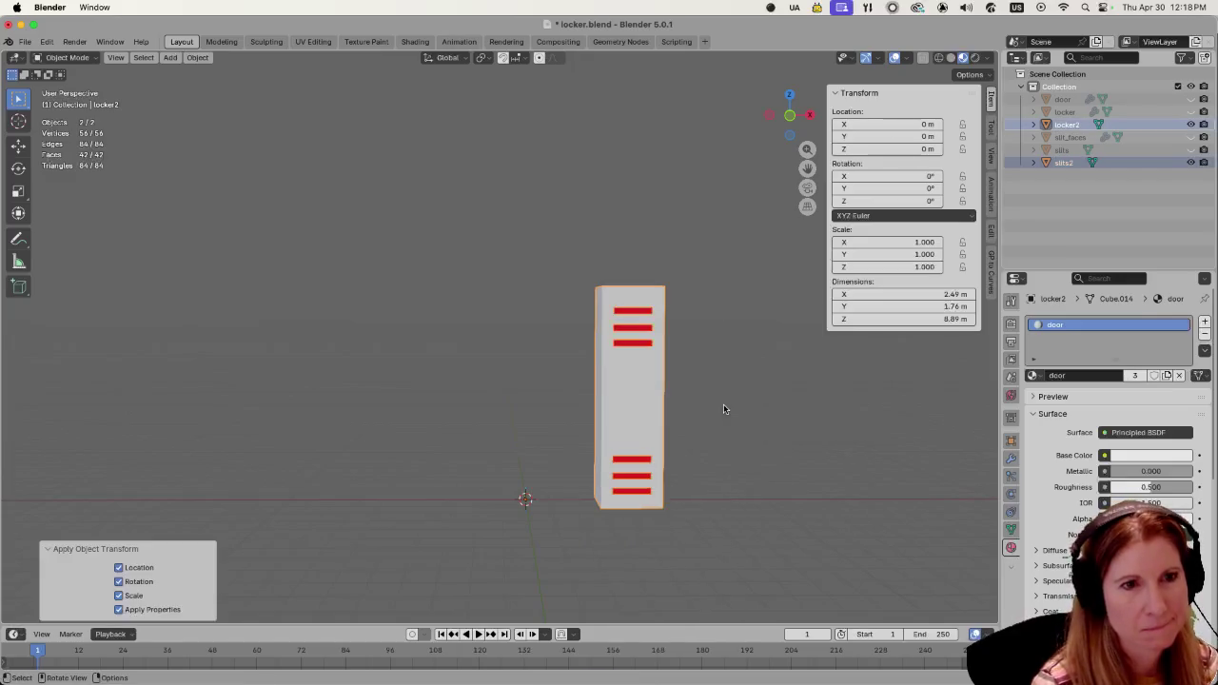
click(747, 390)
mouse_move(737, 394)
middle_down()
mouse_move(670, 426)
mouse_move(751, 415)
middle_up()
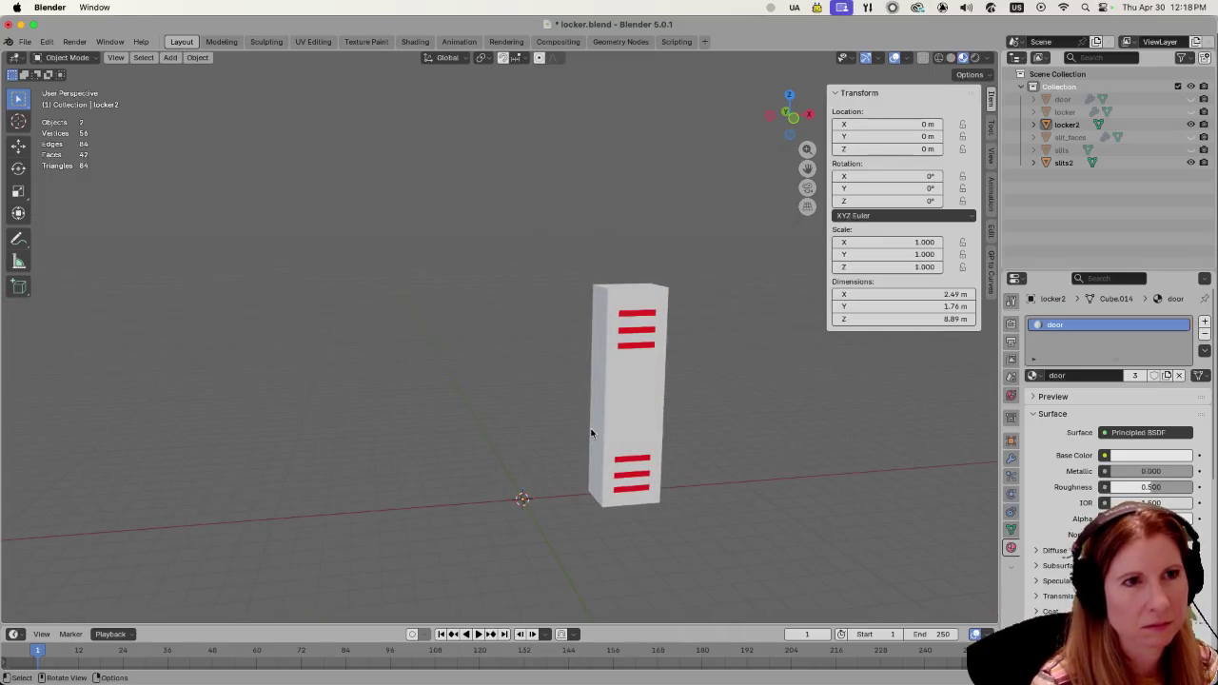
key(Tab)
click(737, 407)
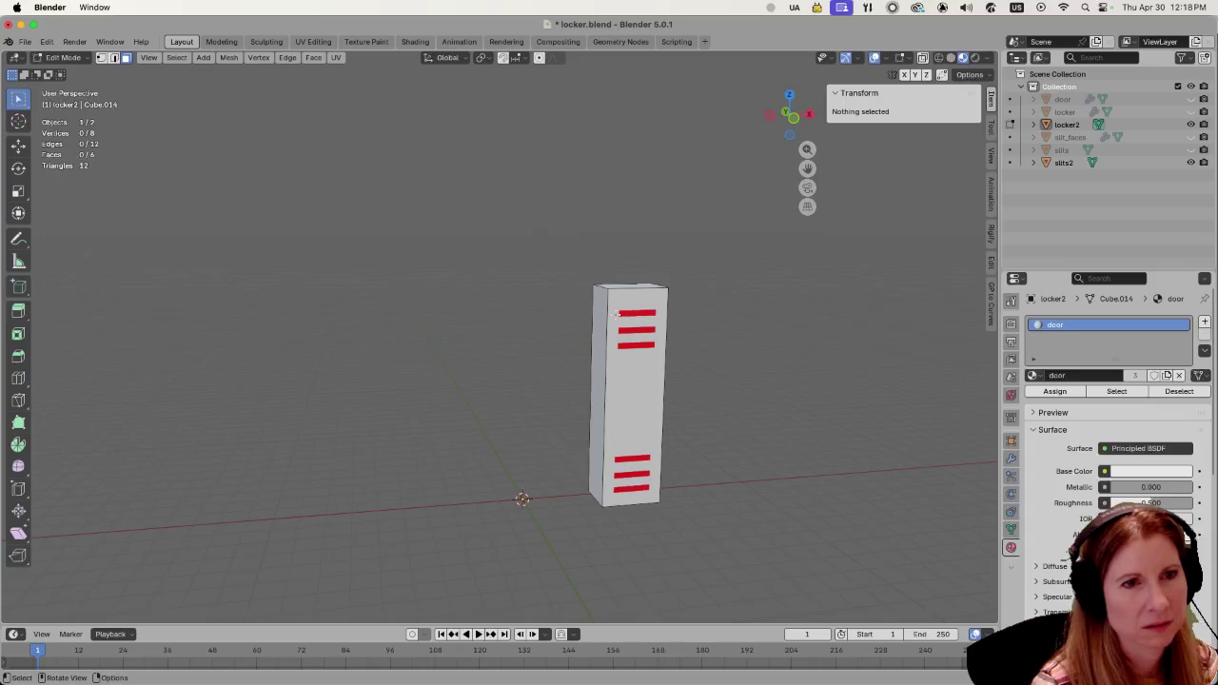
Zoom in, select the locker's front face in Edit Mode, then return to Object Mode.
scroll(637, 312, up, 1)
scroll(618, 323, up, 2)
scroll(581, 343, up, 3)
scroll(552, 357, up, 1)
click(552, 358)
scroll(559, 361, down, 3)
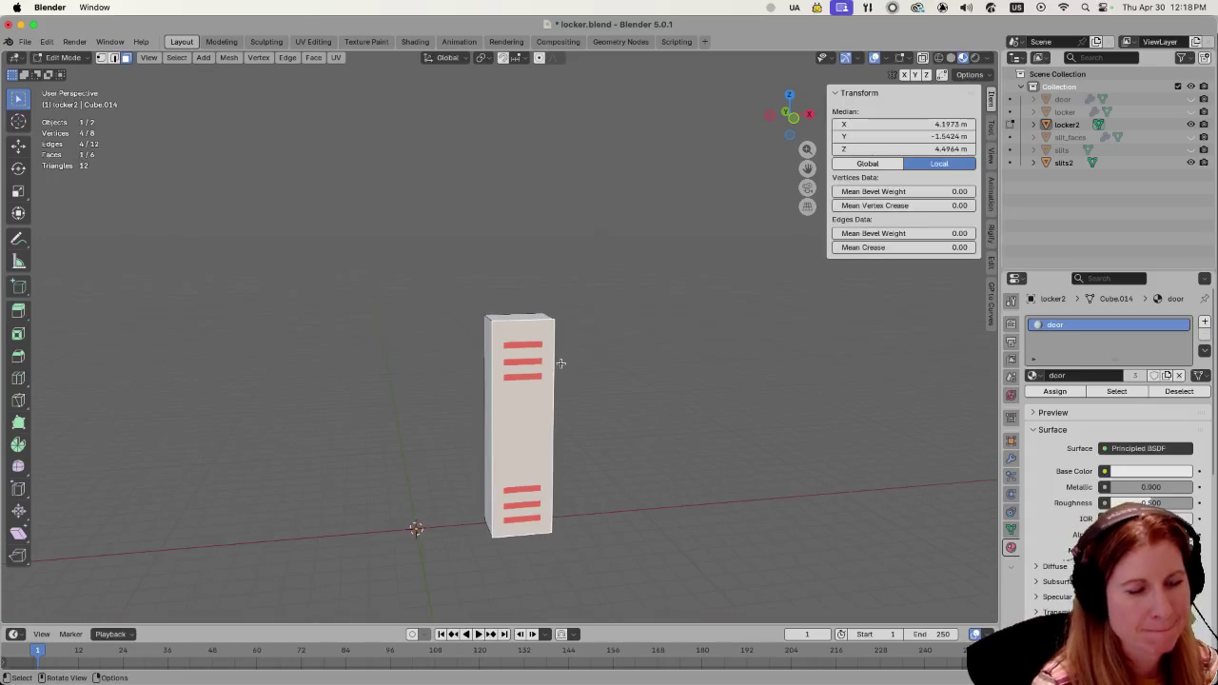
scroll(570, 366, up, 2)
key(Tab)
Inspect the slits2 mesh in Edit Mode and save locker.blend.
click(547, 351)
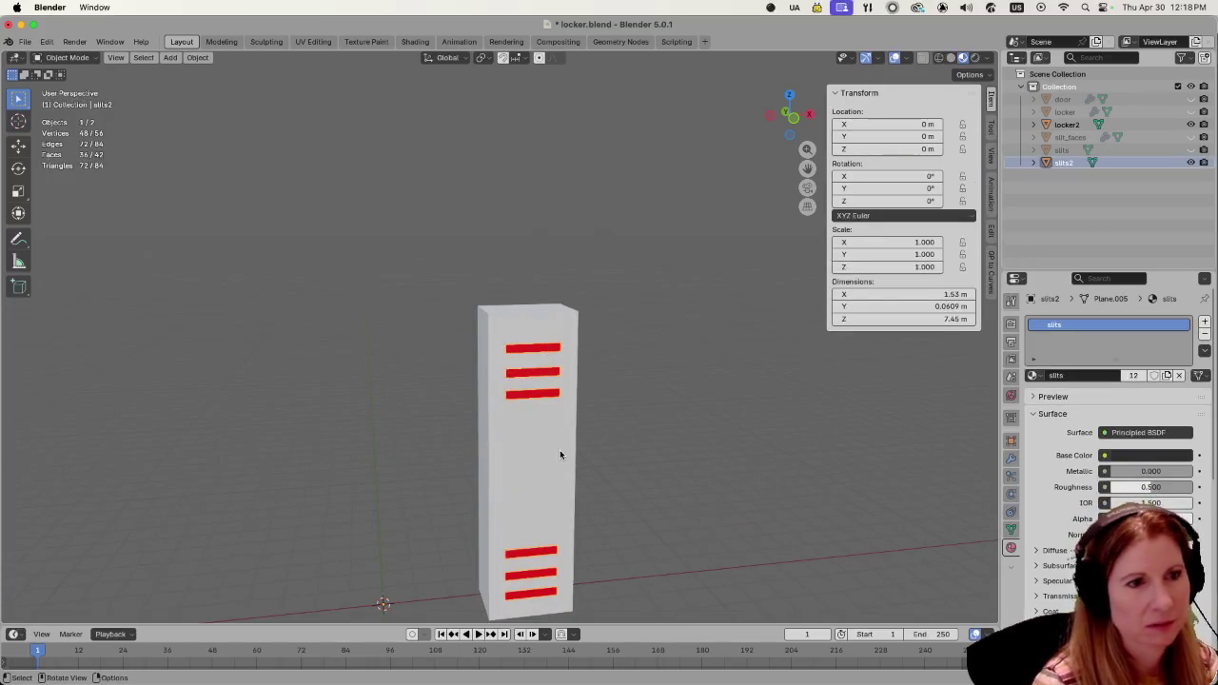
key(Tab)
key(alt+a)
key(Tab)
key(Tab)
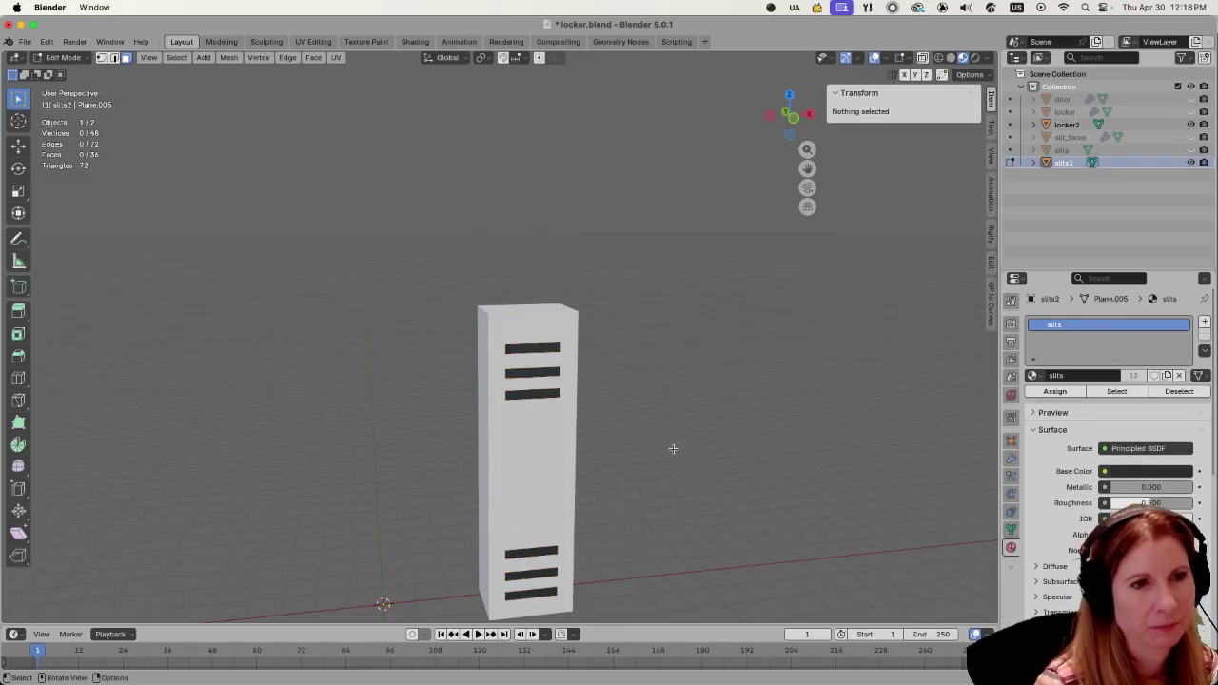
scroll(668, 446, down, 2)
scroll(656, 447, down, 2)
key(ctrl+s)
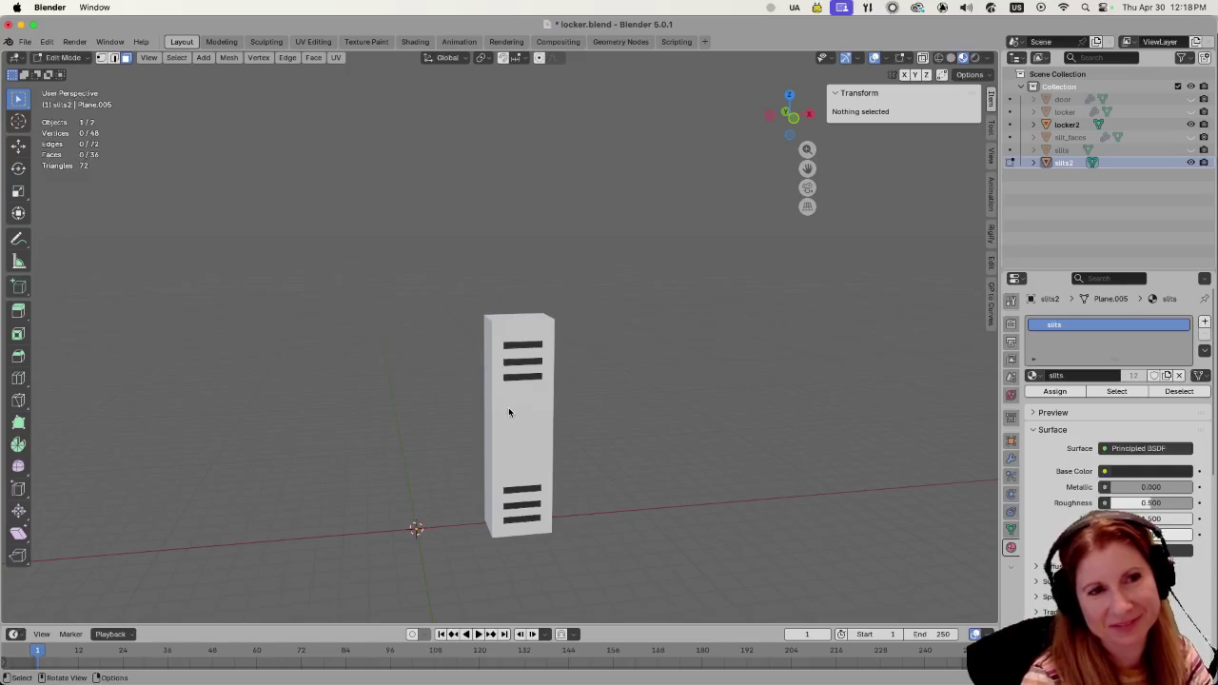
Leave Edit Mode and select slits2 together with the locker body.
key(a)
key(alt+a)
key(Tab)
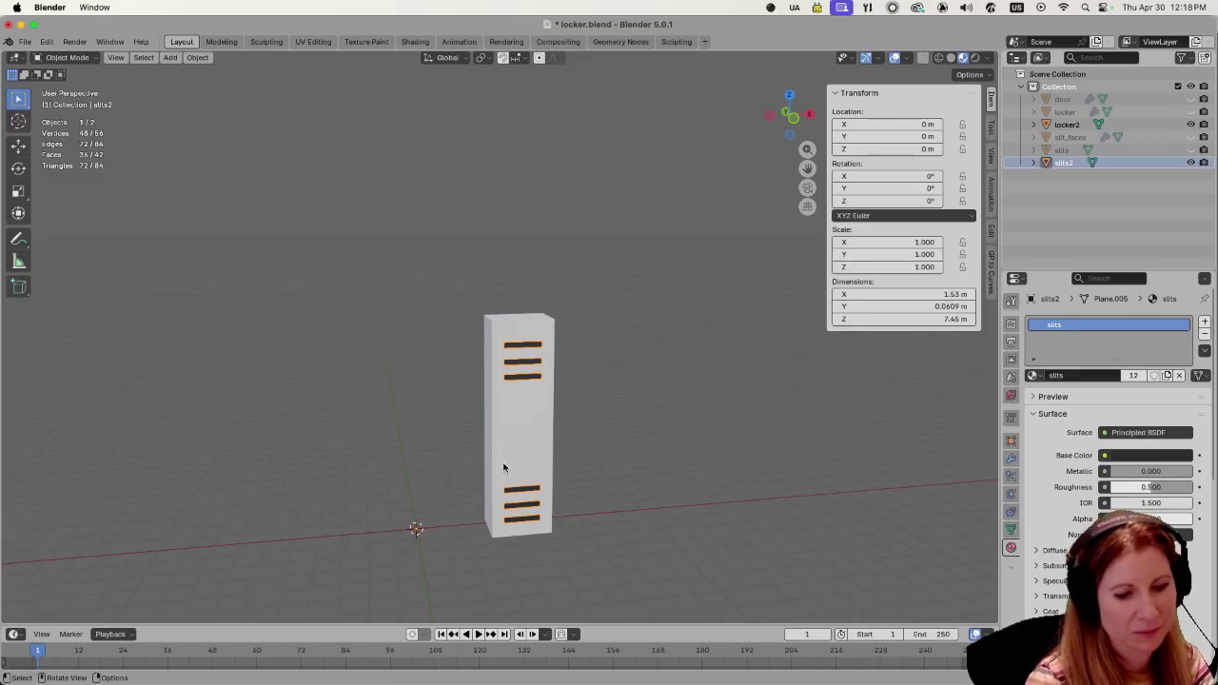
key(s)
key(Escape)
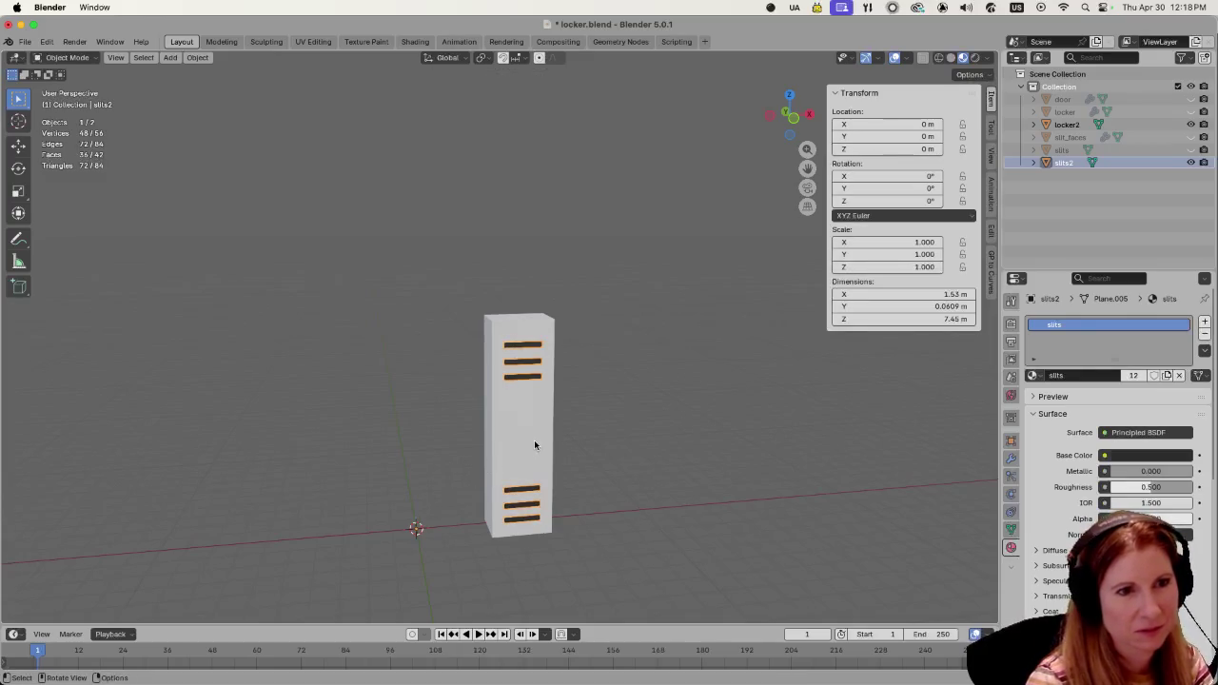
shift+click(535, 444)
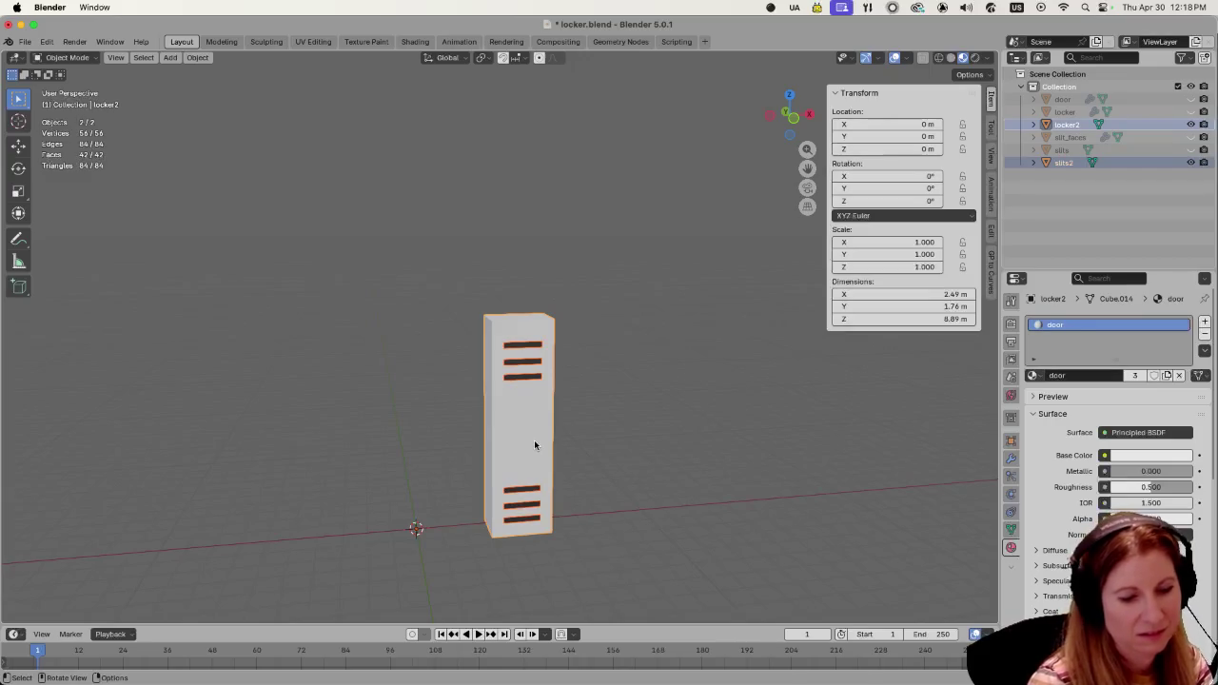
Slide locker2 and slits2 together along the X axis.
key(g)
key(z)
key(Escape)
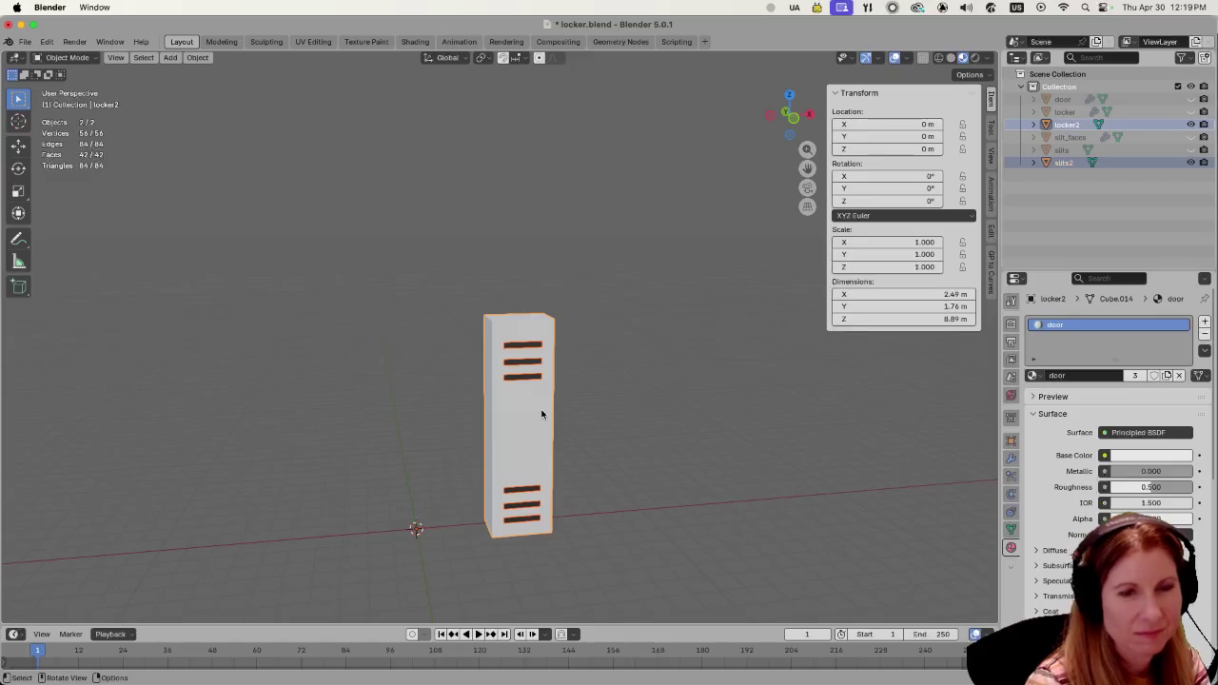
key(g)
key(x)
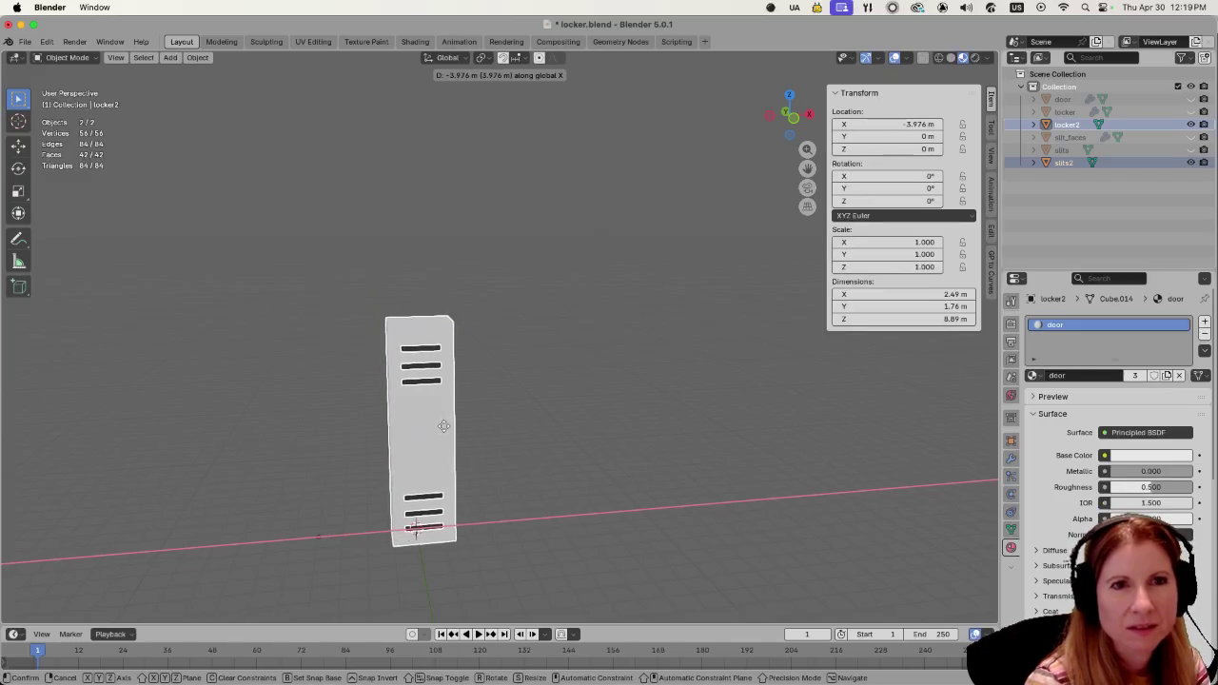
click(443, 421)
Try Location X 0, undo it, and switch to the front orthographic view.
click(899, 124)
text(0)
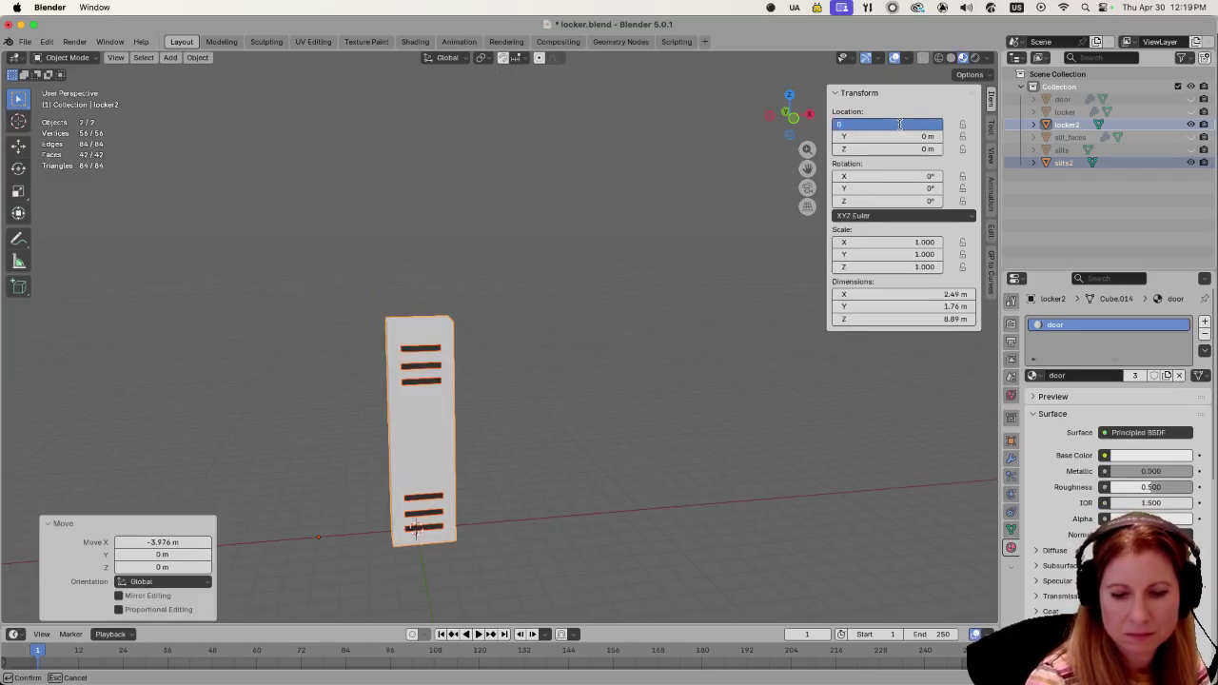
key(Return)
key(ctrl+z)
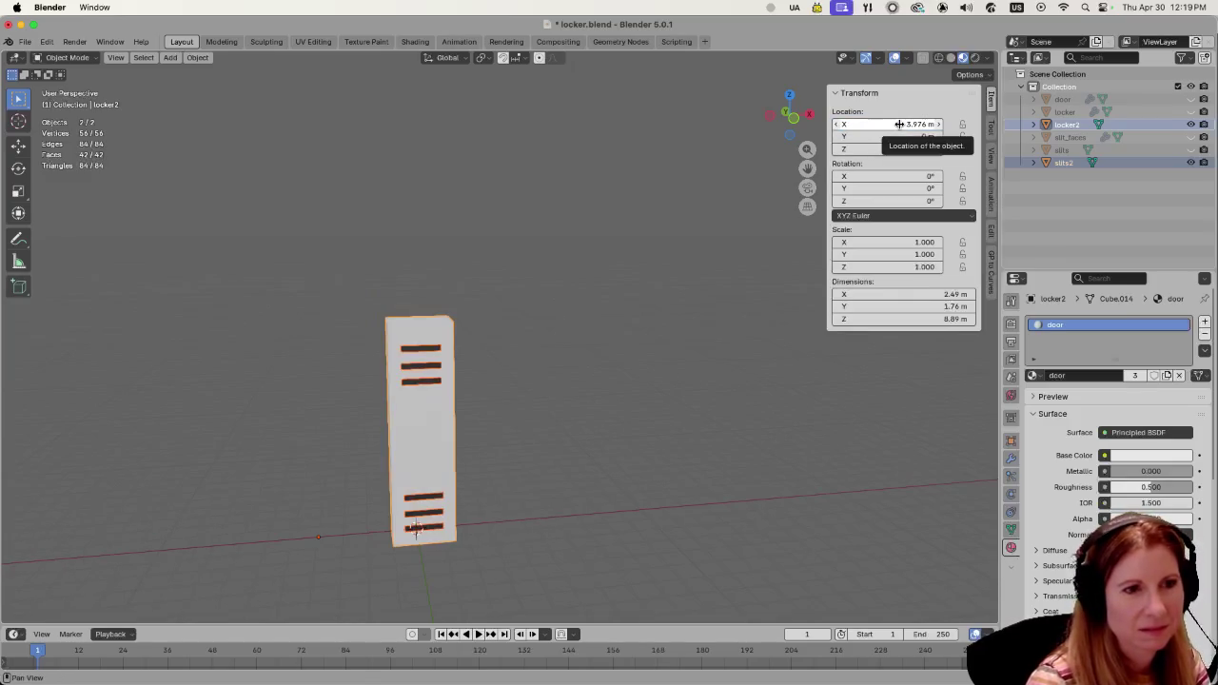
middle_drag(549, 380, 534, 375)
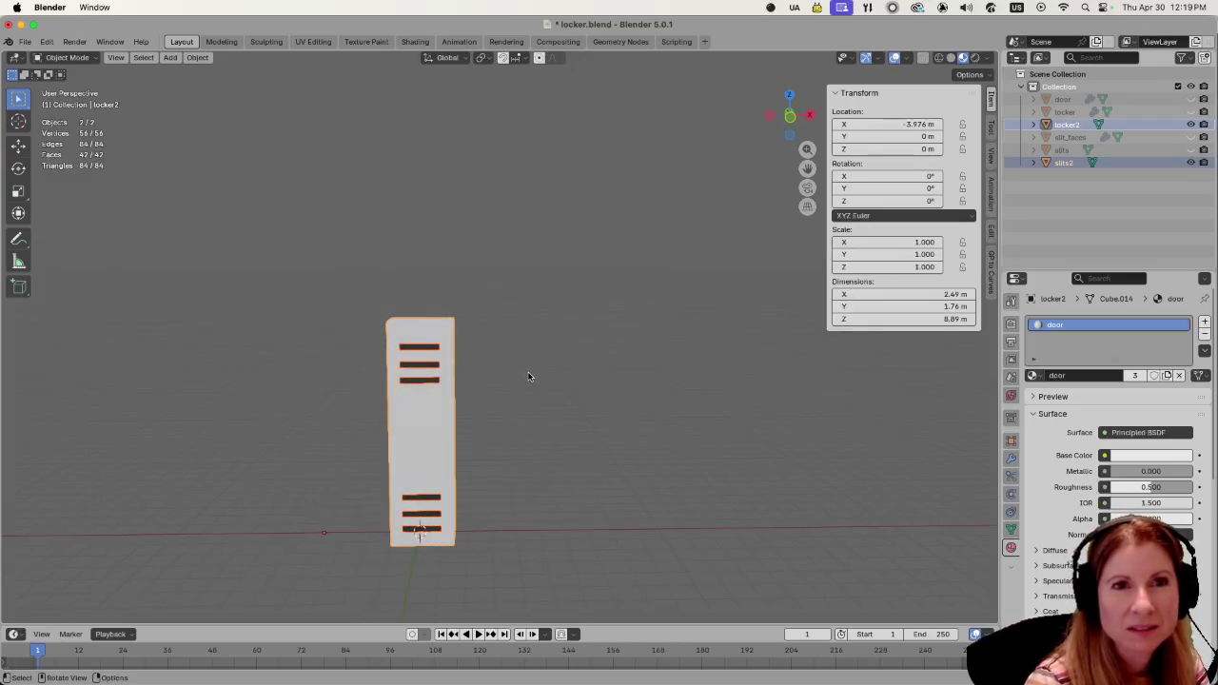
key(KP_1)
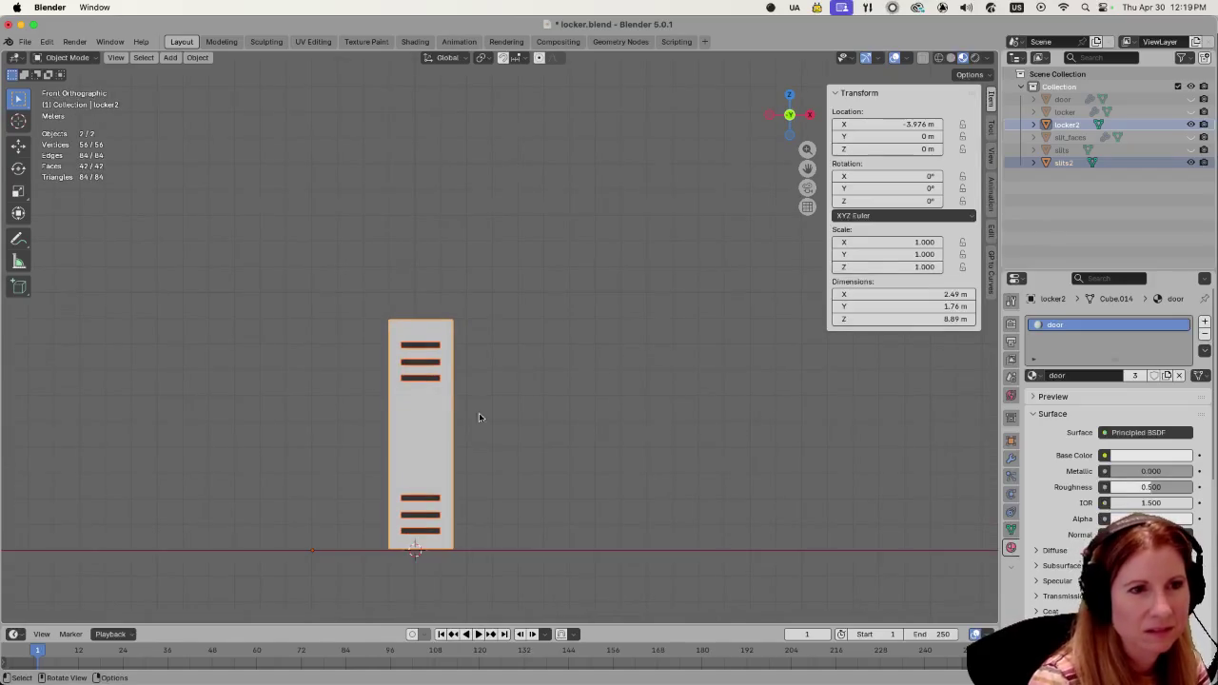
Move the locker's origin to its geometry centre, then try a Y location of 0.
right_click(437, 435)
mouse_move(390, 490)
click(495, 503)
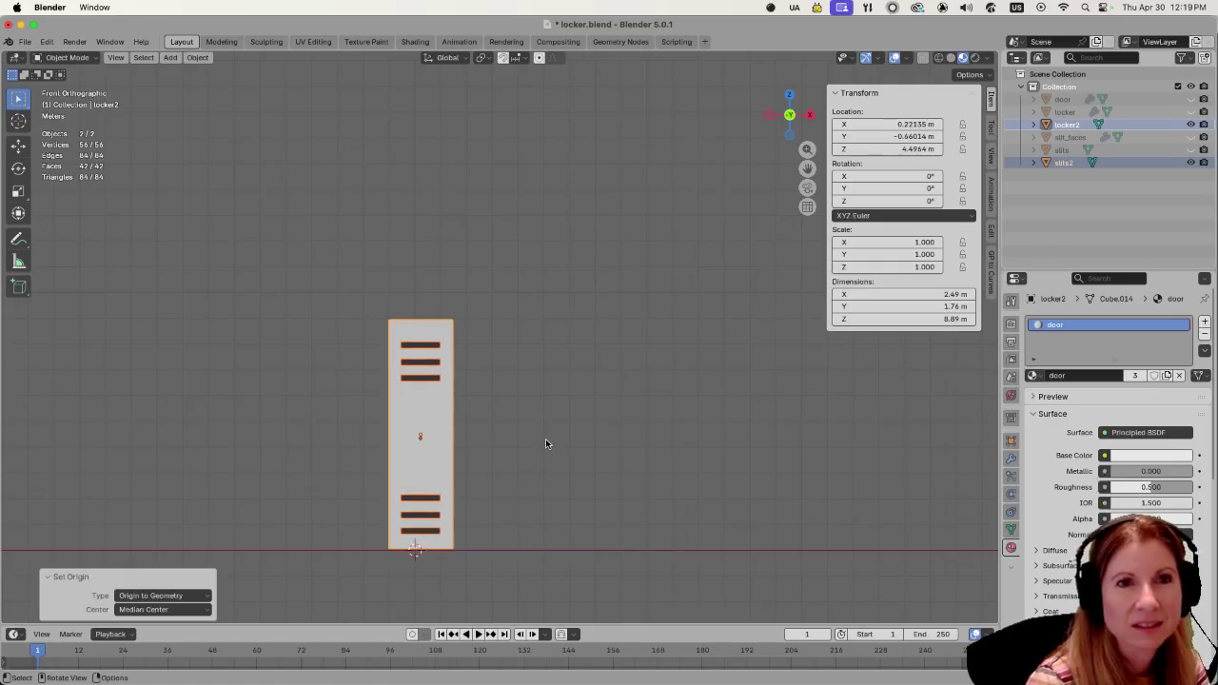
click(896, 137)
text(0)
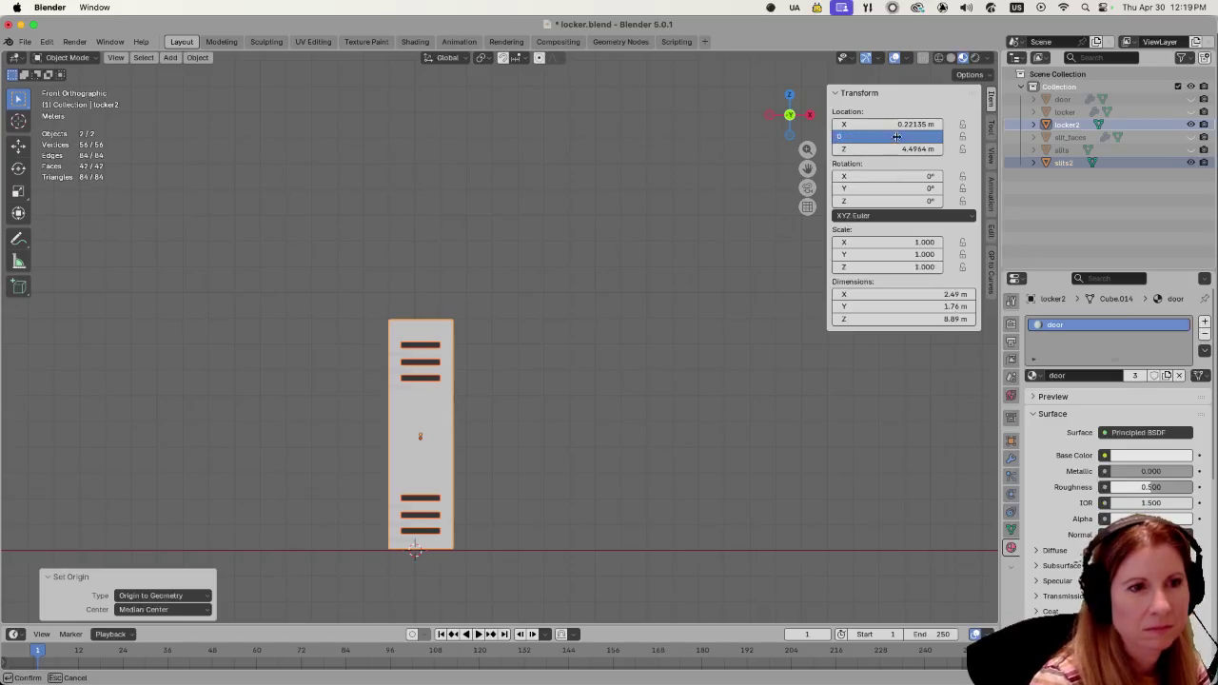
key(Return)
Undo the Y change to keep location 0.22135, -0.66014, 4.4964 m, viewing the locker level.
click(588, 403)
mouse_move(563, 337)
middle_down()
mouse_move(774, 381)
mouse_move(728, 400)
mouse_move(461, 360)
middle_up()
key(super+z)
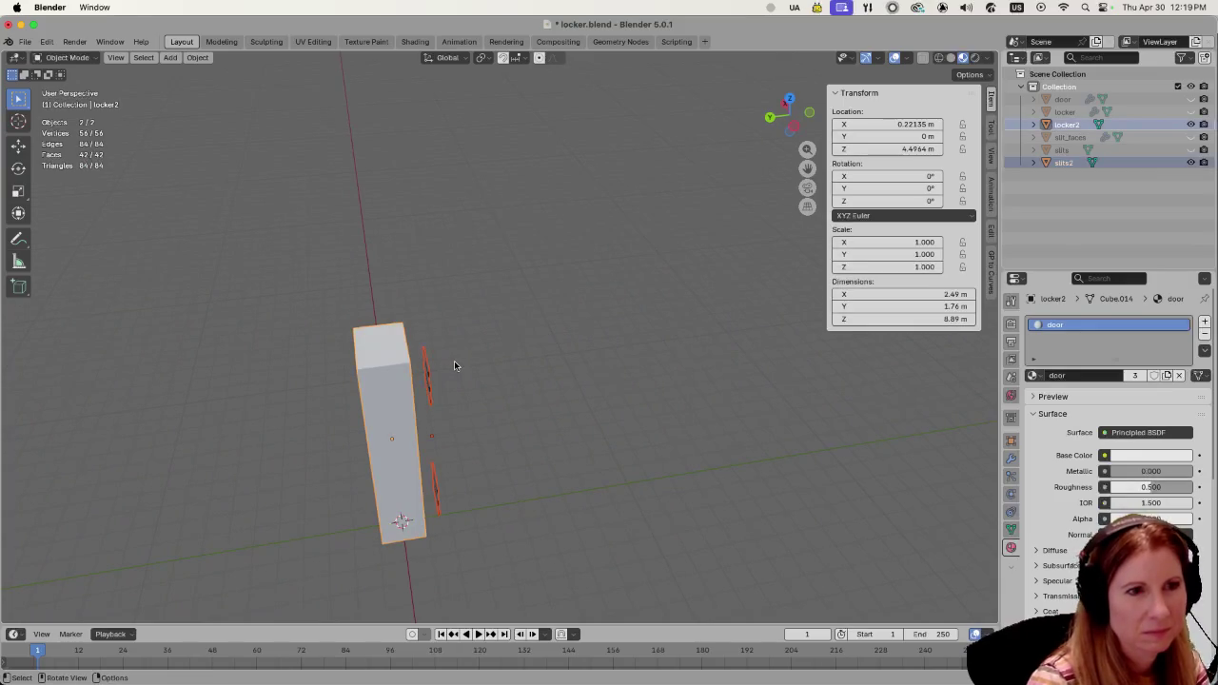
key(super+z)
mouse_move(511, 370)
middle_down()
mouse_move(536, 294)
mouse_move(515, 388)
mouse_move(536, 389)
mouse_move(485, 400)
mouse_move(610, 405)
middle_up()
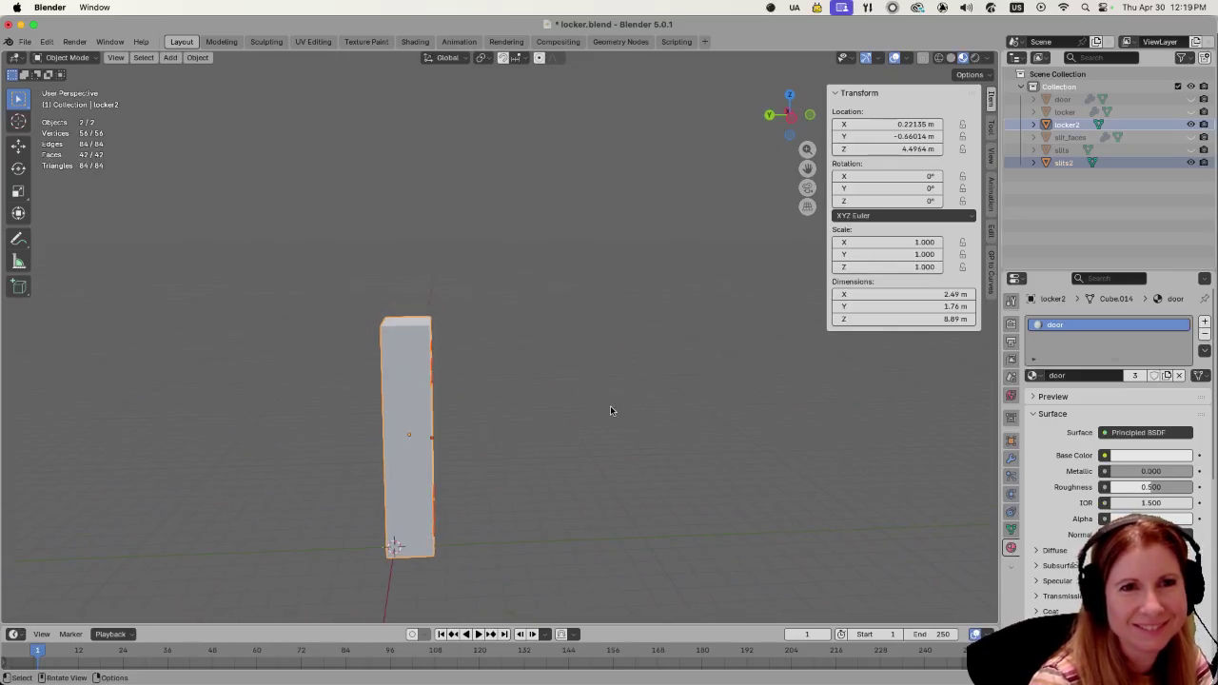
right_click(409, 397)
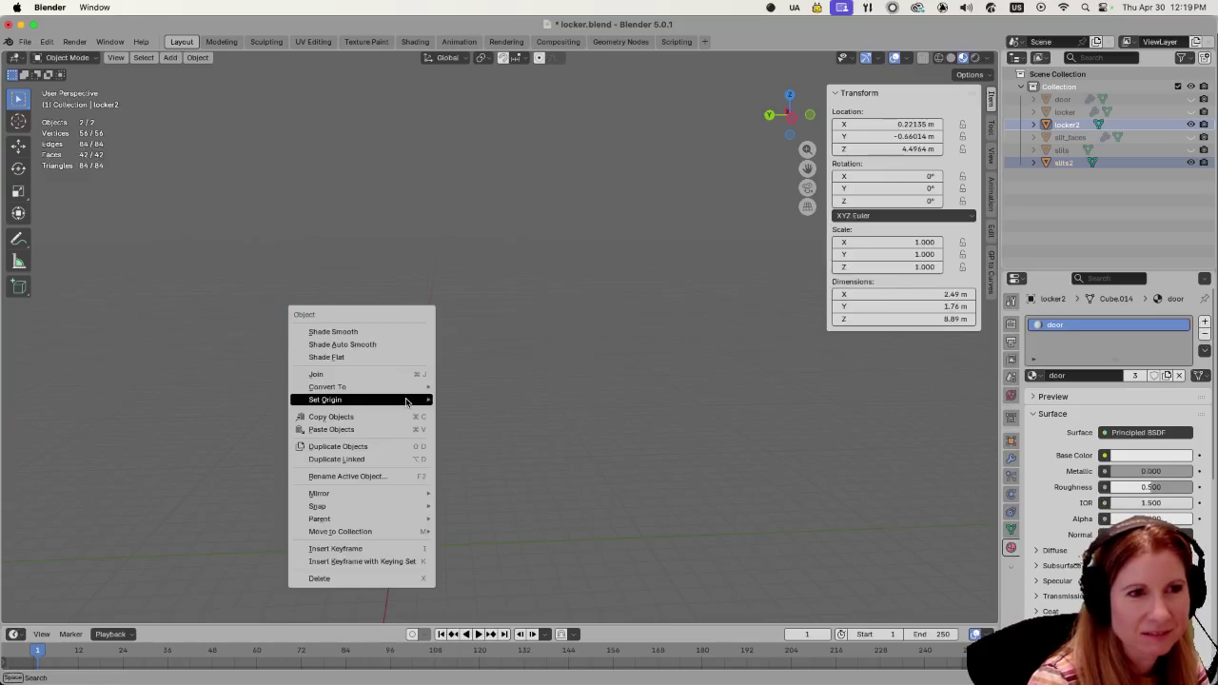
Set slits2's origin to its geometry centre, giving location 0.21326, −1.5286, 4.3482 m.
click(485, 416)
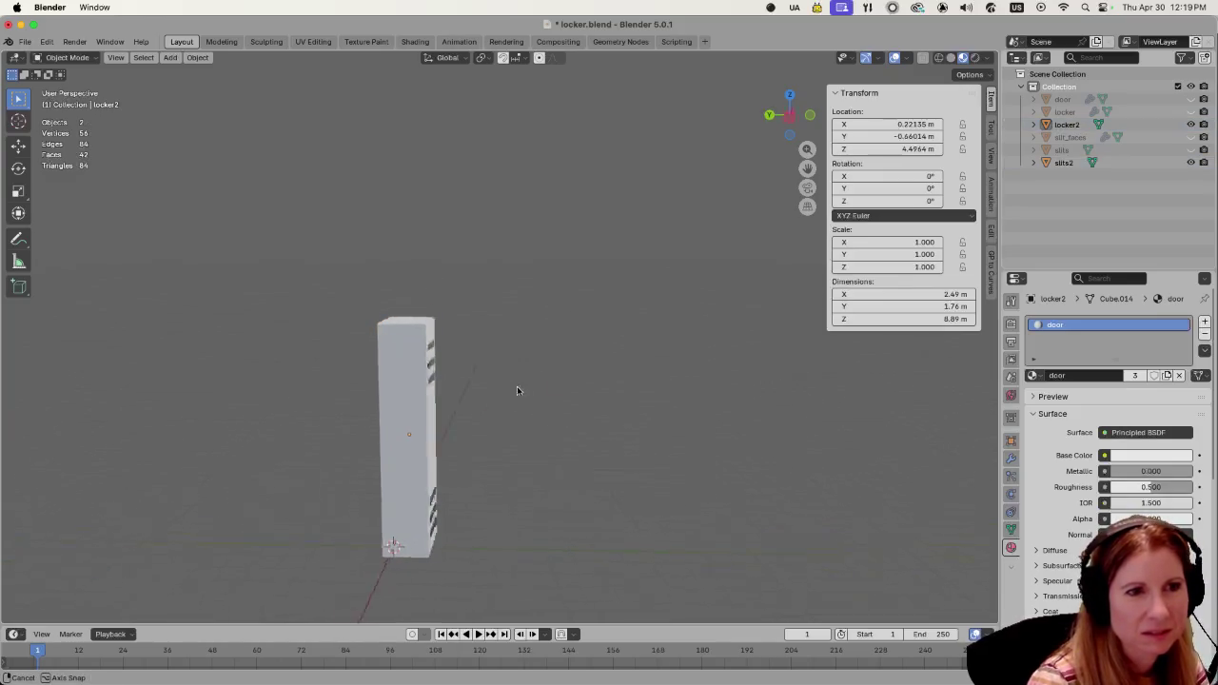
middle_drag(528, 381, 438, 387)
click(436, 379)
right_click(432, 379)
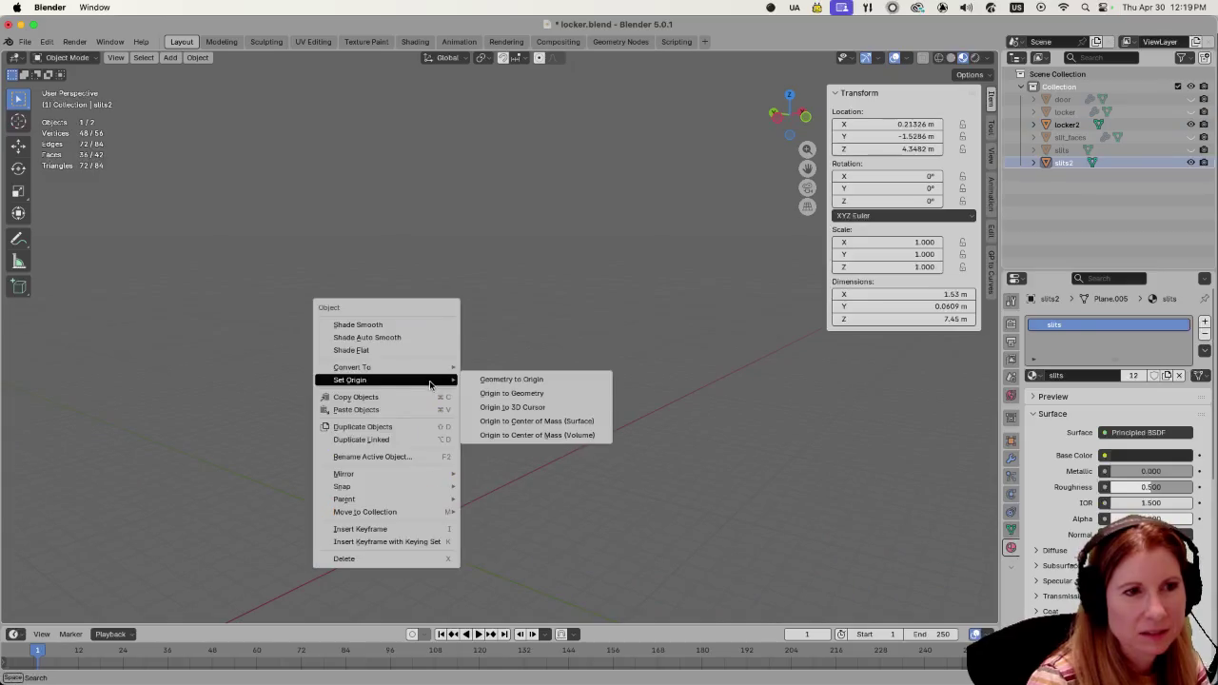
click(490, 399)
mouse_move(489, 402)
middle_down()
mouse_move(593, 407)
mouse_move(524, 407)
middle_up()
Save locker.blend and orbit around to check the slits.
key(ctrl+s)
middle_drag(600, 426, 583, 424)
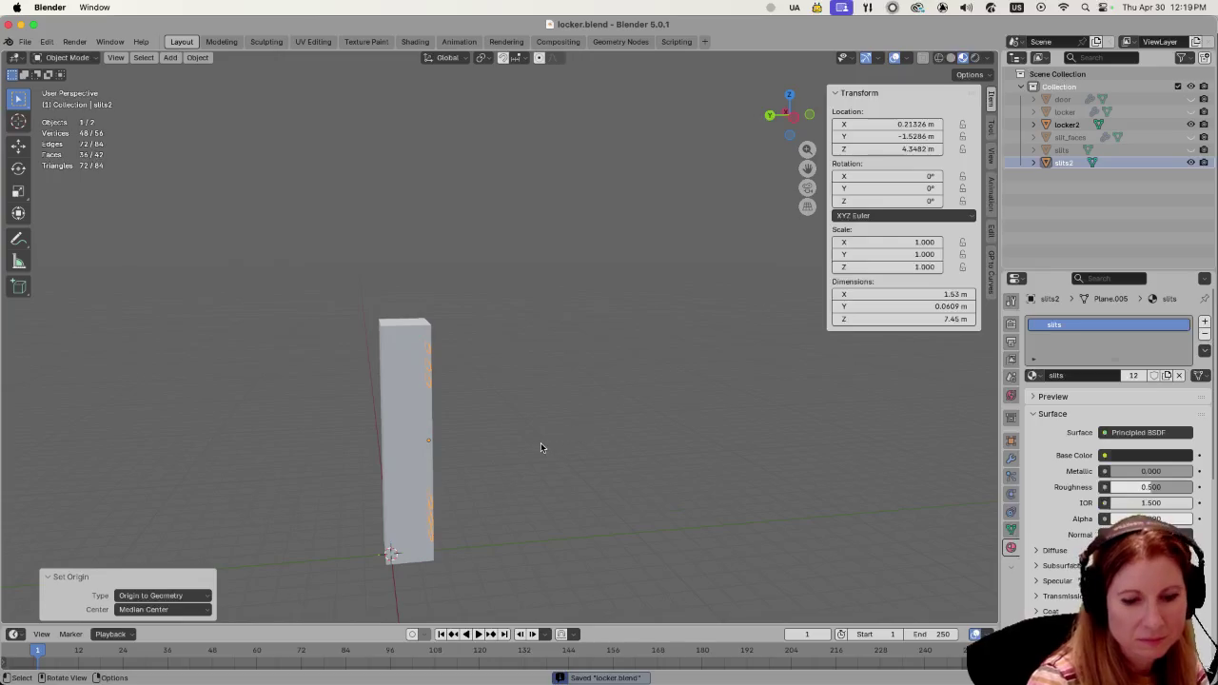
middle_drag(518, 463, 478, 462)
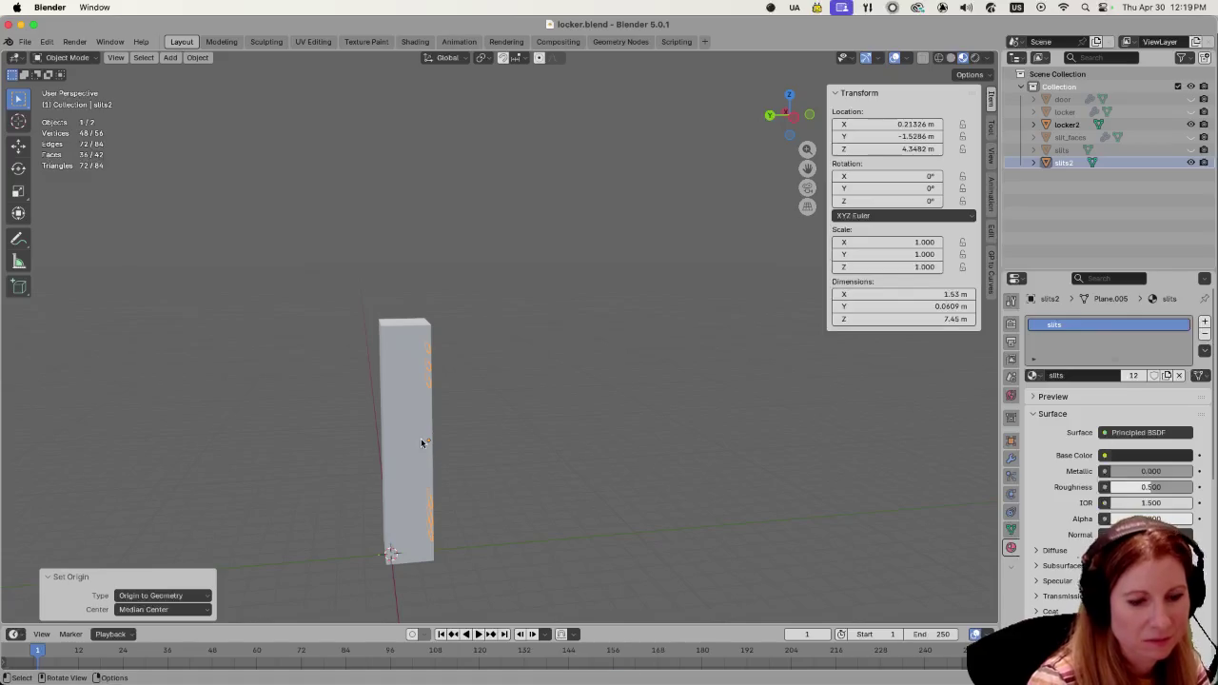
Slide the locker and its slits together along the Y axis.
key(a)
key(g)
key(y)
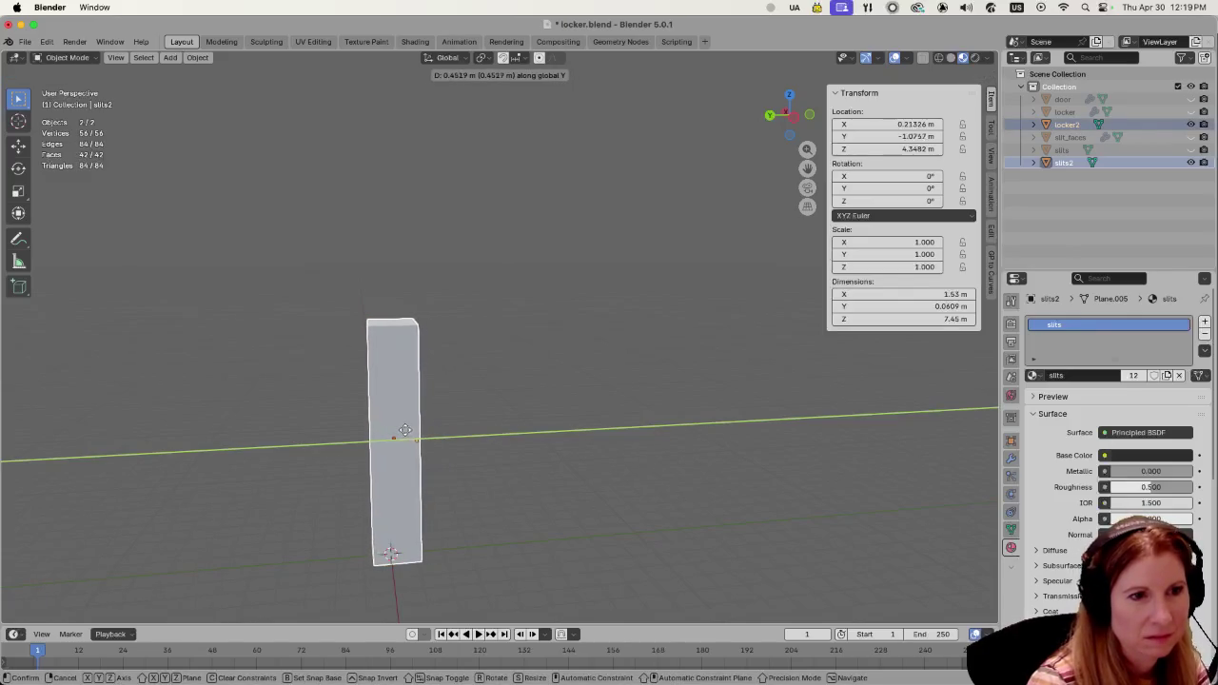
click(571, 464)
mouse_move(578, 465)
middle_down()
mouse_move(476, 453)
mouse_move(563, 494)
middle_up()
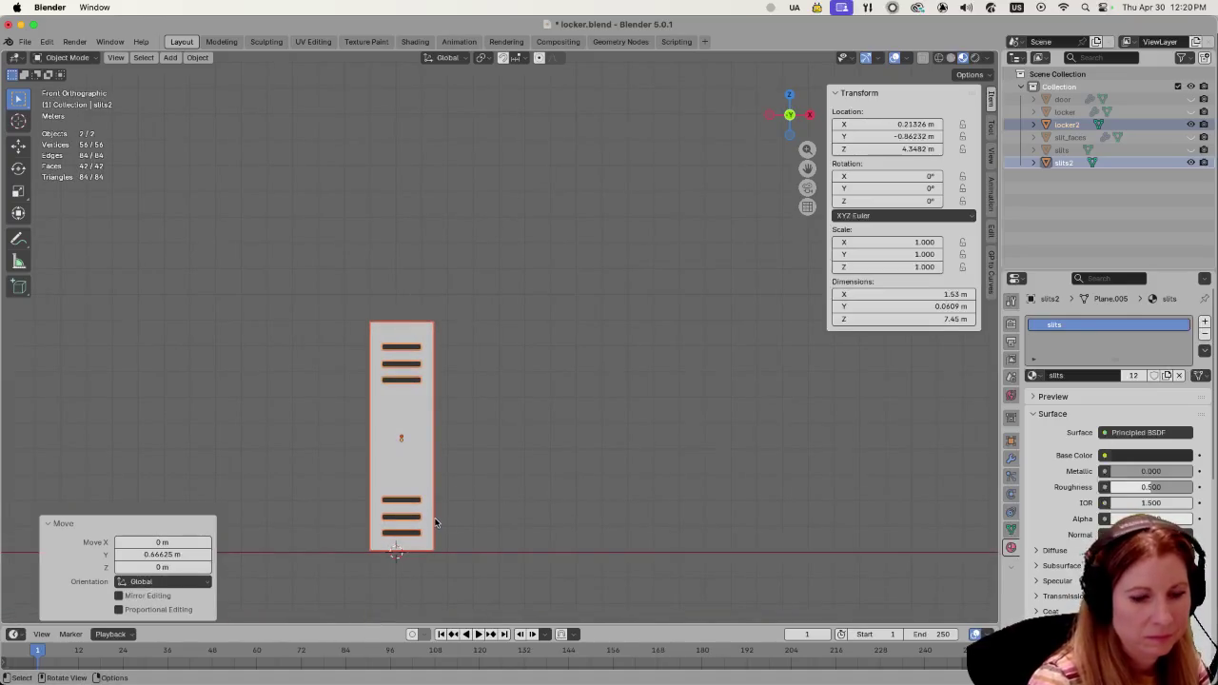
Shift slits2 sideways along X, then set its X location to exactly 0 m.
key(g)
key(x)
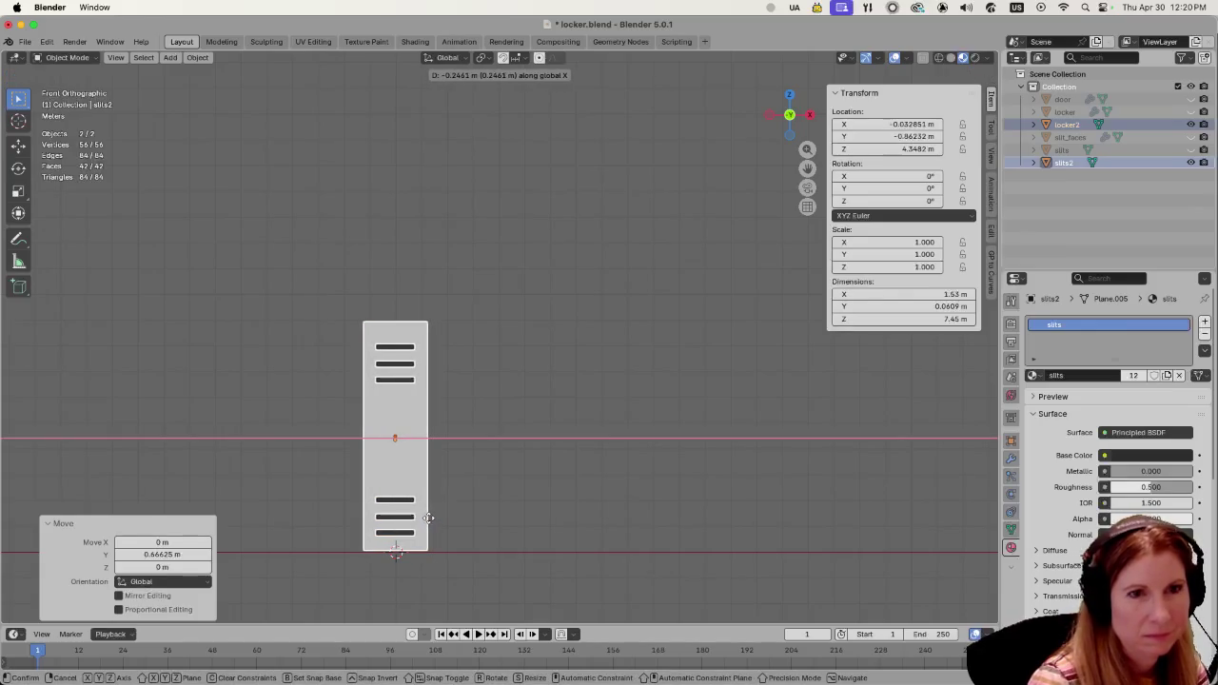
click(429, 515)
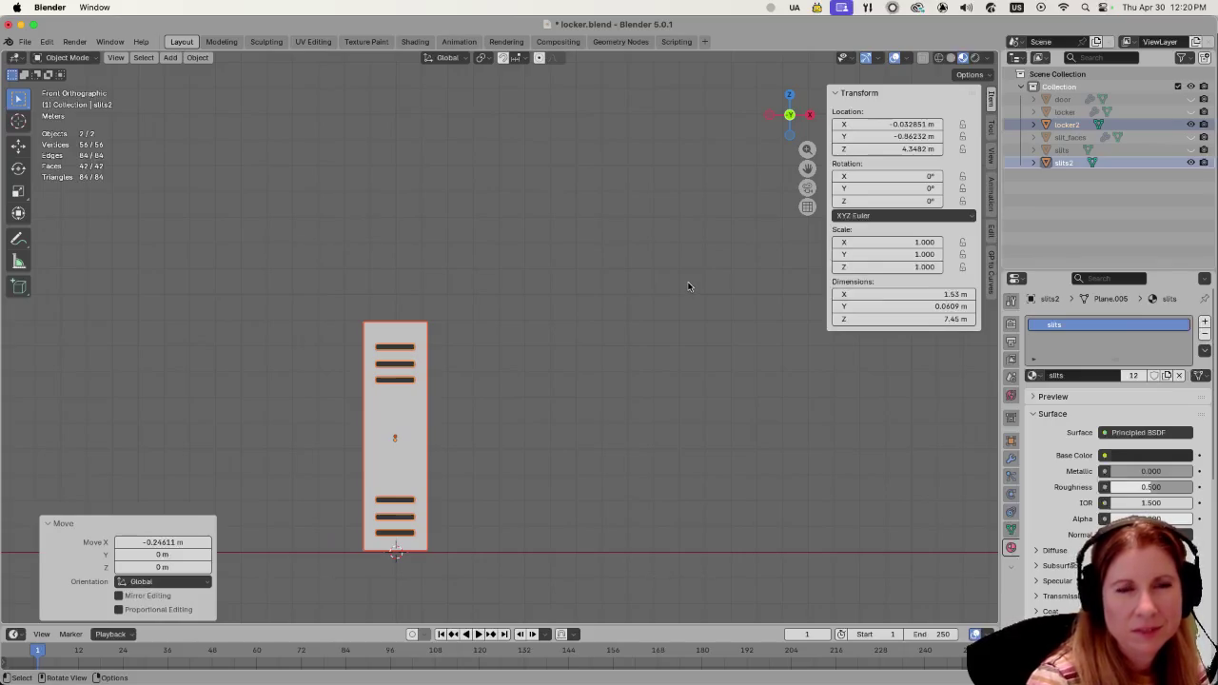
click(904, 124)
text(0)
key(Return)
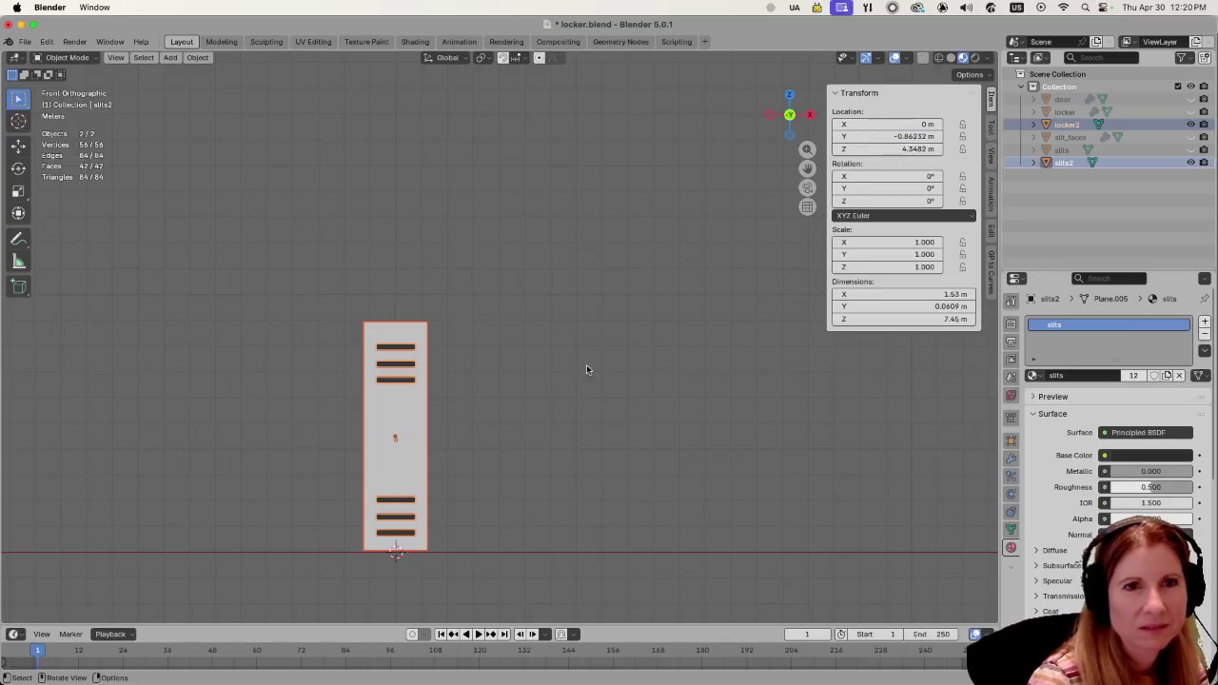
click(589, 365)
mouse_move(530, 356)
middle_down()
mouse_move(663, 340)
mouse_move(707, 356)
mouse_move(605, 355)
mouse_move(549, 333)
middle_up()
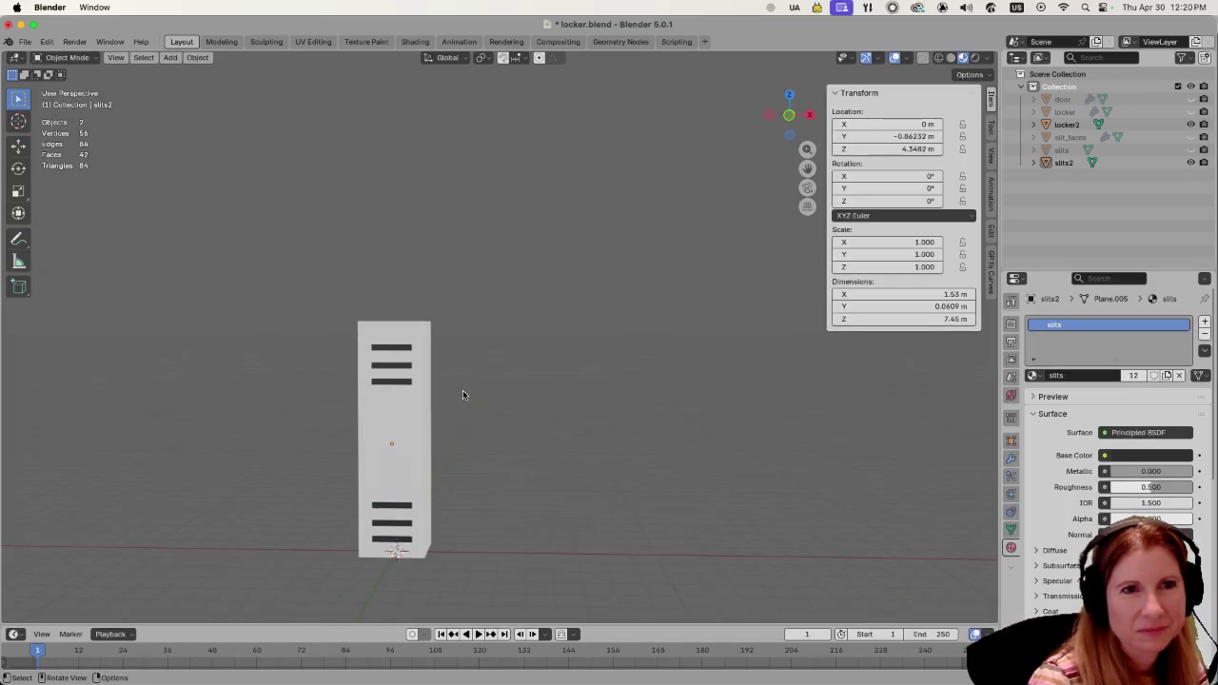
mouse_move(571, 422)
middle_down()
mouse_move(456, 427)
mouse_move(660, 413)
mouse_move(581, 413)
middle_up()
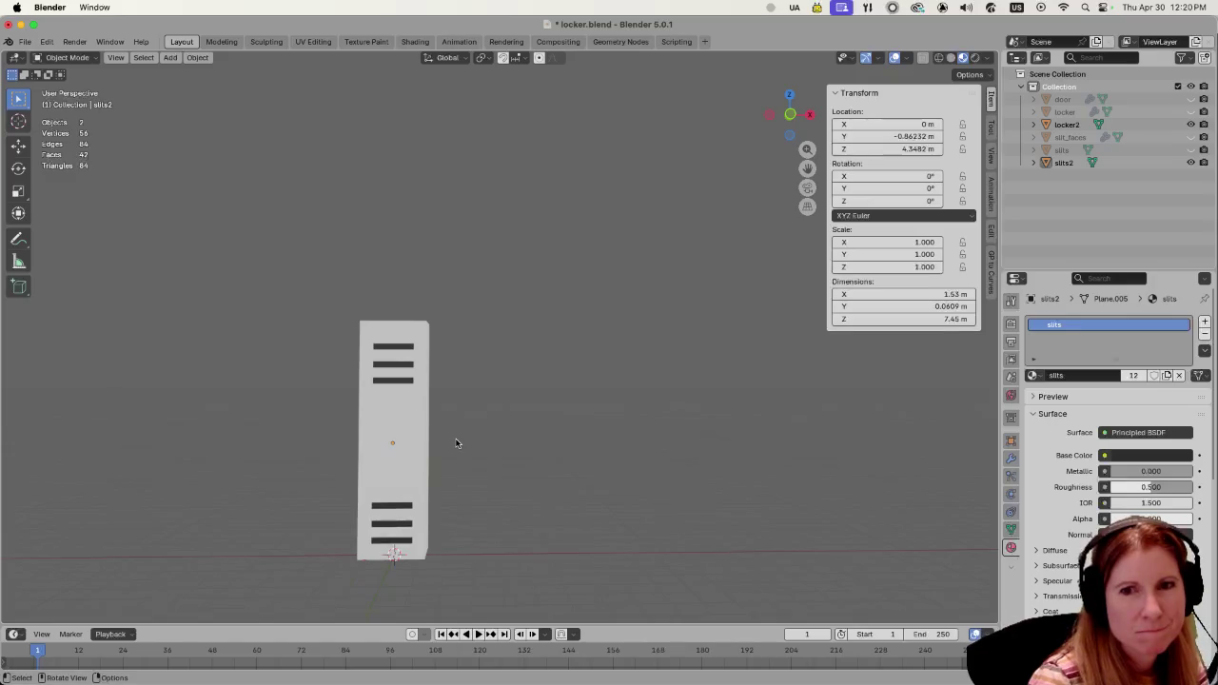
click(403, 447)
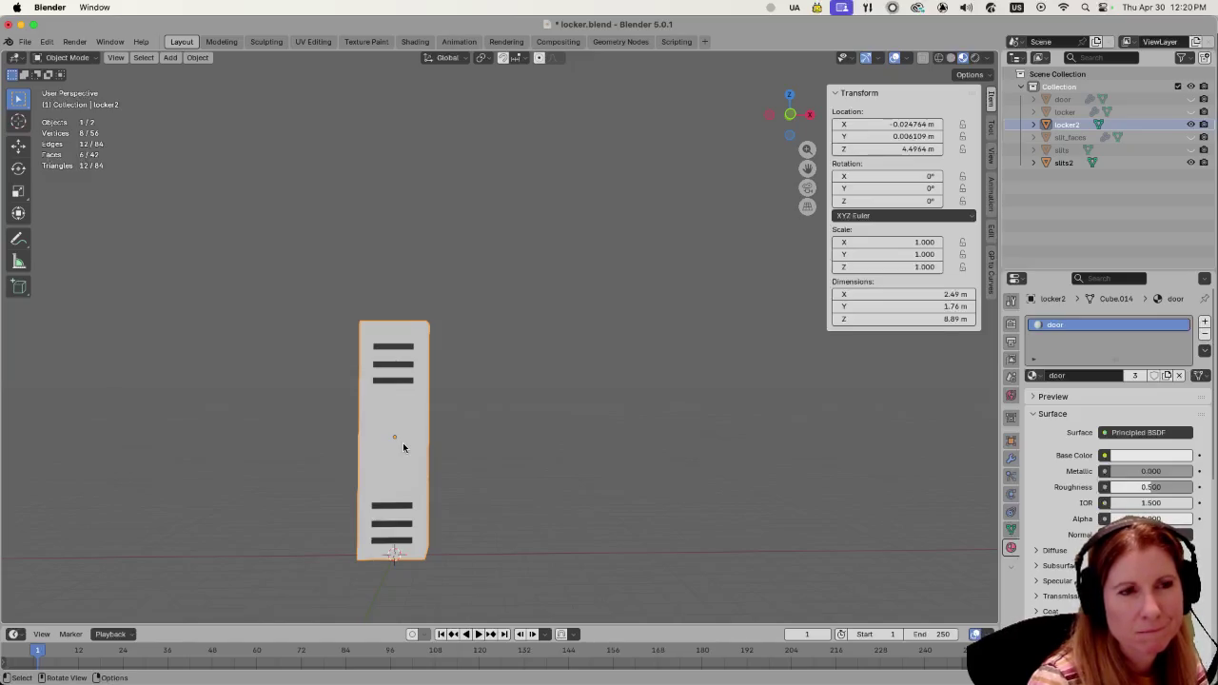
shift+click(392, 380)
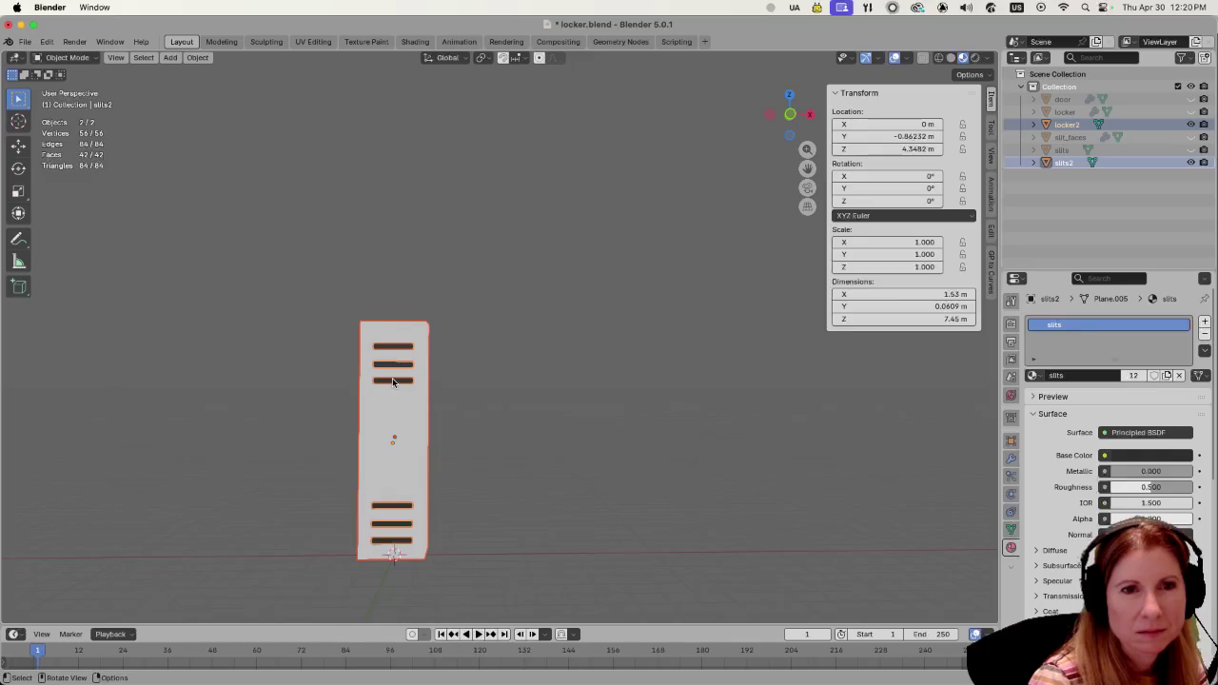
click(561, 413)
middle_drag(518, 415, 544, 430)
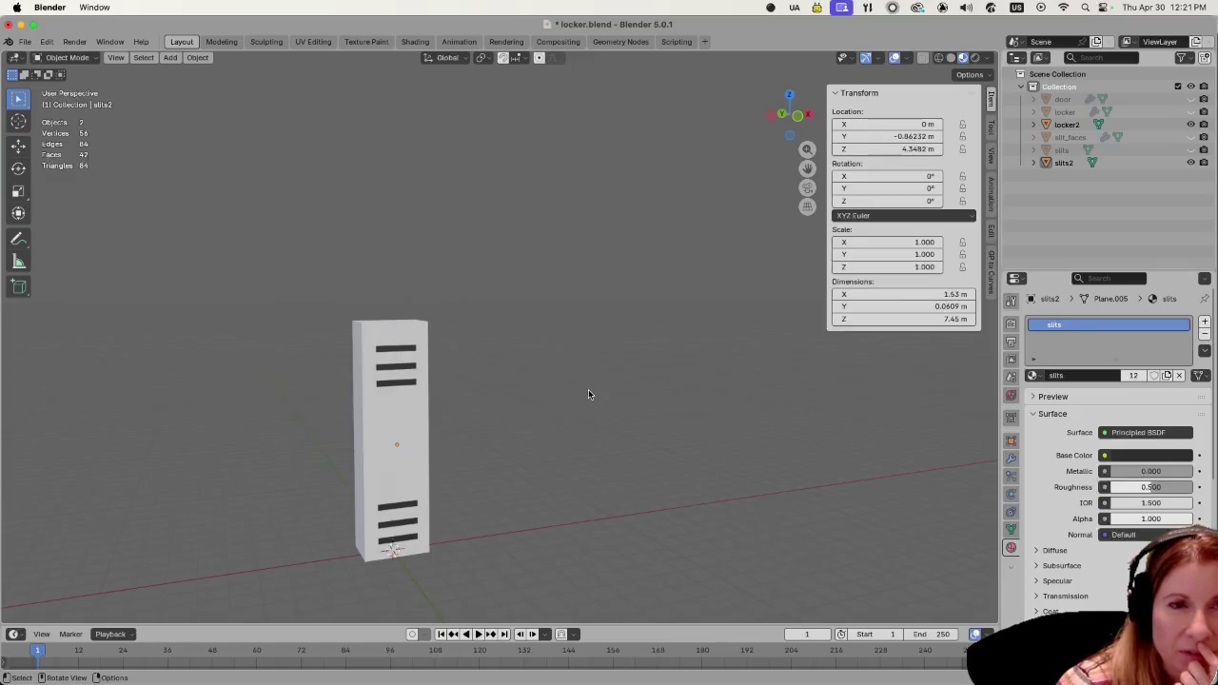
key(ctrl+z)
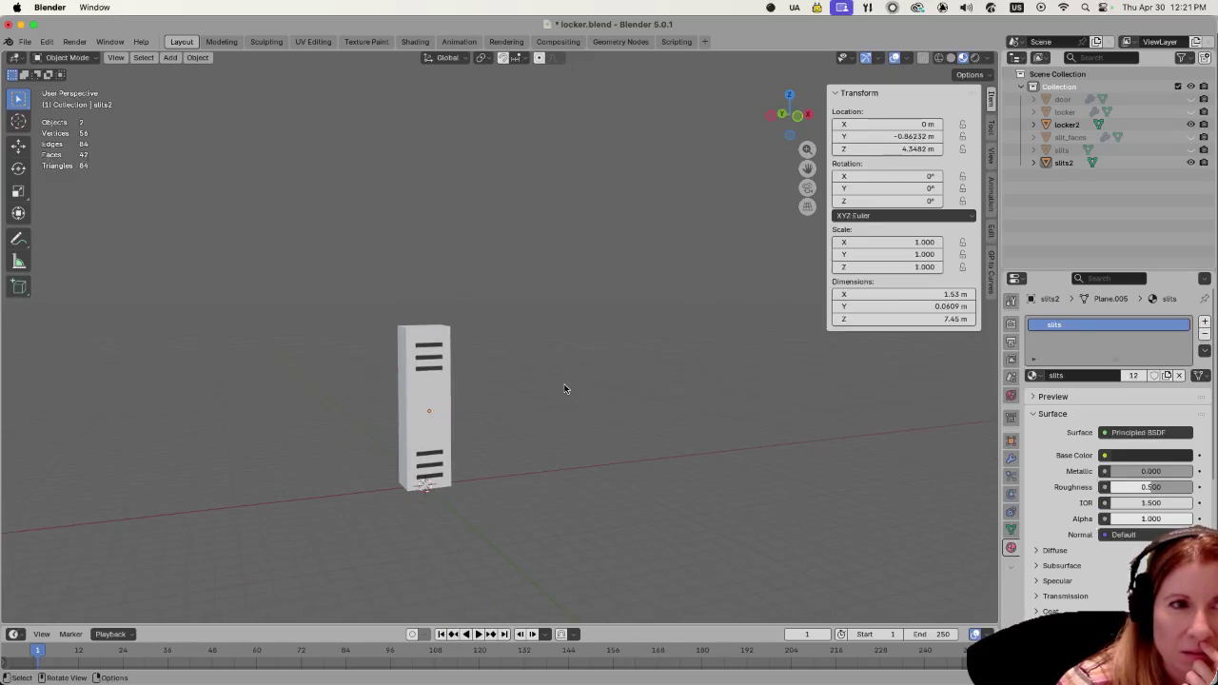
key(ctrl+shift+z)
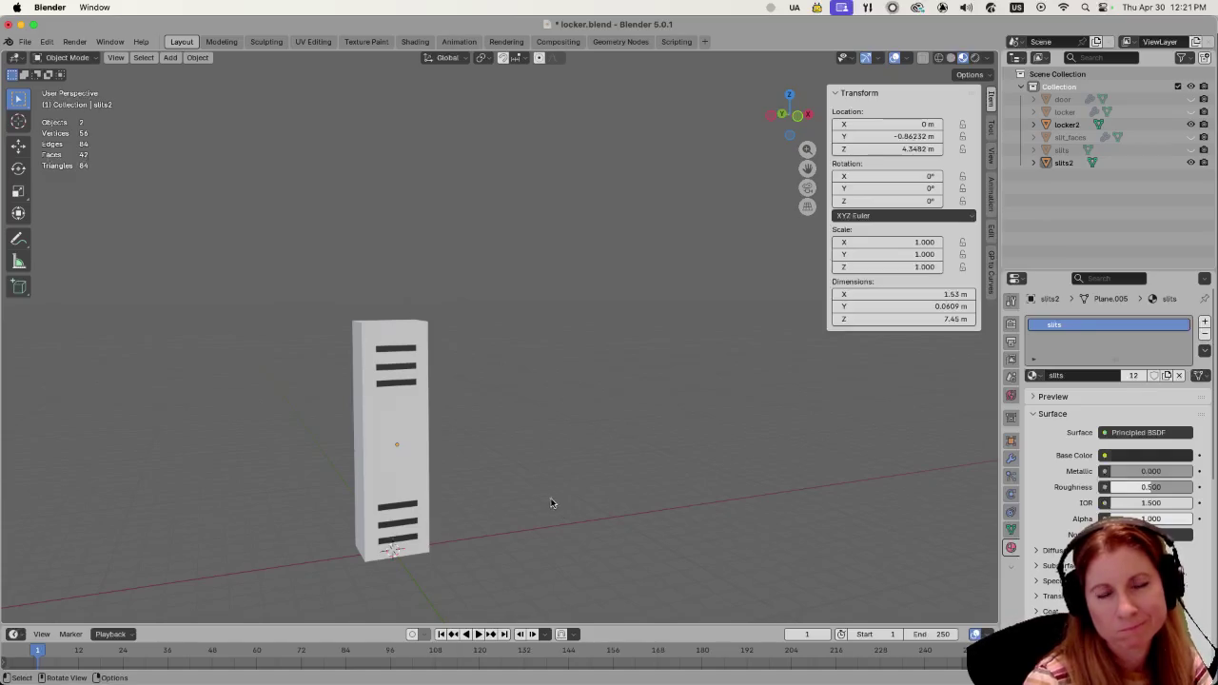
middle_drag(529, 437, 611, 407)
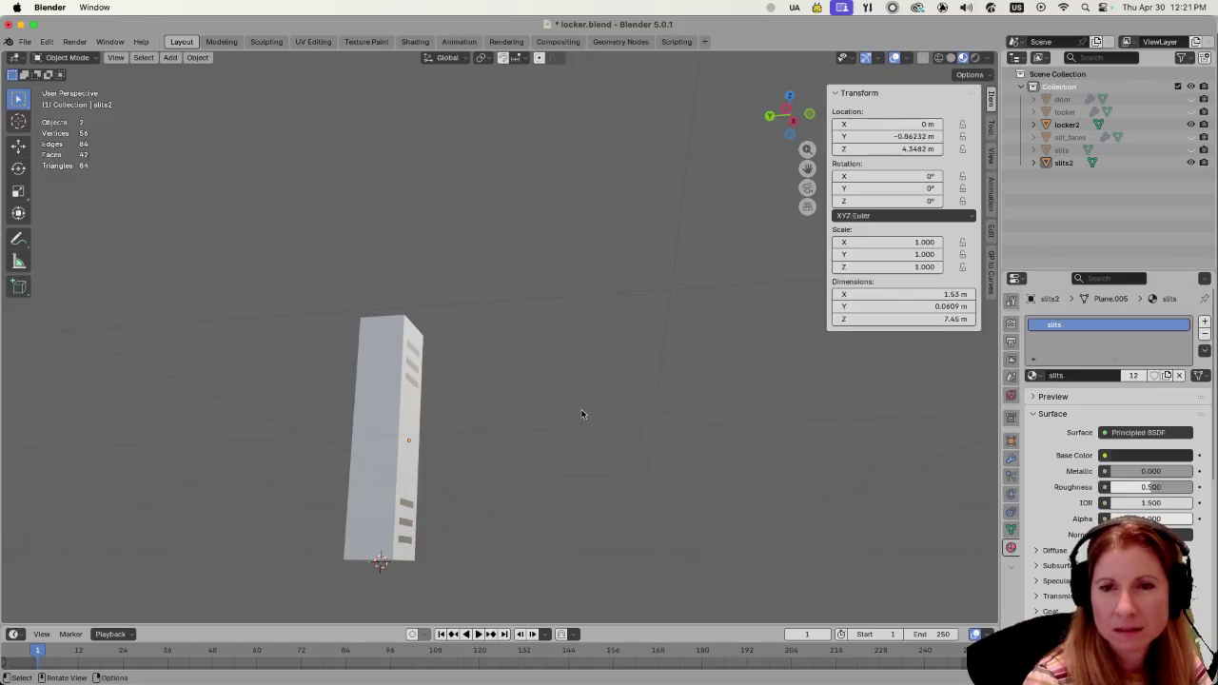
middle_drag(579, 413, 519, 437)
key(KP_5)
key(KP_3)
key(KP_1)
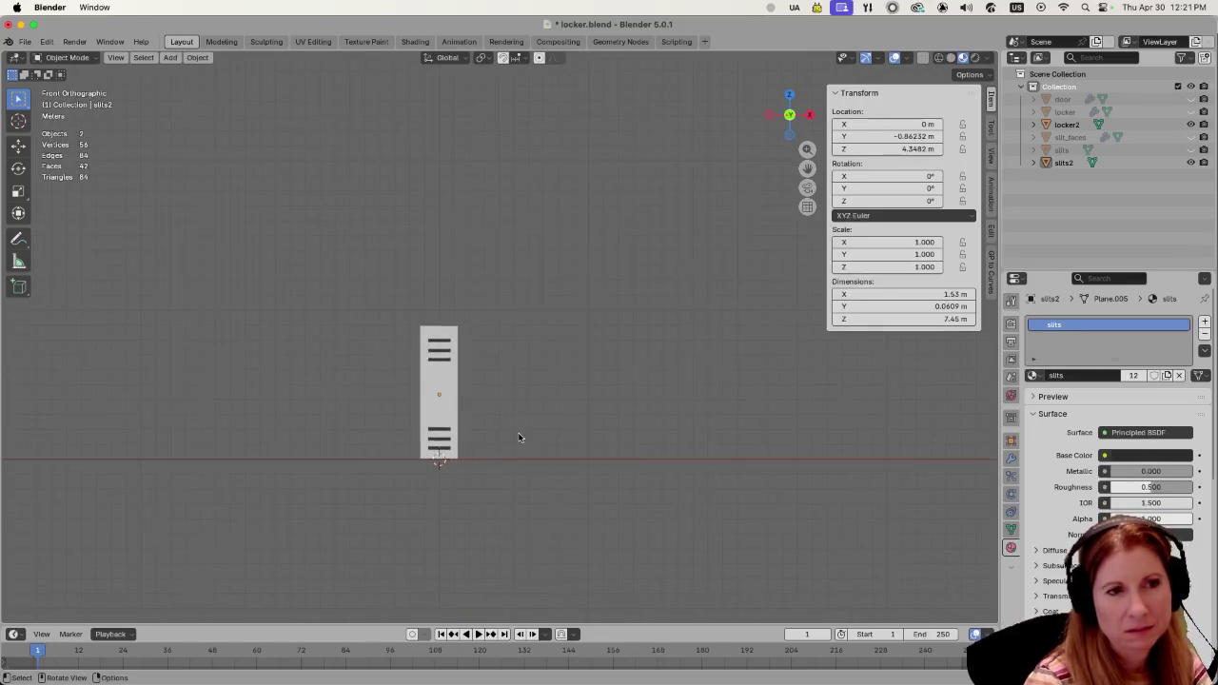
scroll(484, 447, up, 3)
scroll(490, 449, up, 2)
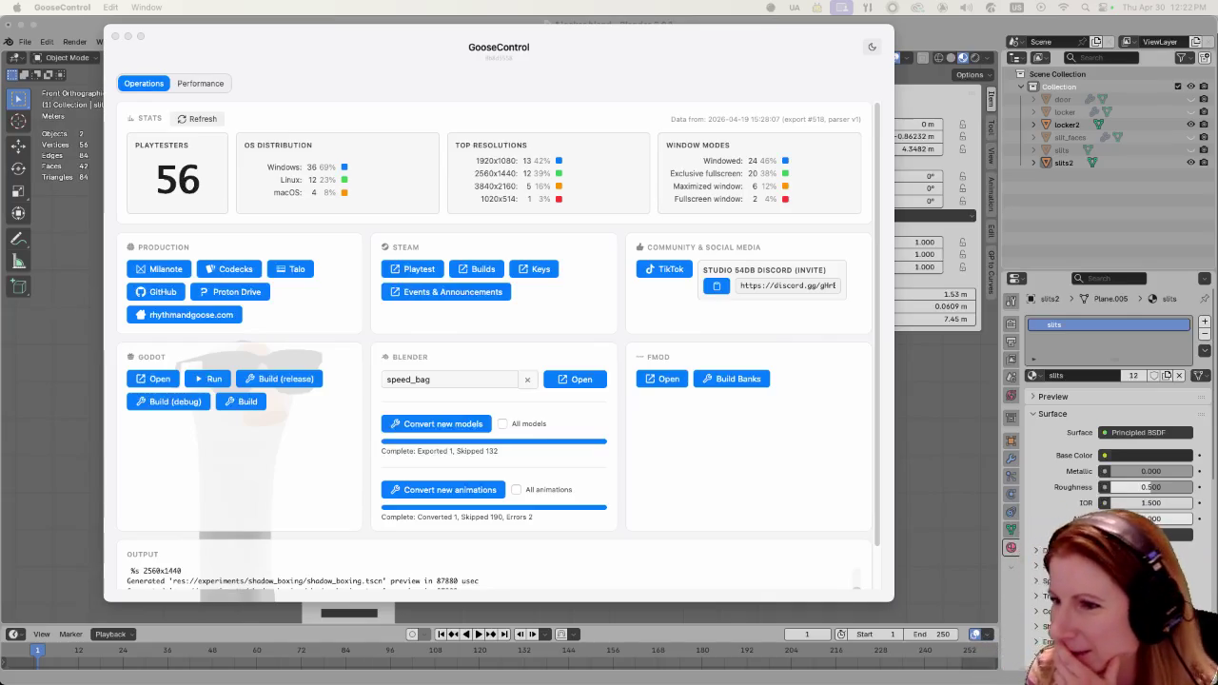
Switch to the Godot editor showing the shadow_boxing scene with the lockers behind the ring.
key(super+Tab)
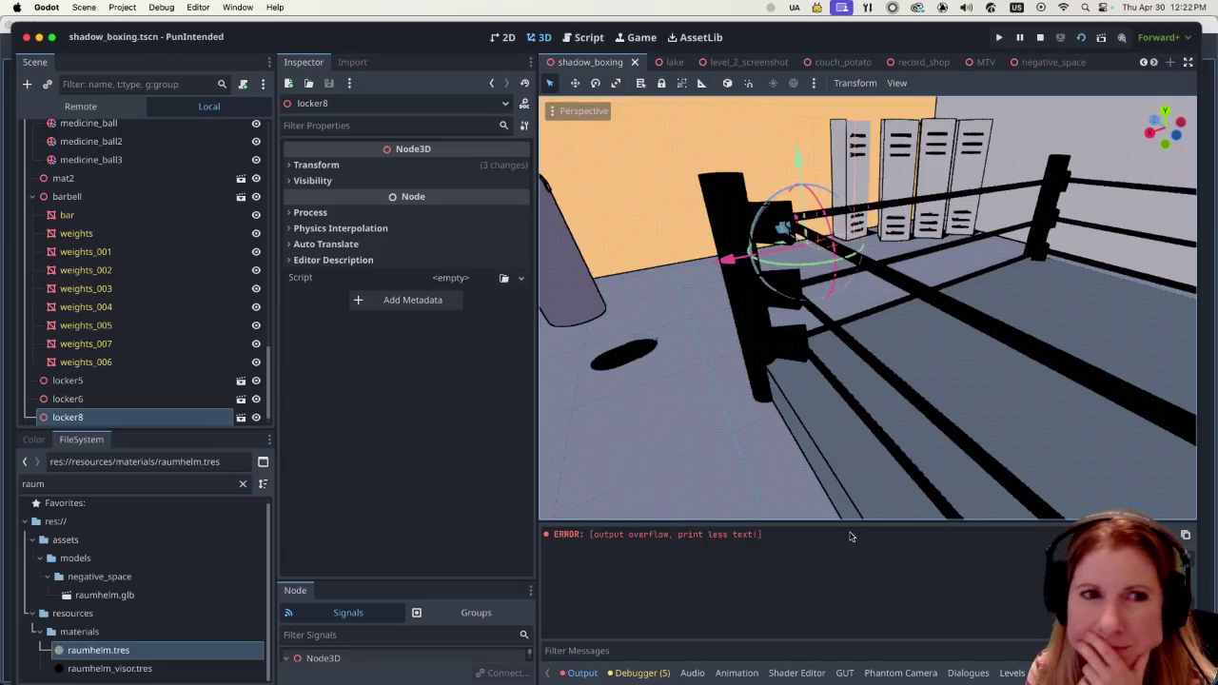
Zoom out over the boxing ring, open the negative_space scene tab, and call up Quick Open Scene.
scroll(756, 326, down, 3)
scroll(756, 325, down, 3)
scroll(756, 325, down, 3)
mouse_move(756, 325)
middle_down()
mouse_move(762, 303)
mouse_move(732, 304)
middle_up()
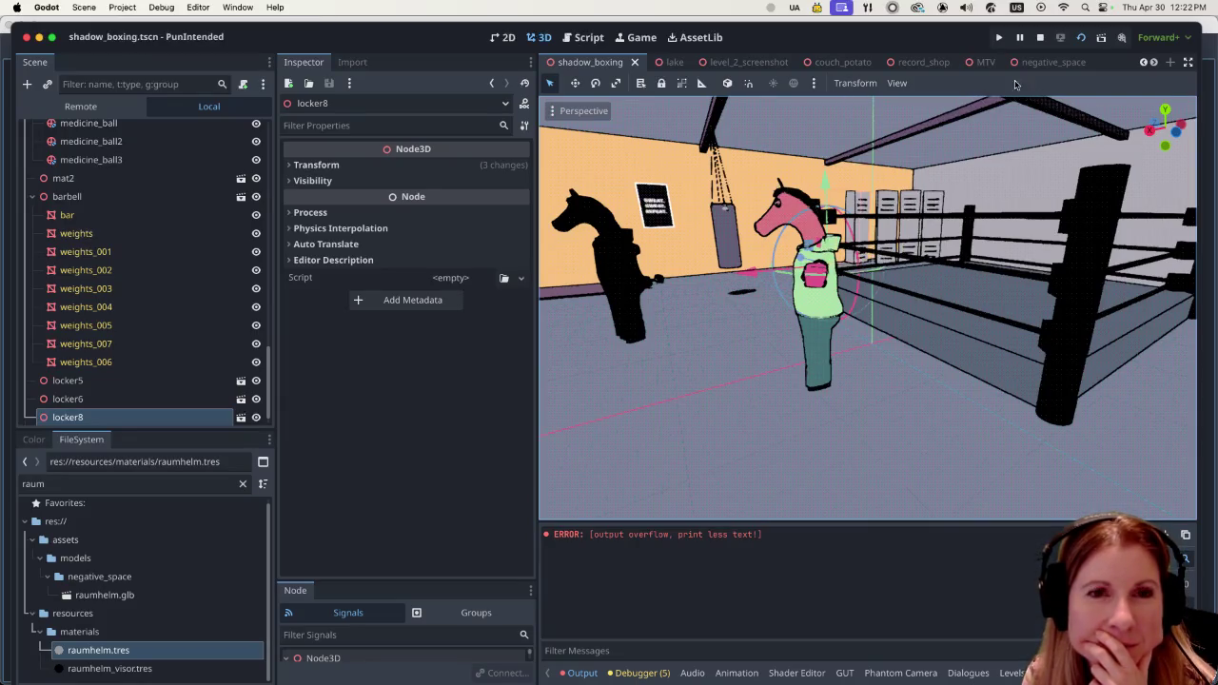
click(1033, 65)
middle_drag(701, 294, 713, 286)
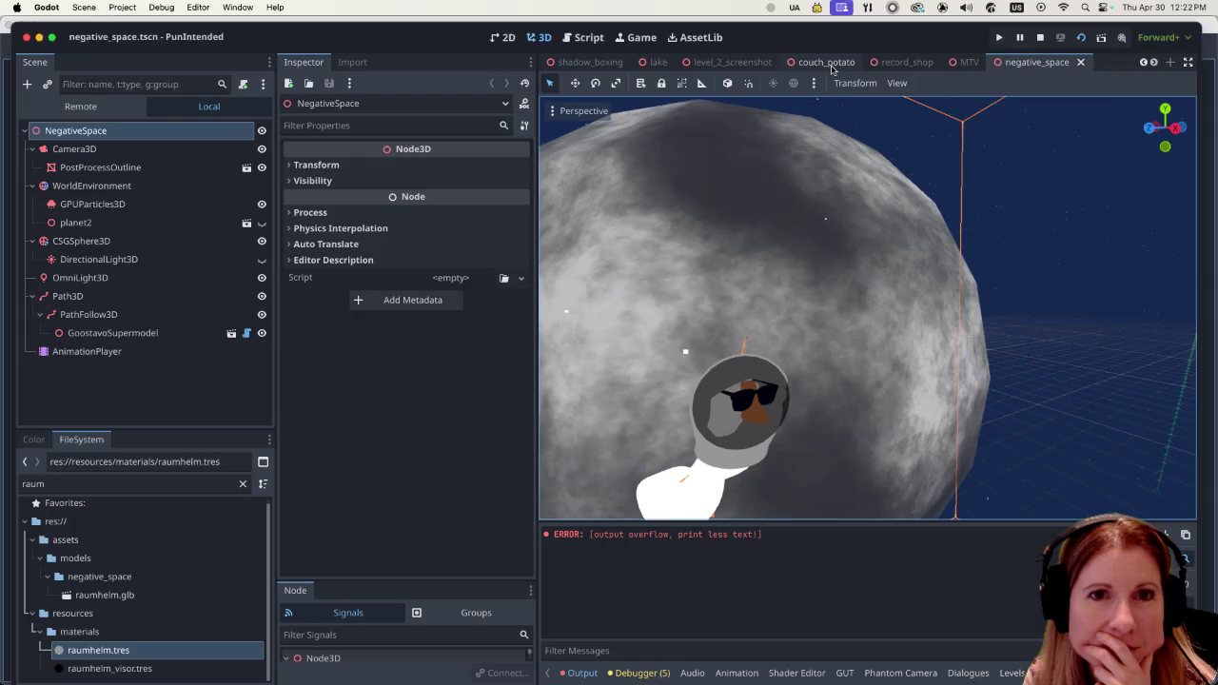
key(ctrl+shift+o)
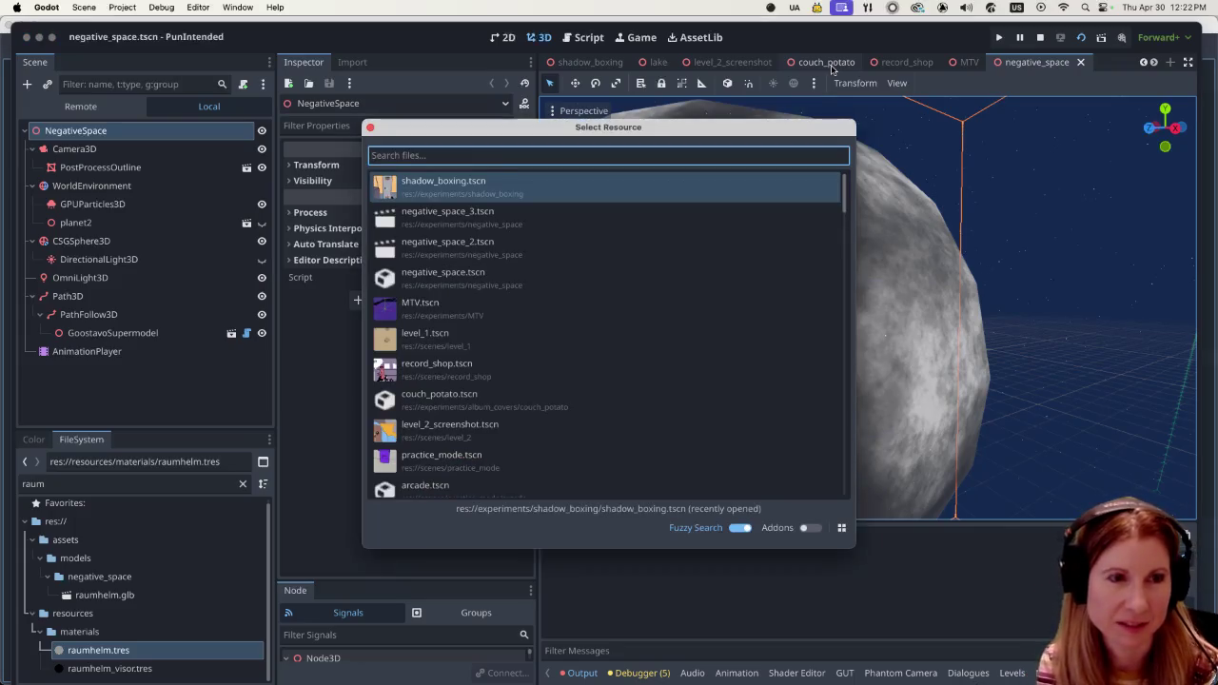
Open negative_space_2.tscn and zoom in on its Nebula sphere.
double_click(538, 241)
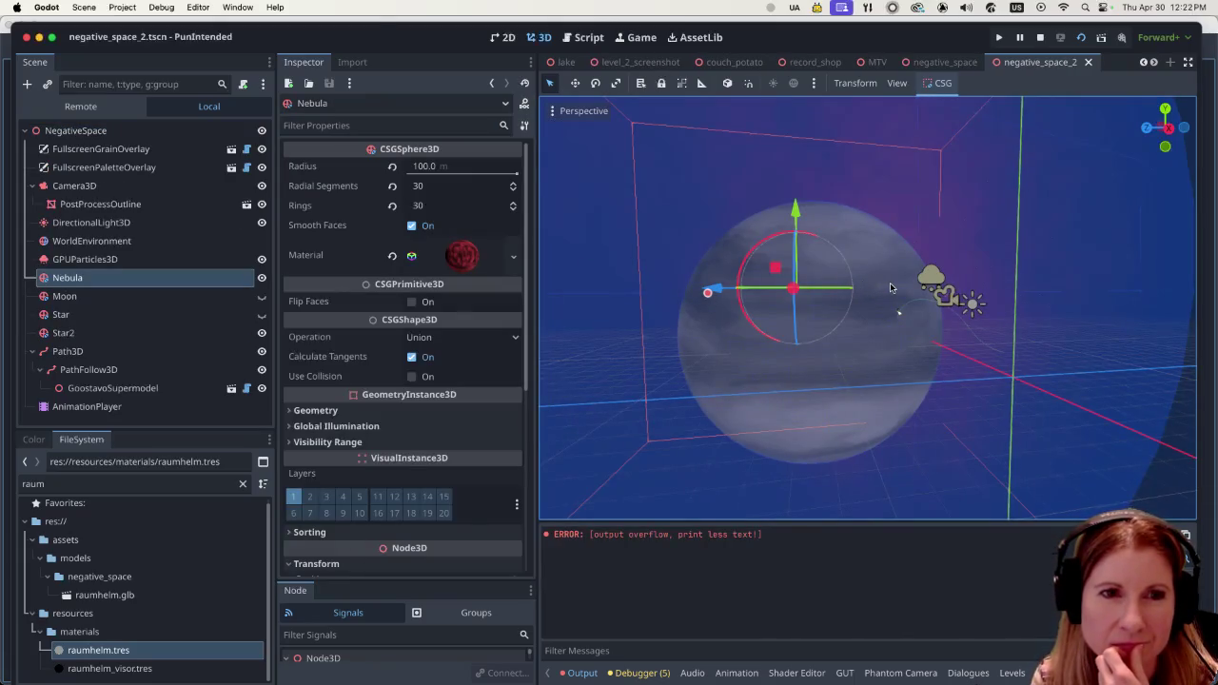
scroll(891, 285, down, 2)
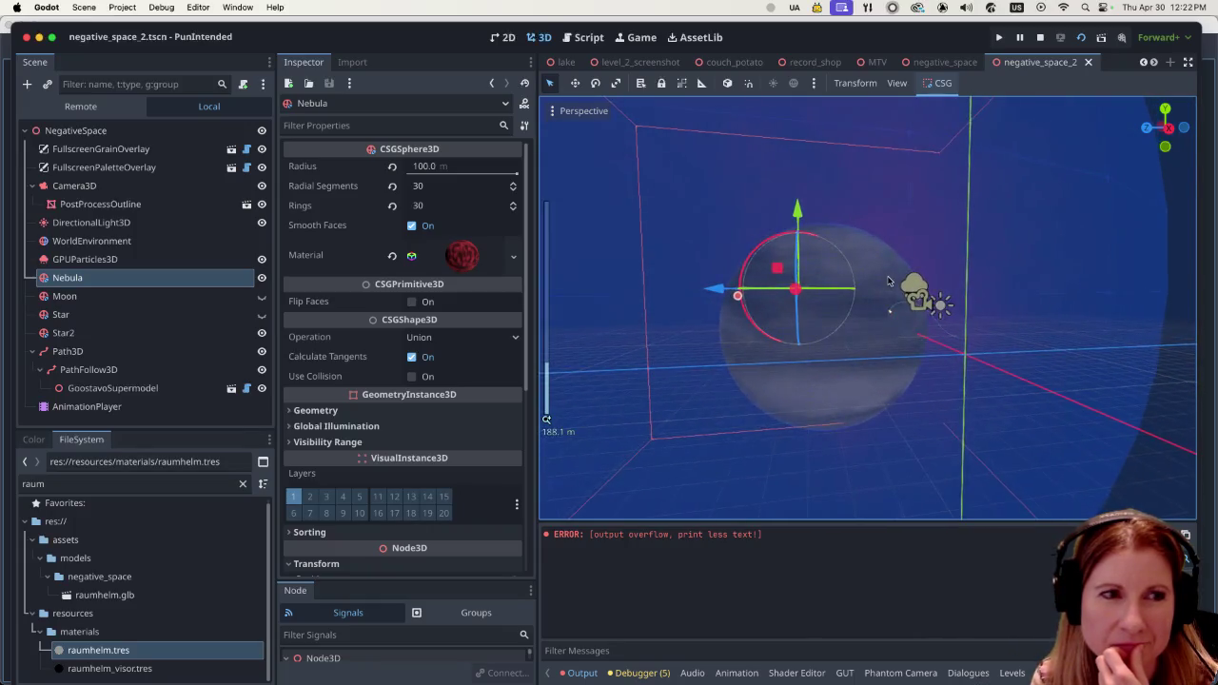
scroll(890, 285, up, 3)
scroll(891, 286, up, 5)
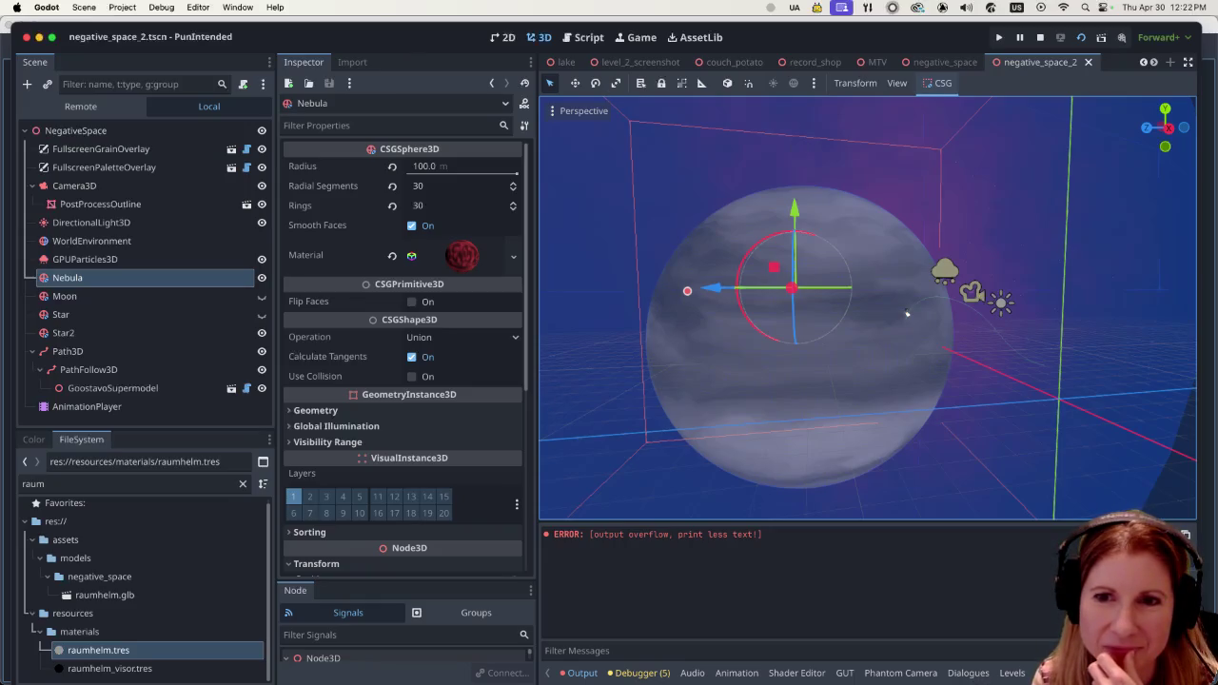
Return to Blender with locker.blend open.
key(super+Tab)
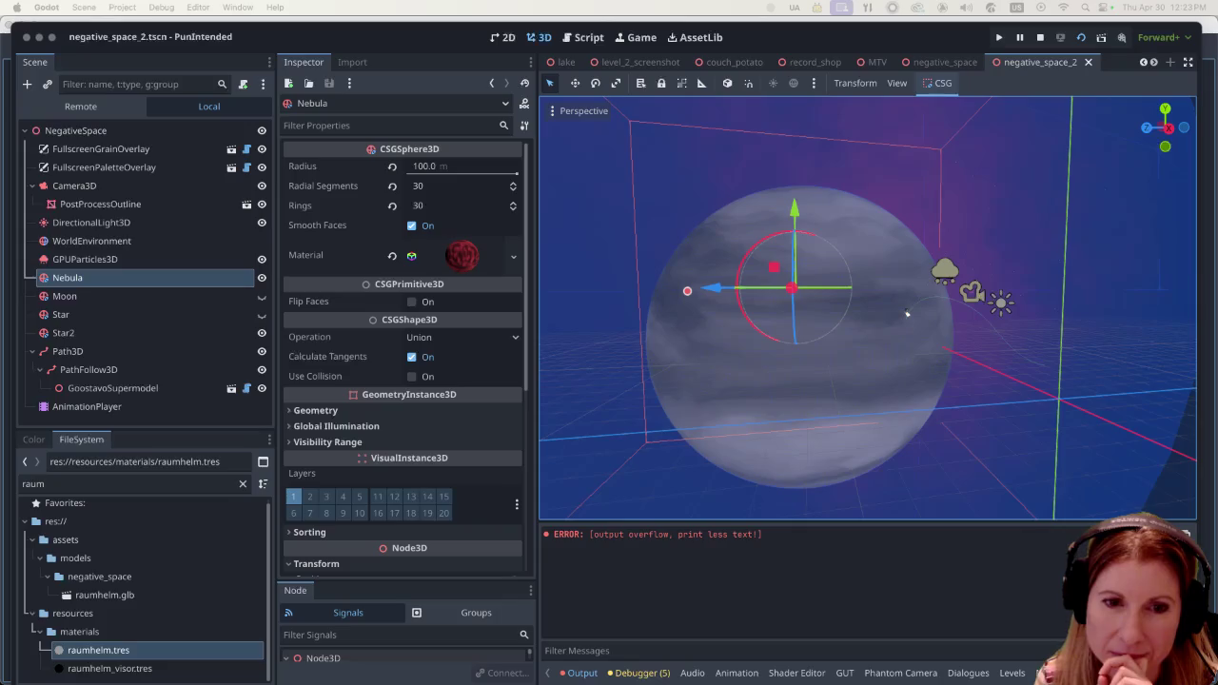
mouse_move(1044, 681)
click(1044, 666)
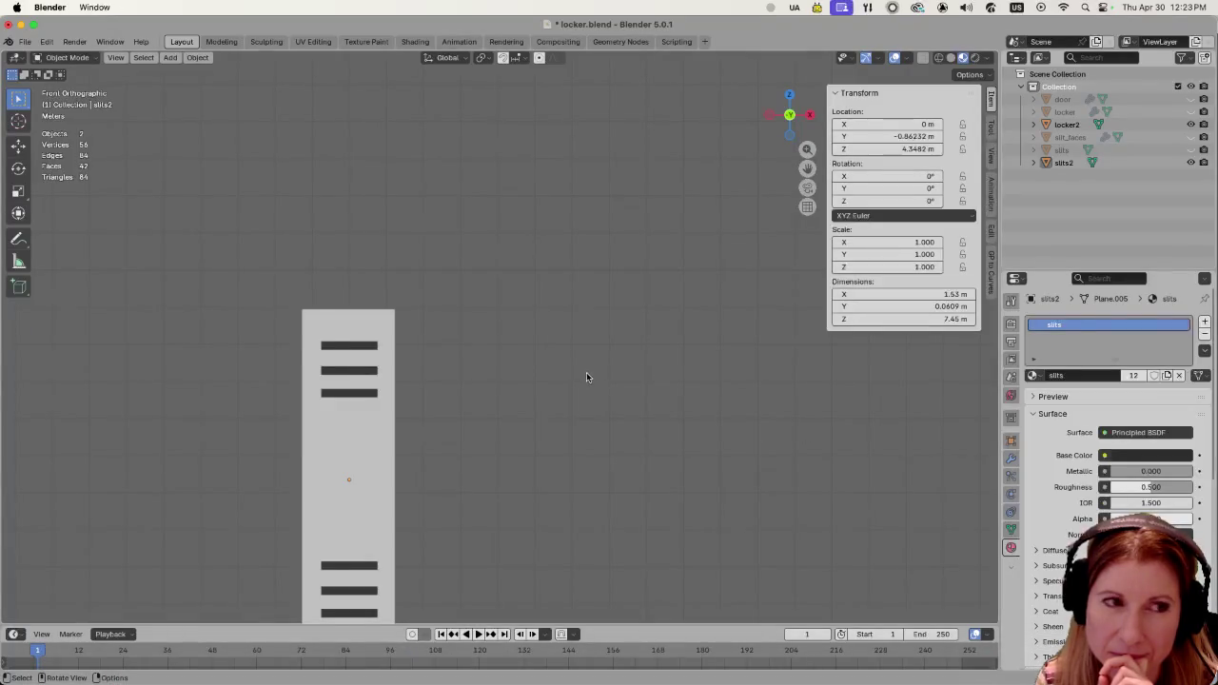
scroll(514, 351, down, 2)
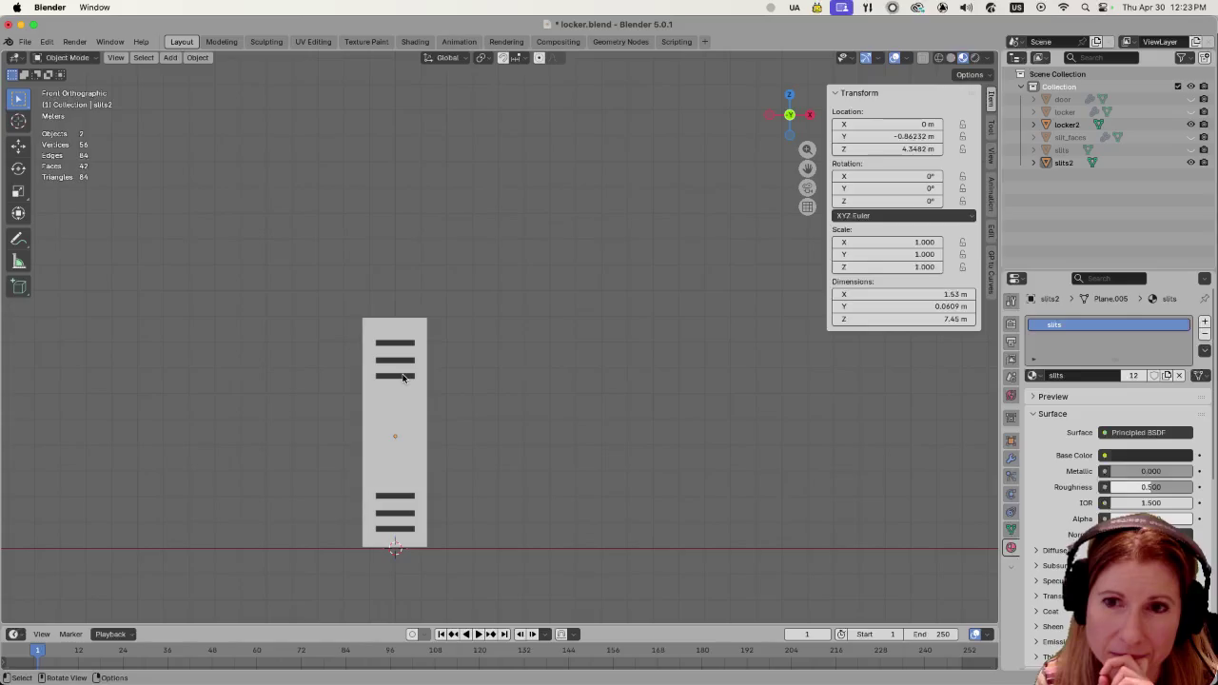
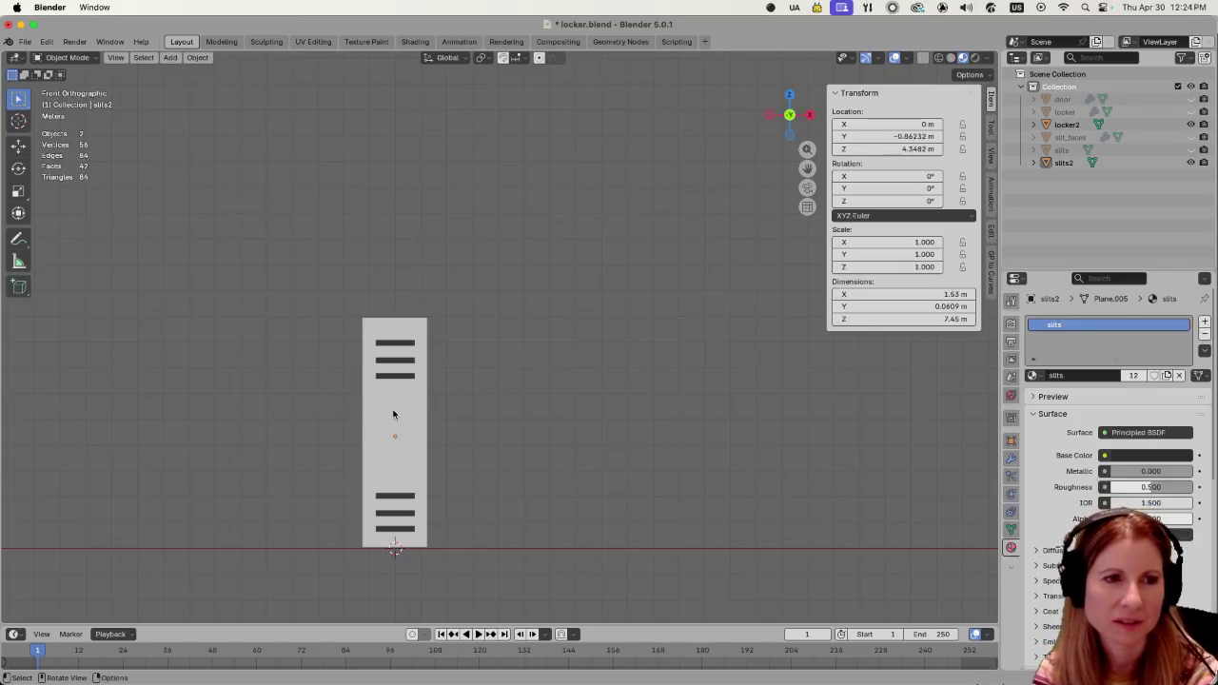
Select the locker body, then the vent slits object, and bring up its context menu.
click(393, 414)
scroll(393, 414, up, 3)
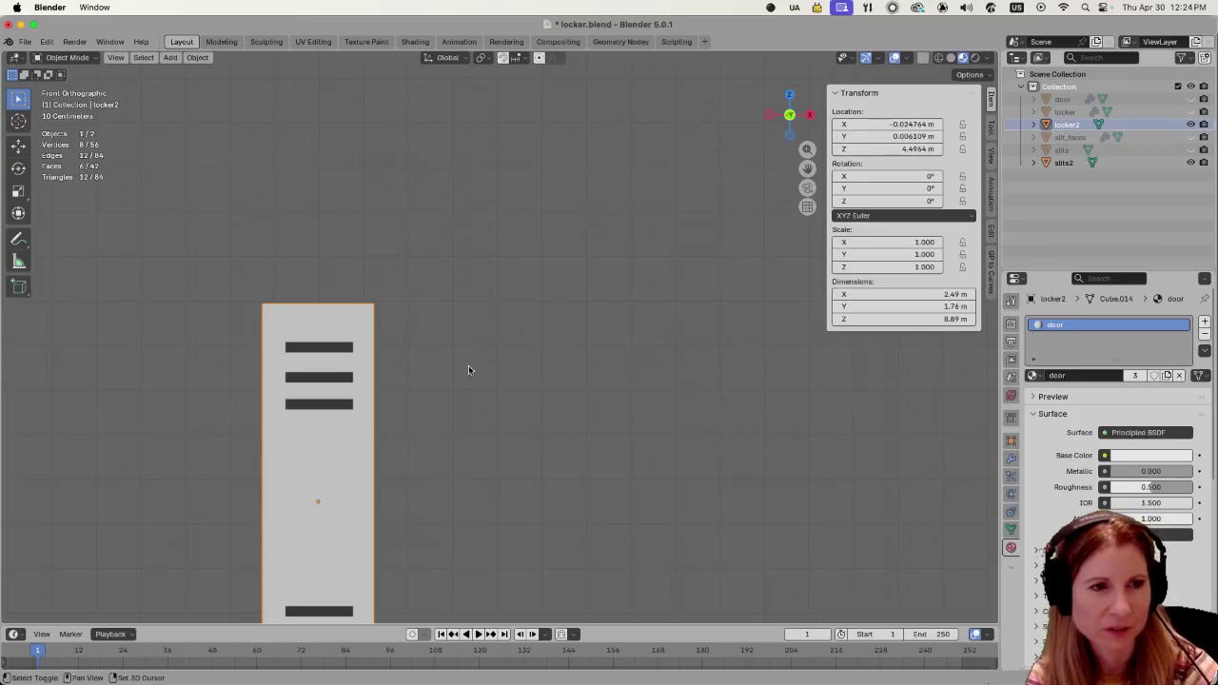
shift+middle_drag(468, 365, 677, 309)
scroll(625, 406, up, 2)
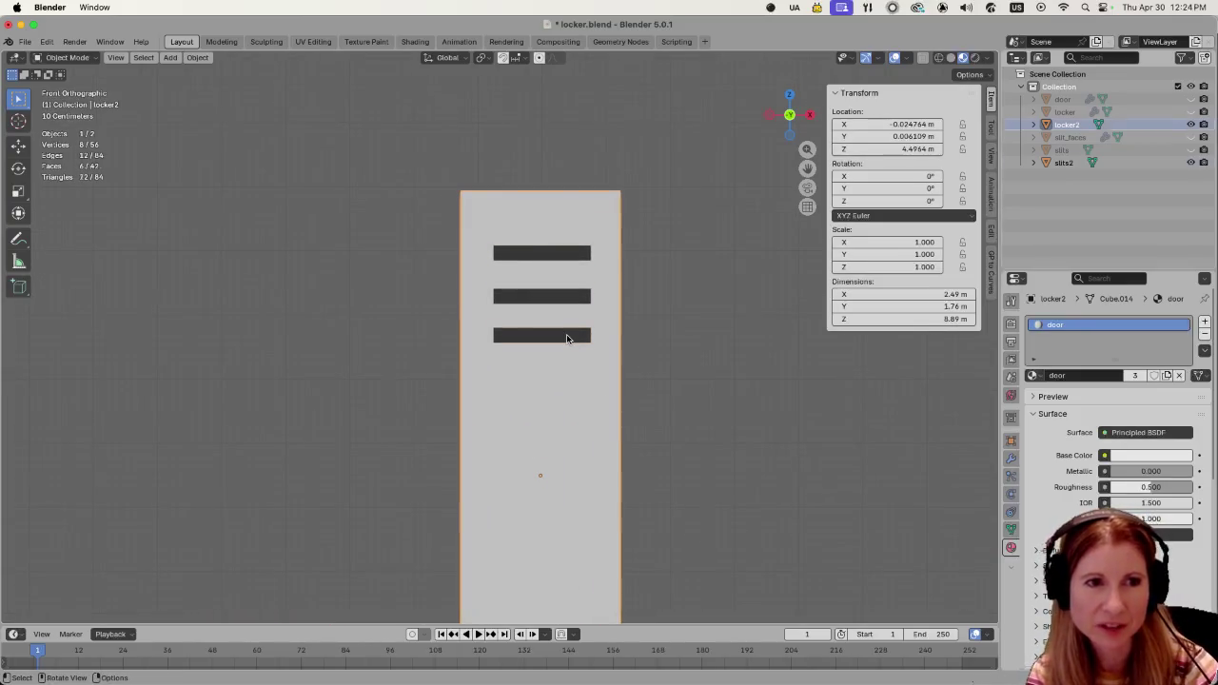
click(566, 334)
right_click(566, 334)
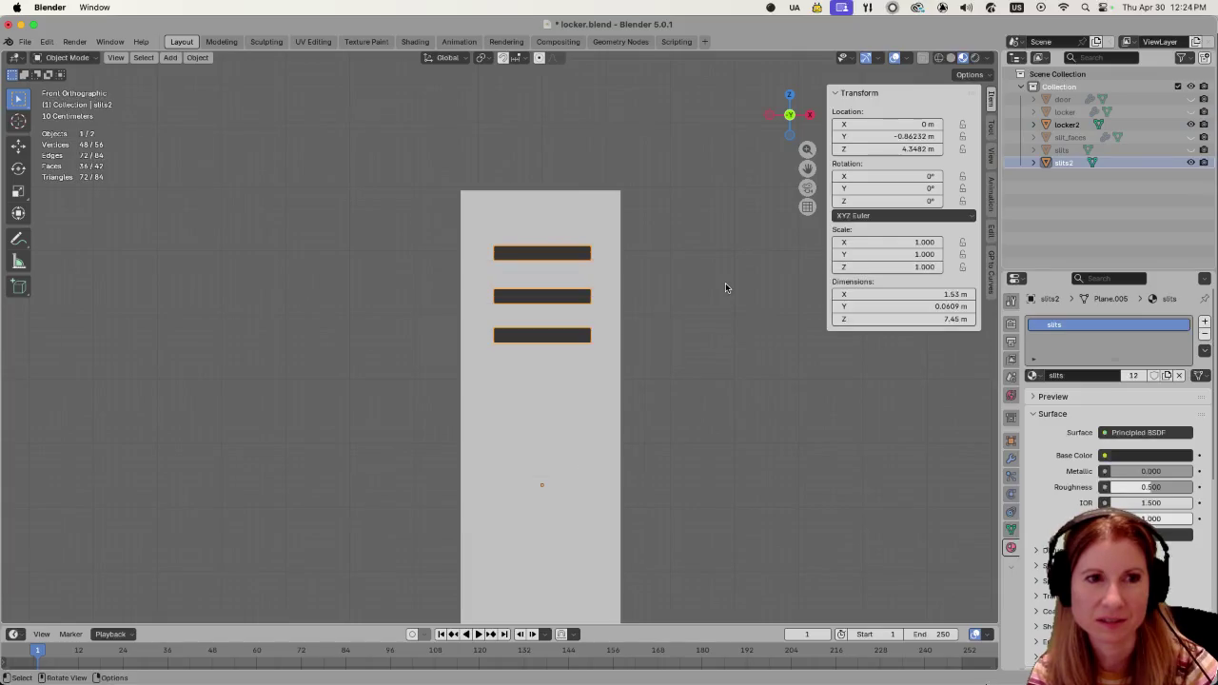
Orbit and zoom around the locker to inspect the vent slits from several angles.
middle_drag(663, 345, 707, 385)
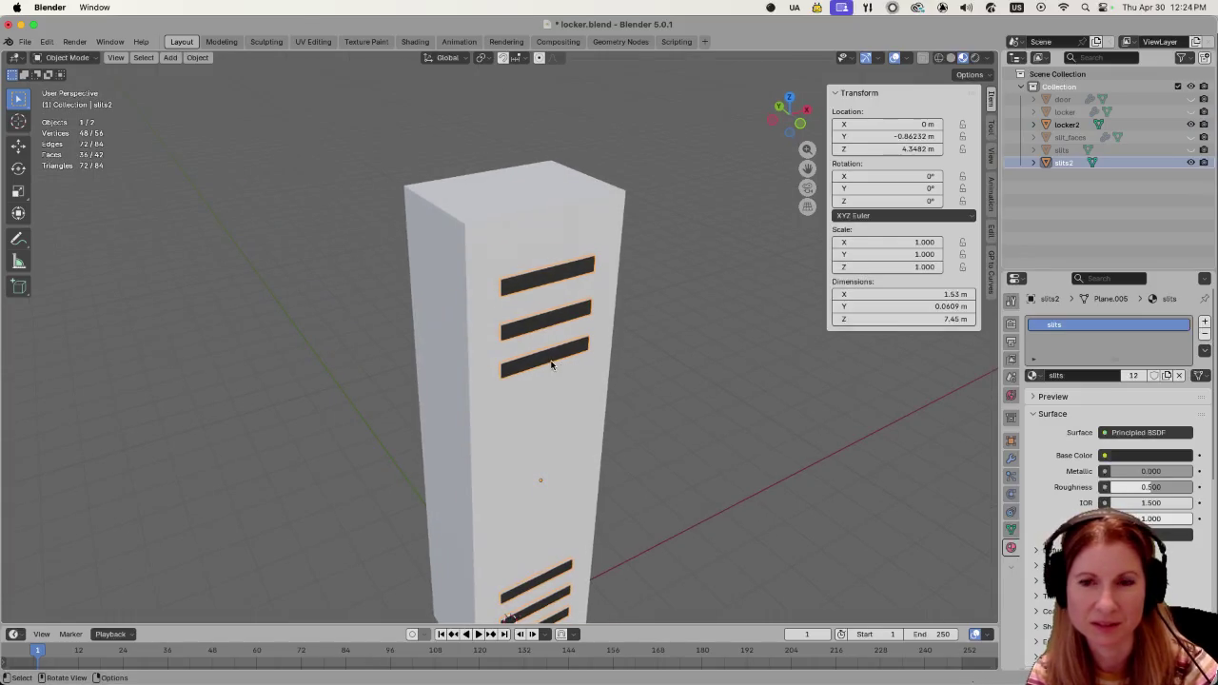
scroll(557, 376, down, 4)
middle_drag(561, 382, 614, 387)
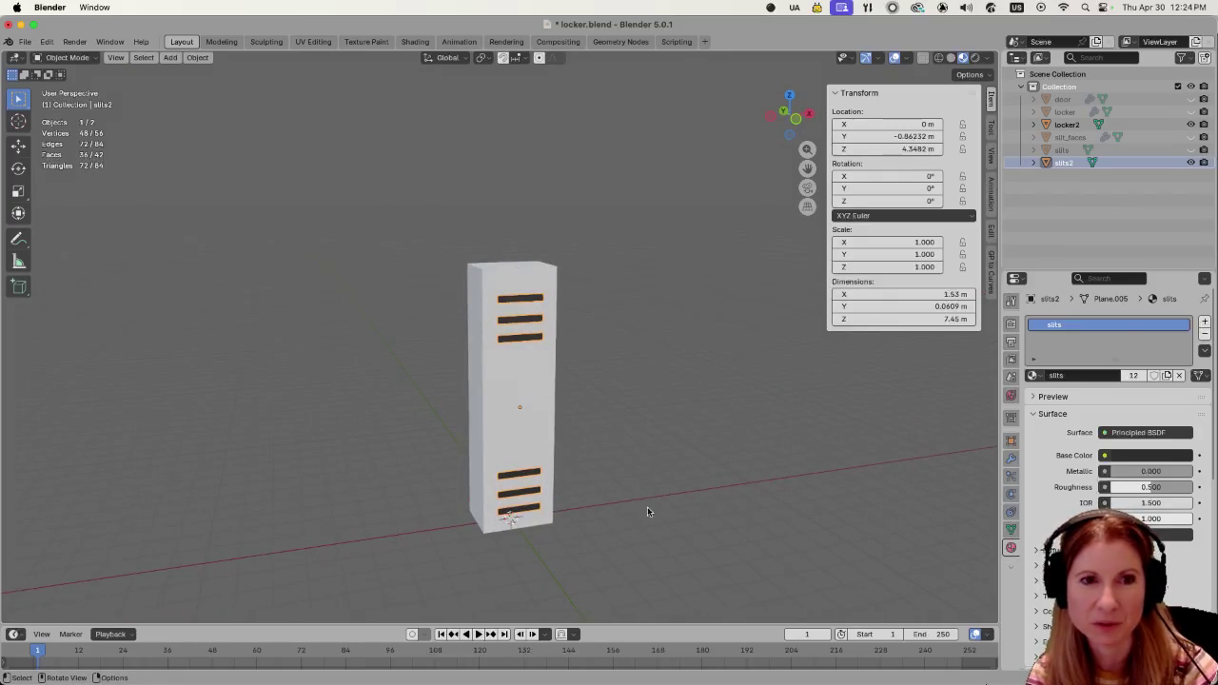
mouse_move(758, 492)
middle_down()
mouse_move(606, 459)
mouse_move(662, 474)
mouse_move(650, 453)
middle_up()
scroll(628, 464, up, 2)
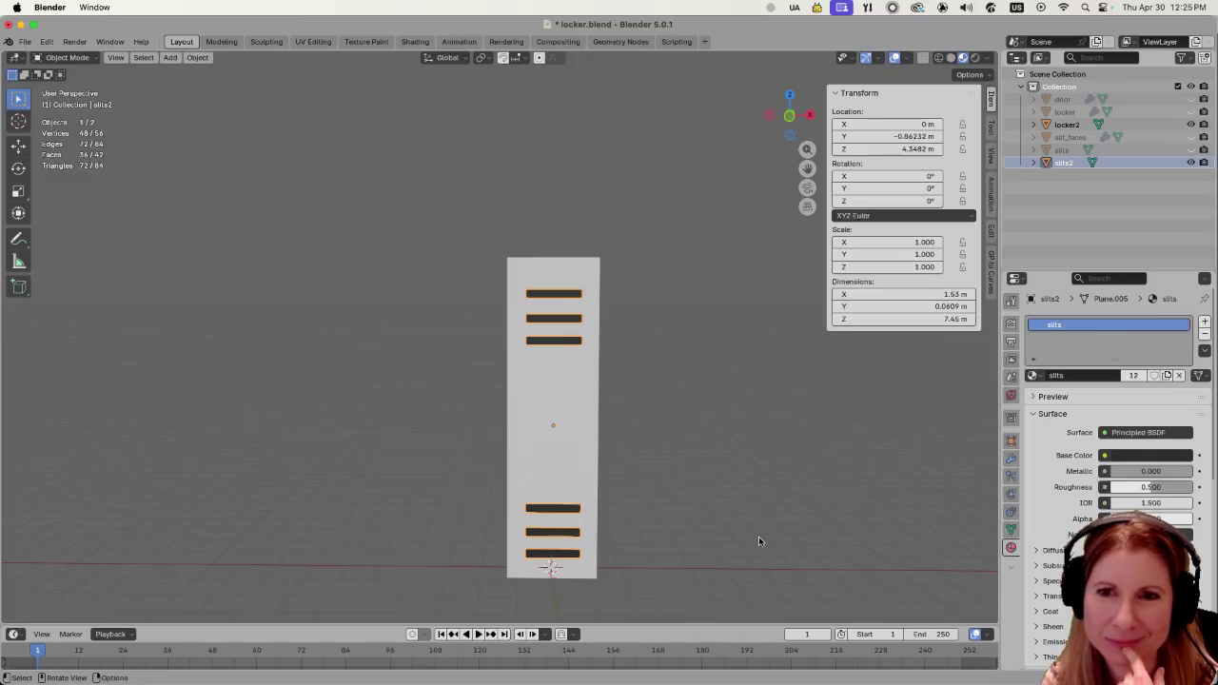
middle_drag(758, 535, 713, 526)
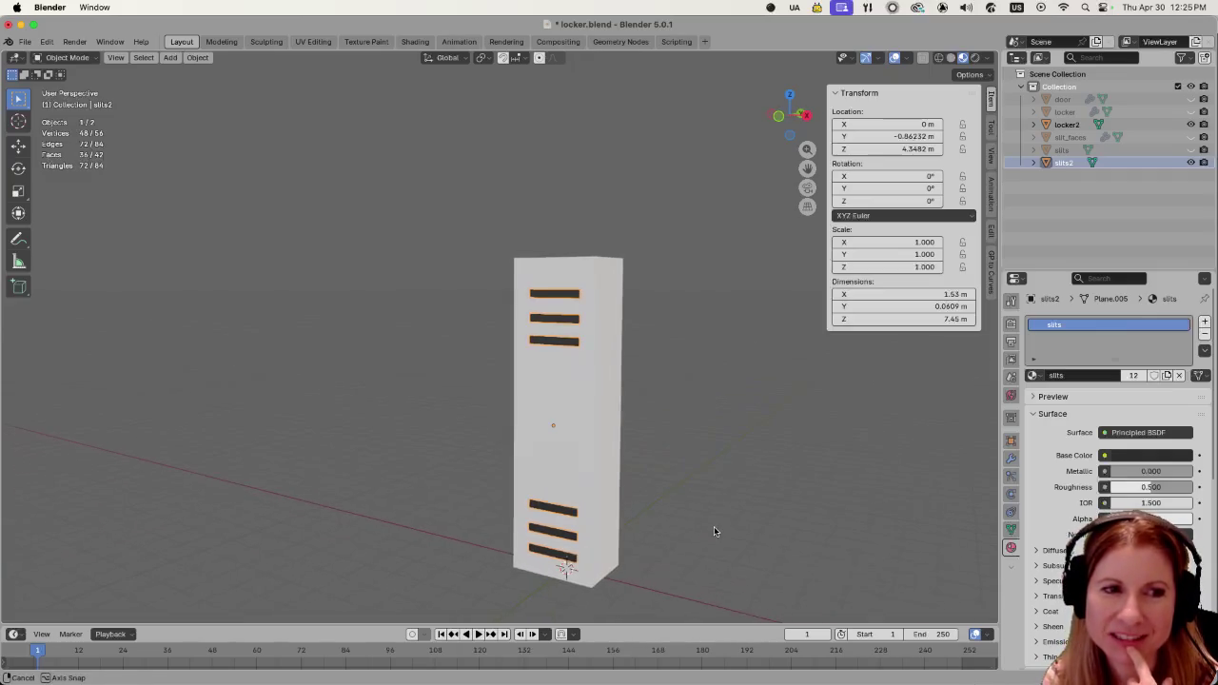
mouse_move(666, 576)
middle_down()
mouse_move(789, 561)
mouse_move(652, 551)
middle_up()
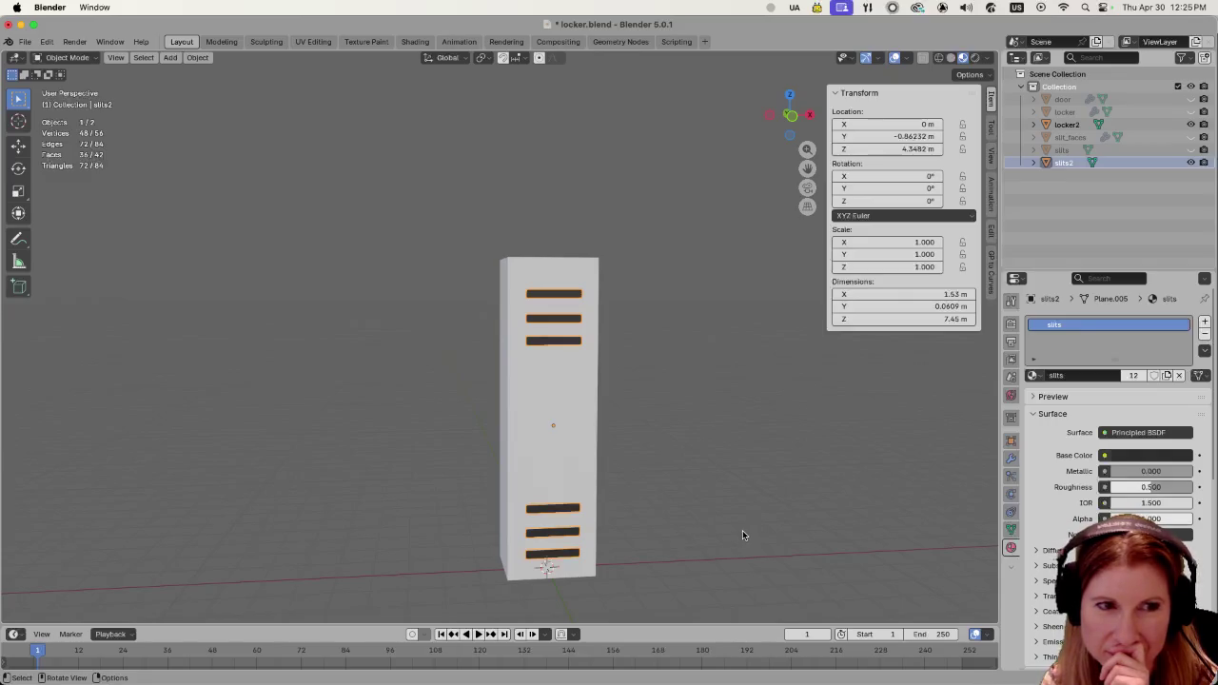
scroll(742, 530, down, 2)
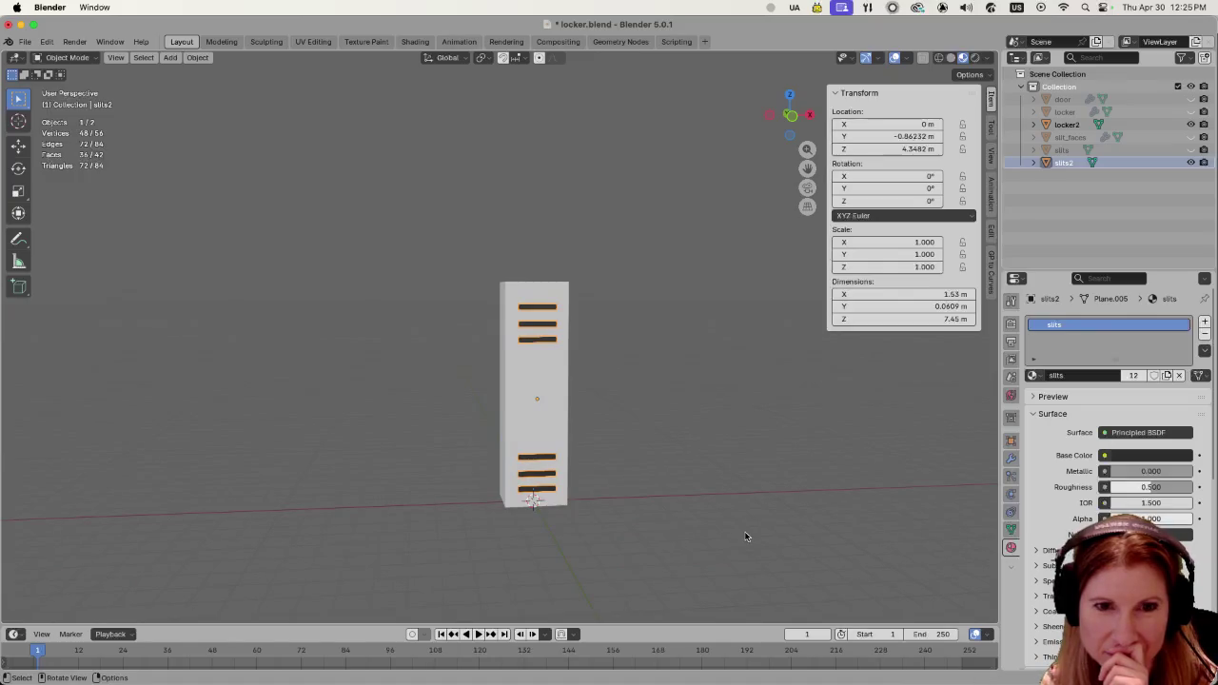
scroll(704, 526, up, 2)
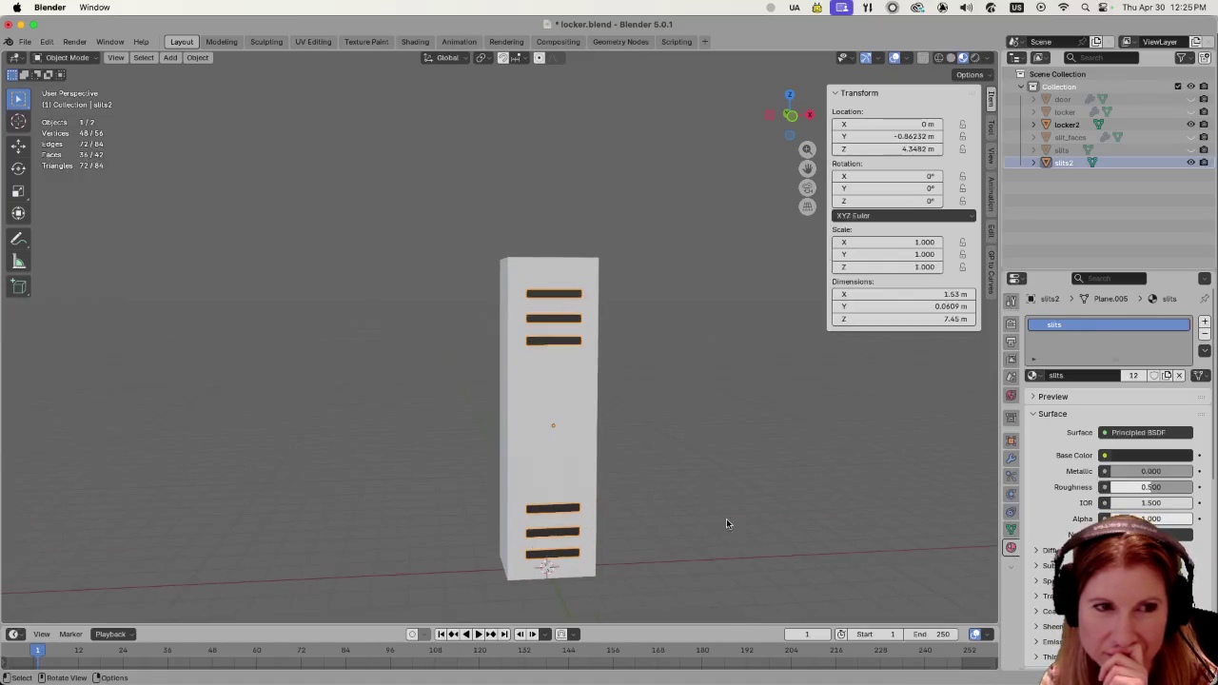
mouse_move(761, 516)
middle_down()
mouse_move(421, 486)
mouse_move(789, 494)
mouse_move(753, 511)
mouse_move(795, 514)
mouse_move(774, 522)
mouse_move(746, 509)
middle_up()
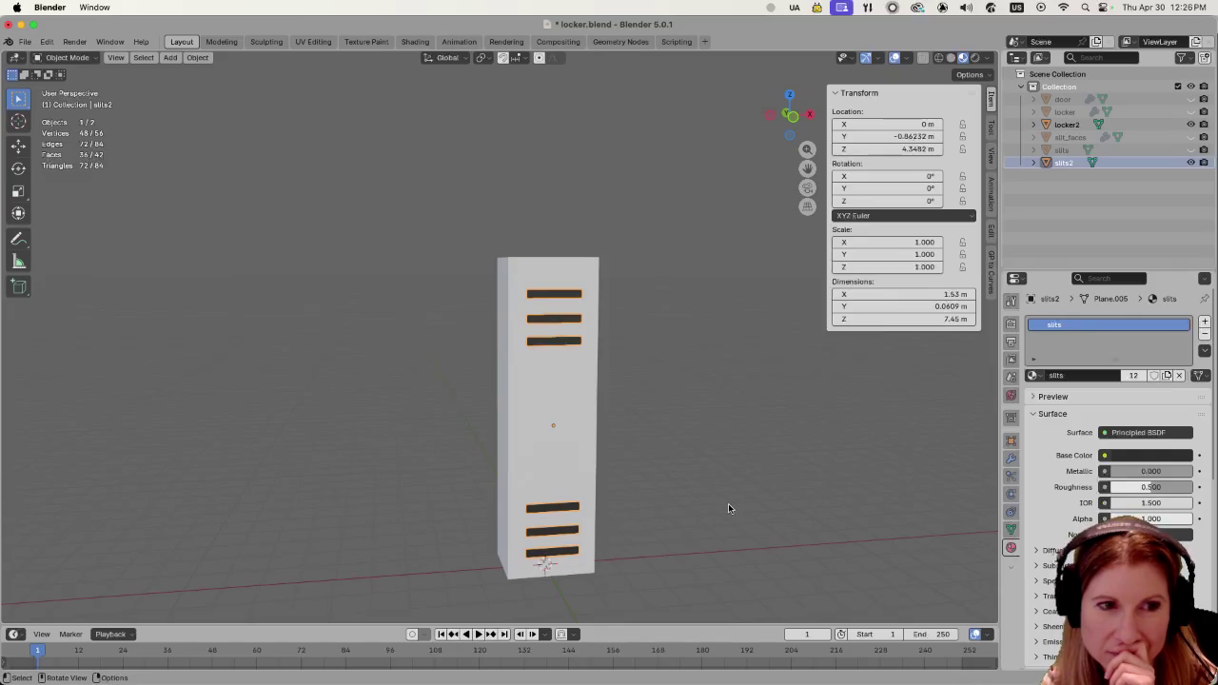
scroll(719, 507, down, 4)
scroll(721, 513, up, 3)
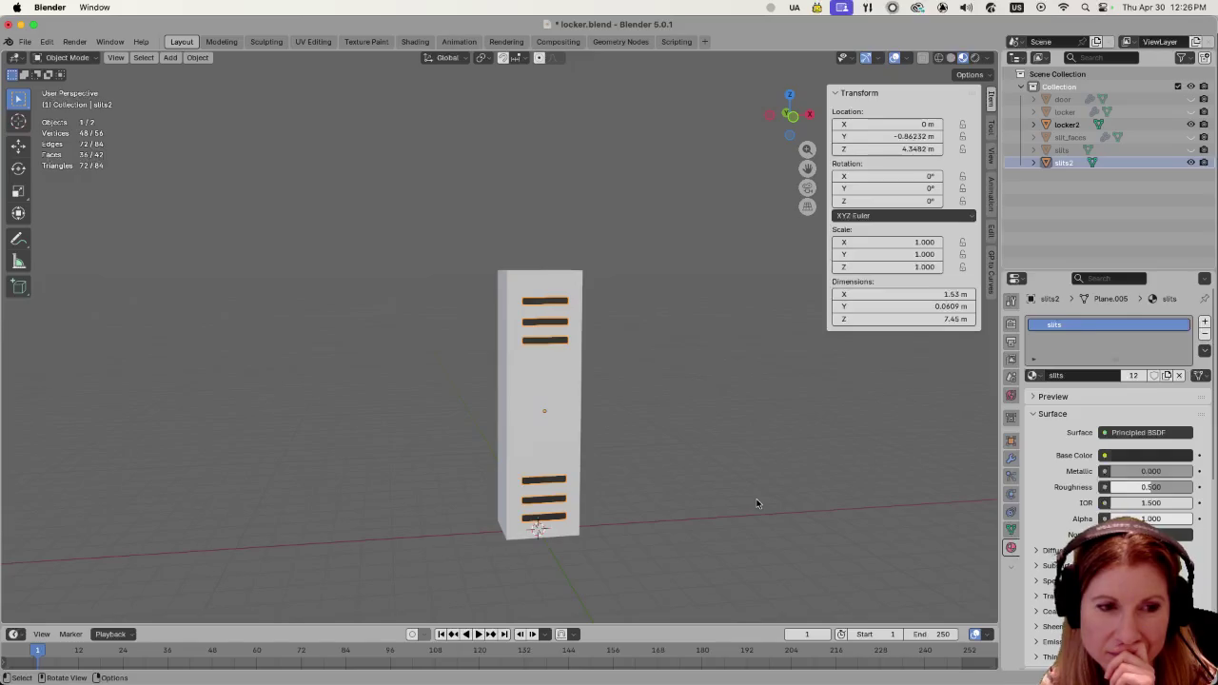
scroll(764, 493, down, 2)
scroll(764, 493, up, 4)
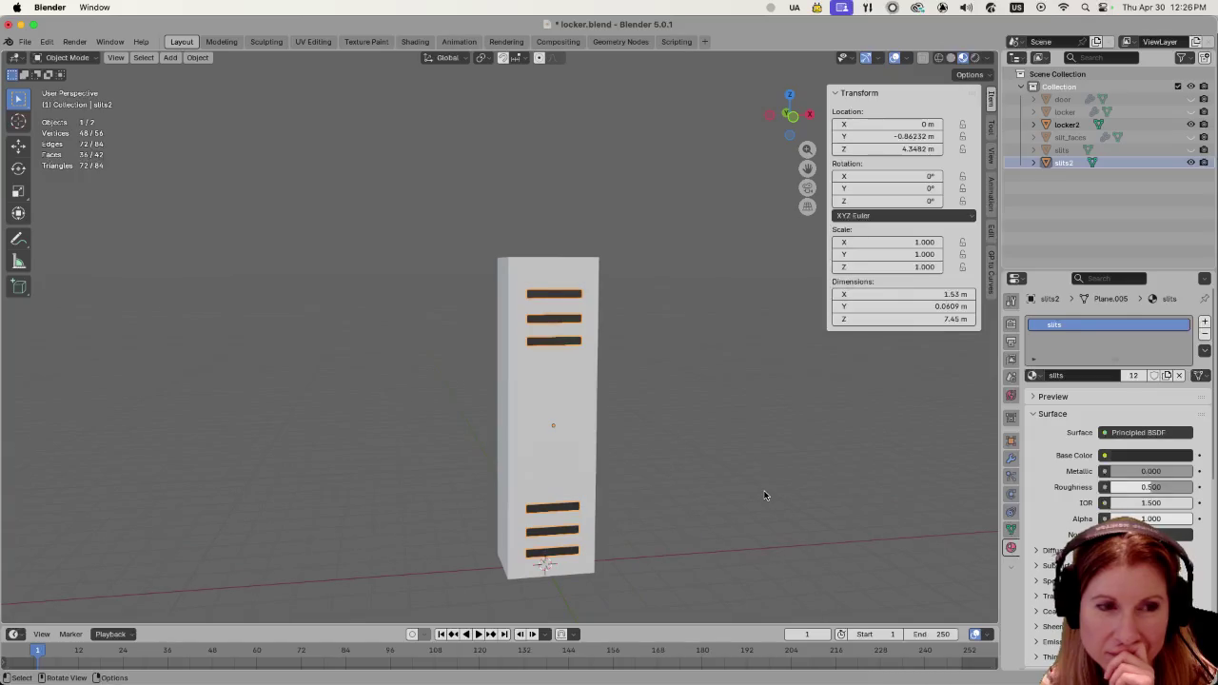
scroll(764, 494, down, 1)
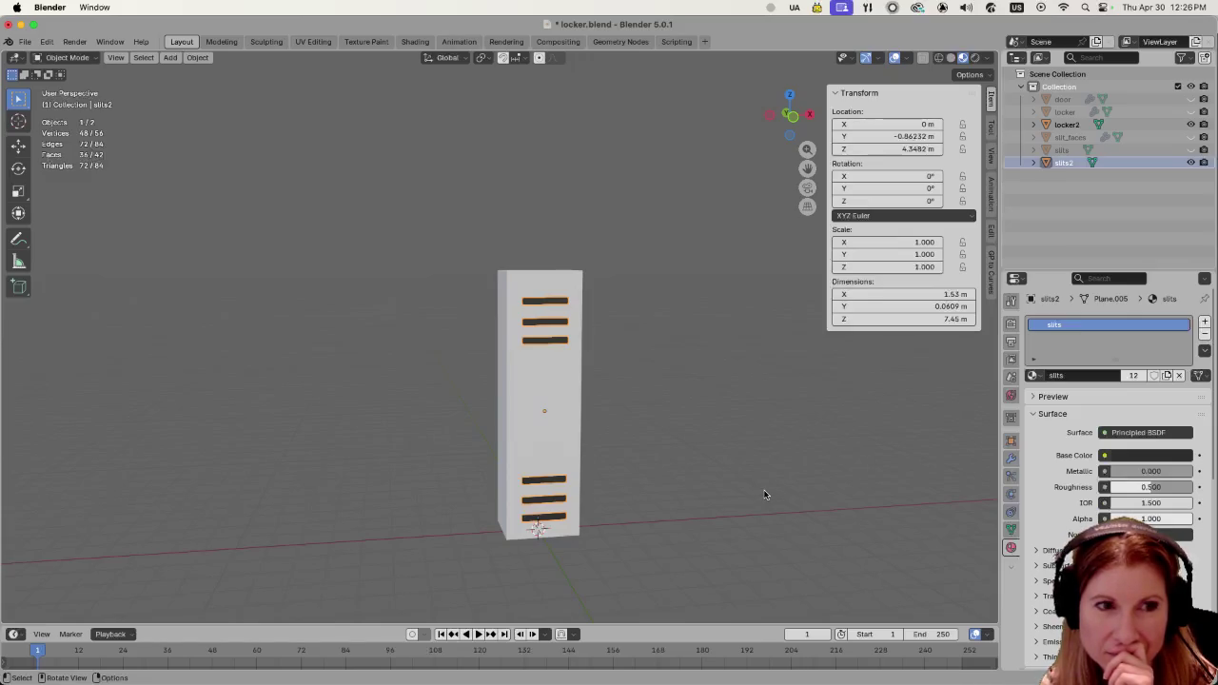
scroll(766, 491, down, 1)
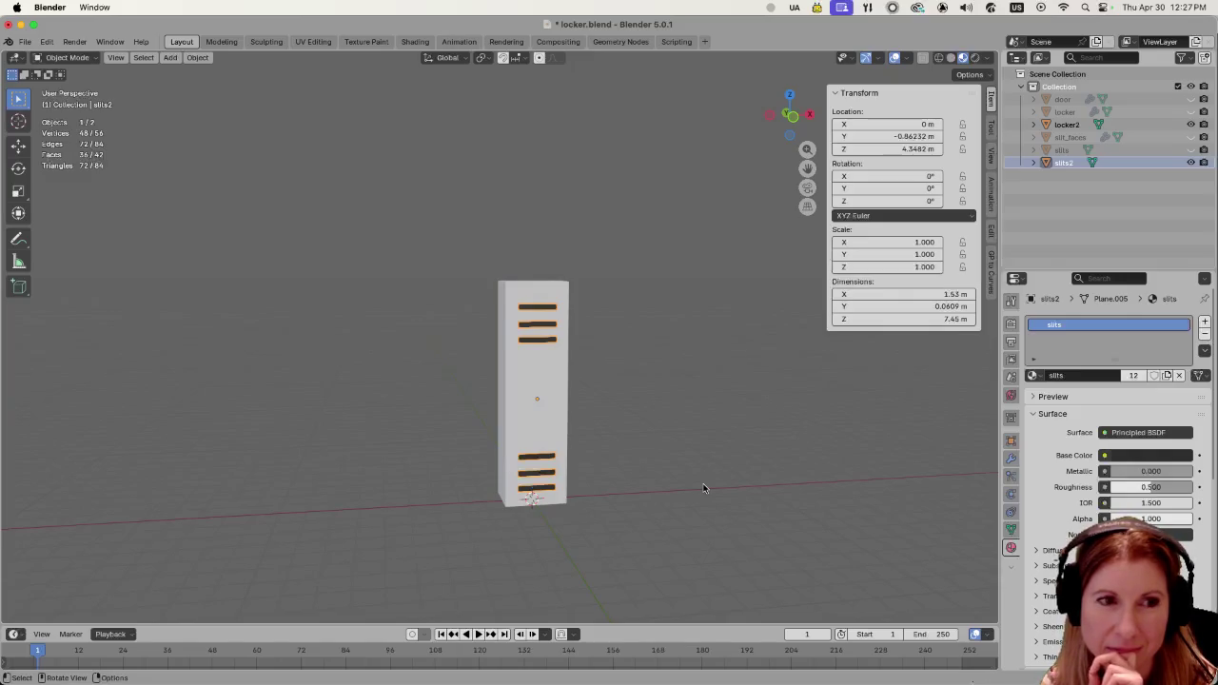
scroll(703, 488, up, 2)
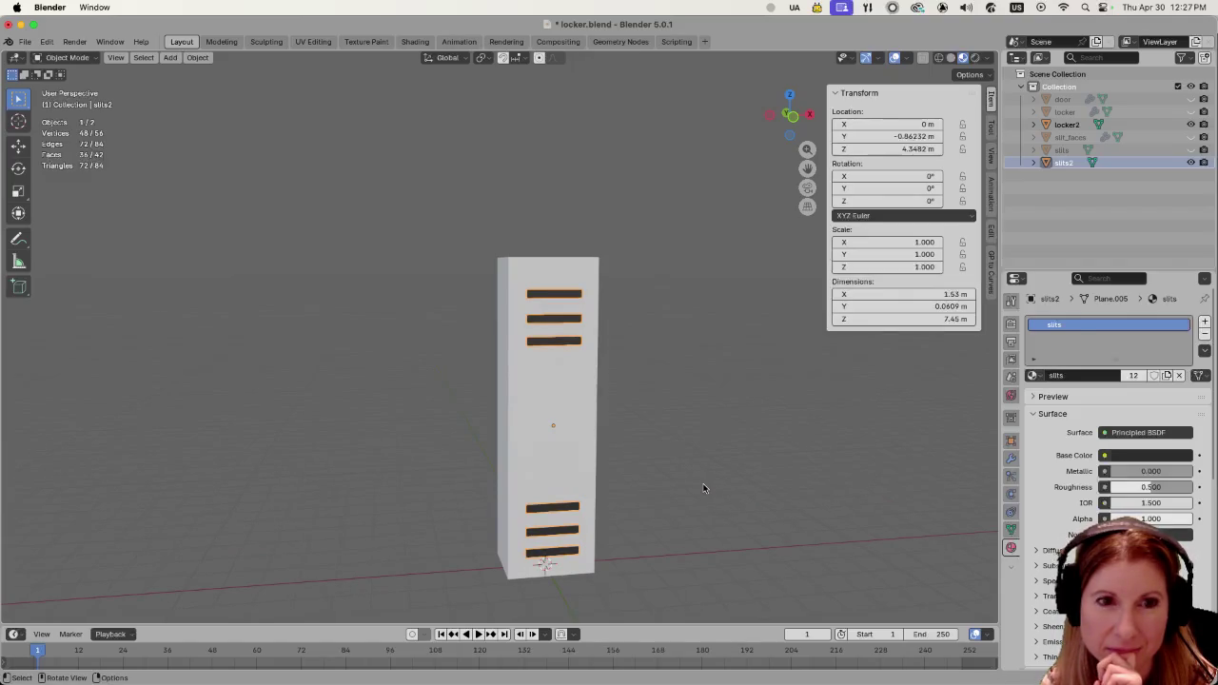
scroll(703, 488, down, 2)
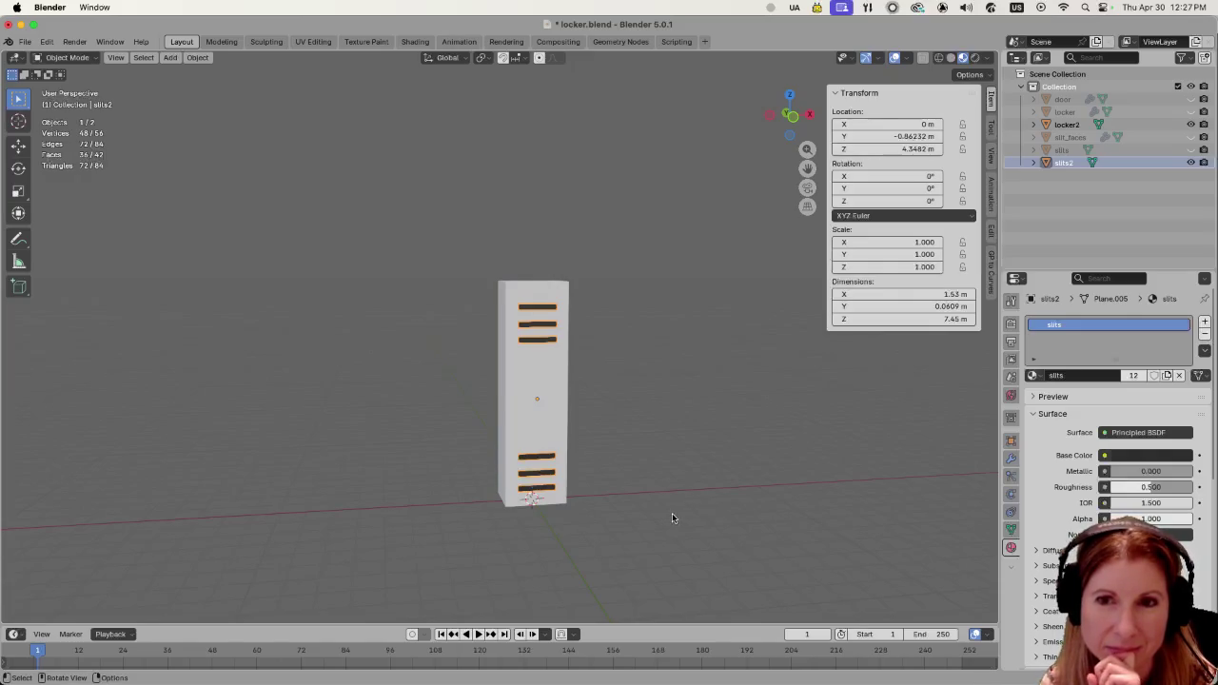
scroll(634, 522, up, 2)
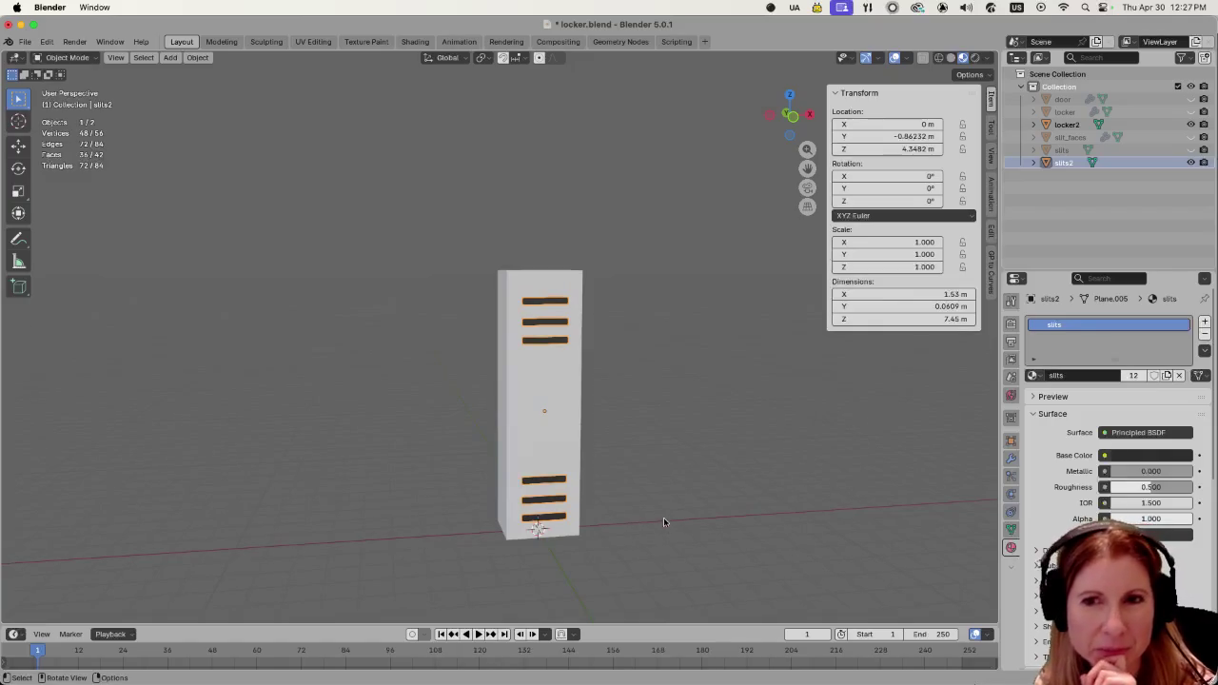
Snap to front view to see the six vent slits straight on.
key(KP_1)
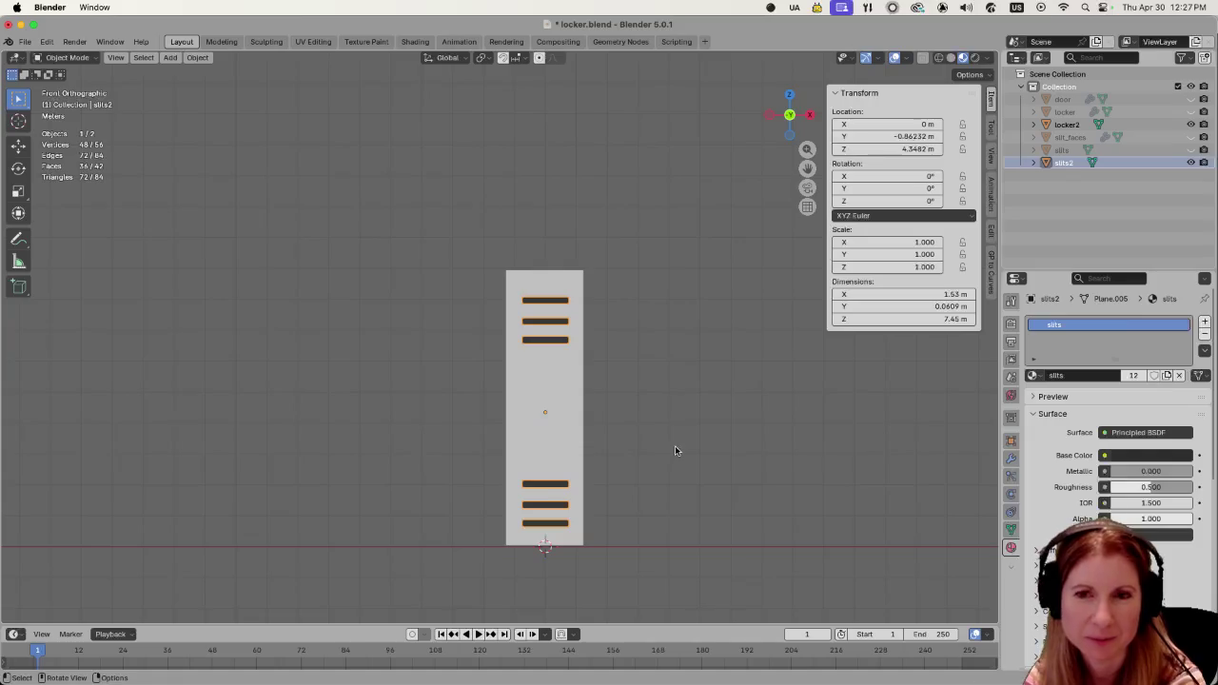
scroll(666, 456, down, 2)
scroll(663, 462, up, 3)
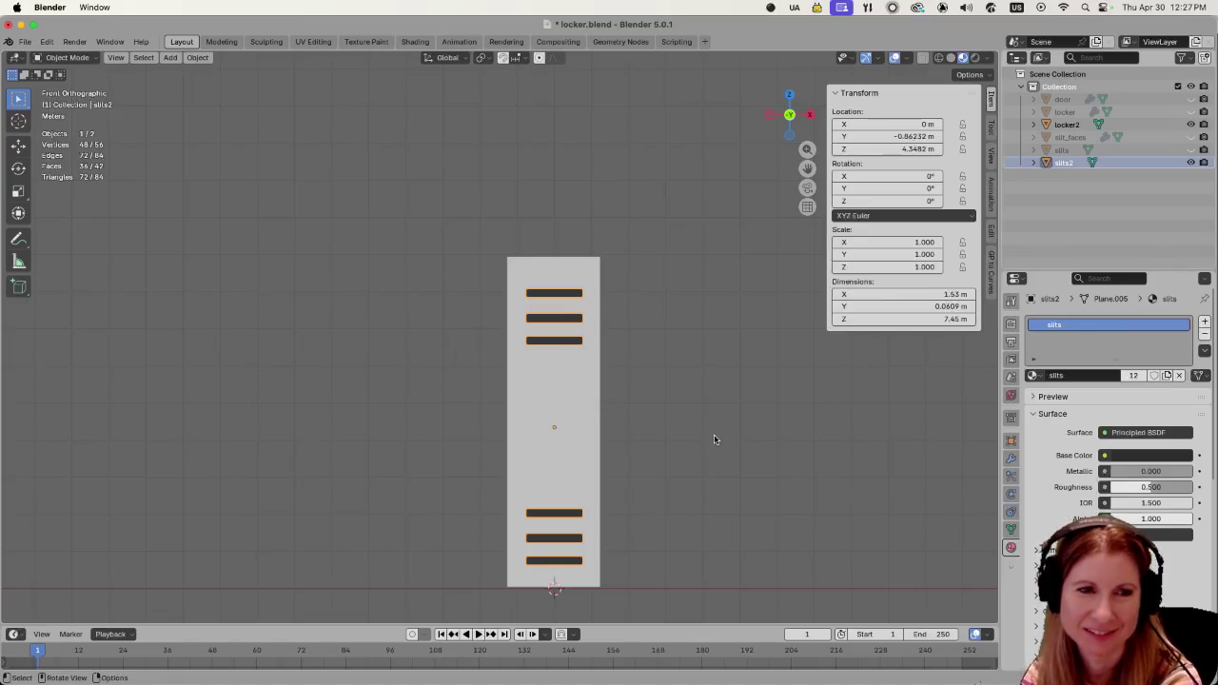
scroll(716, 439, down, 2)
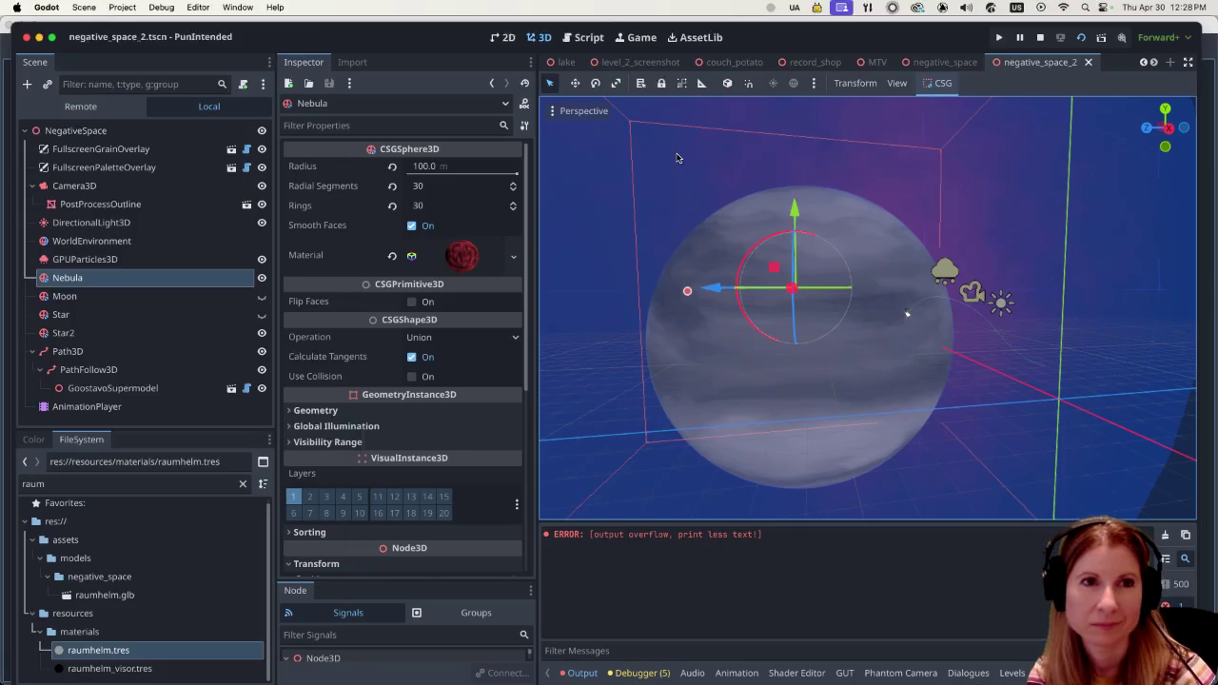
Open the shadow_boxing.tscn gym scene with Quick Open Scene.
key(super+shift+o)
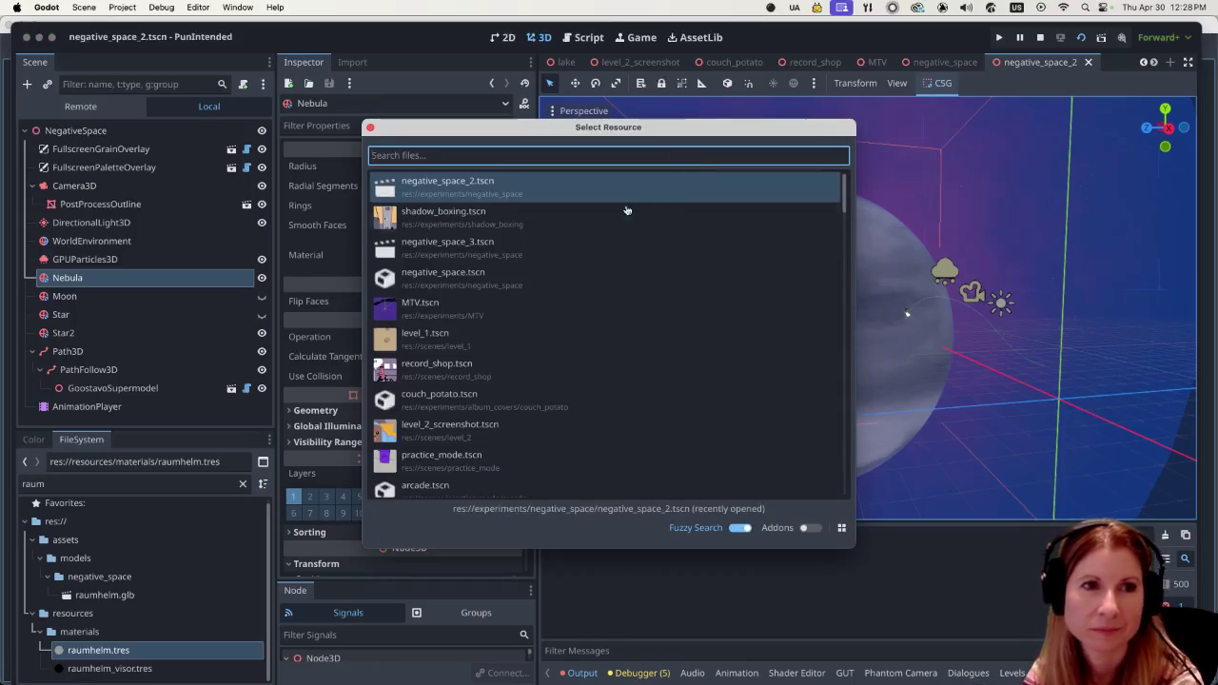
click(606, 215)
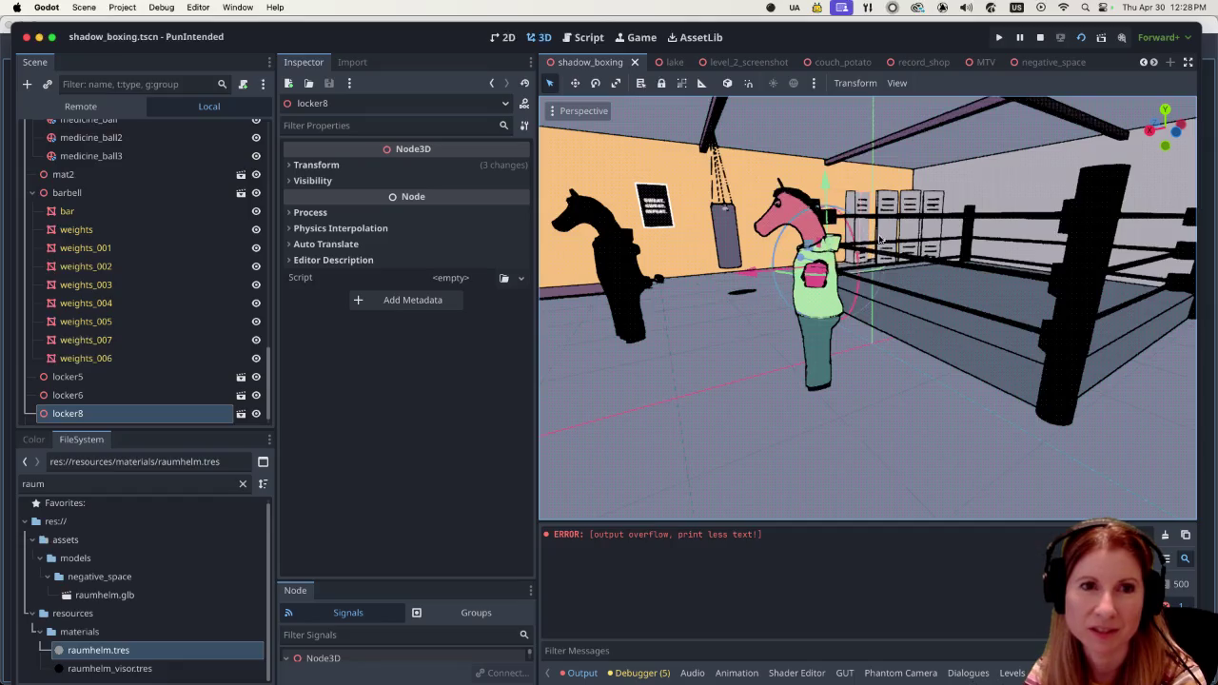
scroll(769, 240, down, 5)
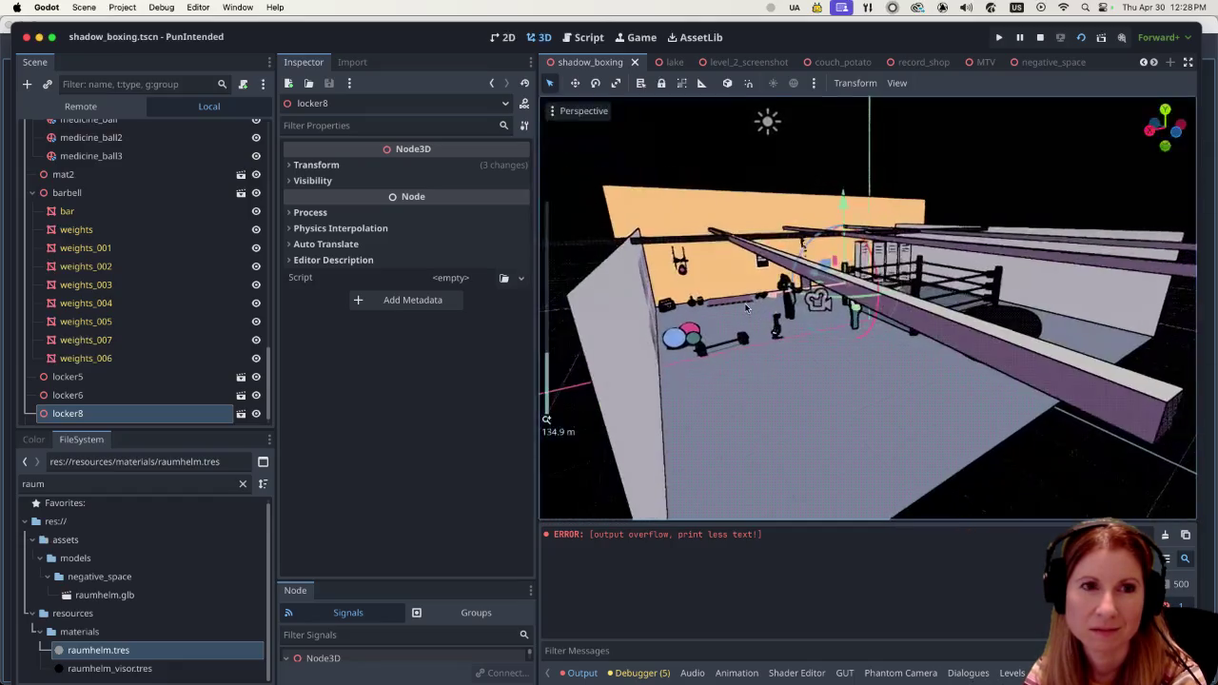
scroll(745, 310, up, 8)
scroll(745, 309, down, 4)
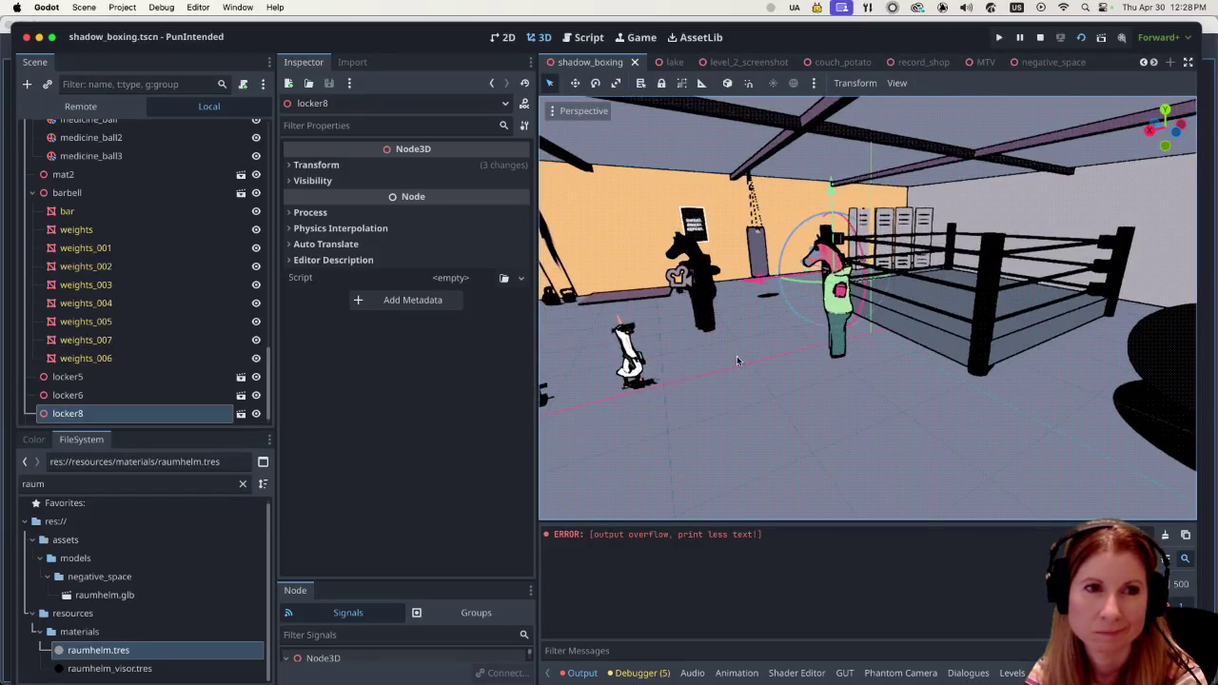
Look around the gym's lockers and boxing ring, then return to Blender.
middle_drag(695, 293, 753, 353)
scroll(752, 353, up, 2)
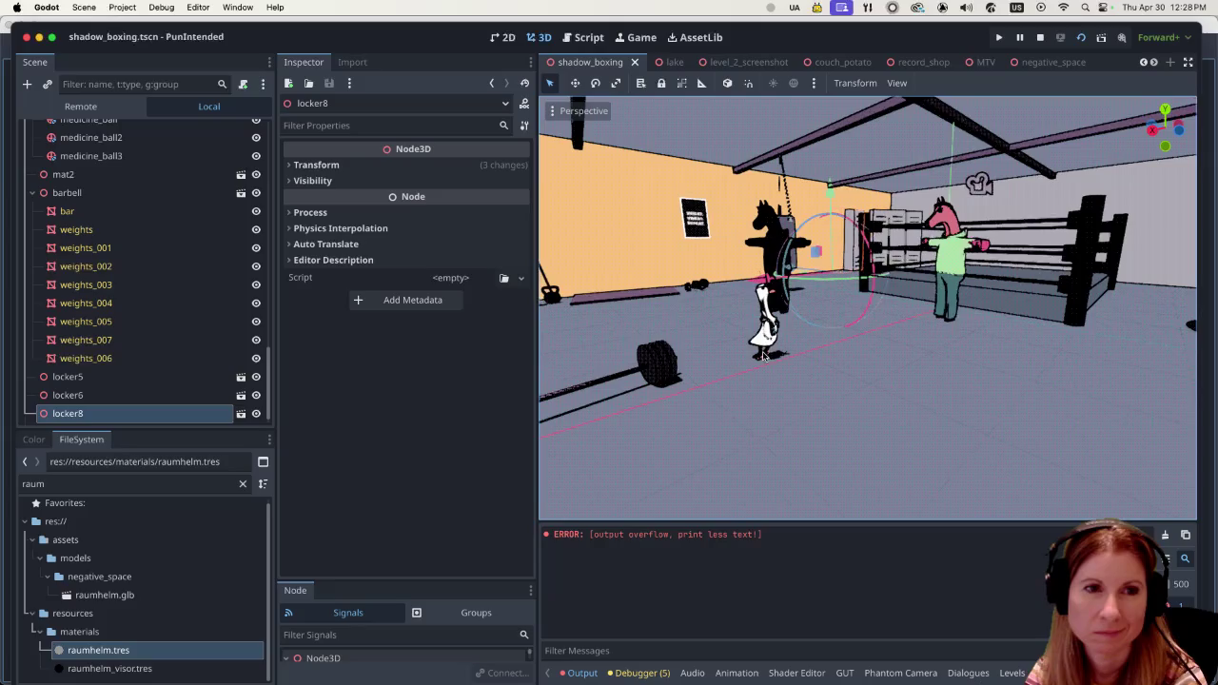
scroll(752, 353, up, 1)
scroll(676, 297, down, 1)
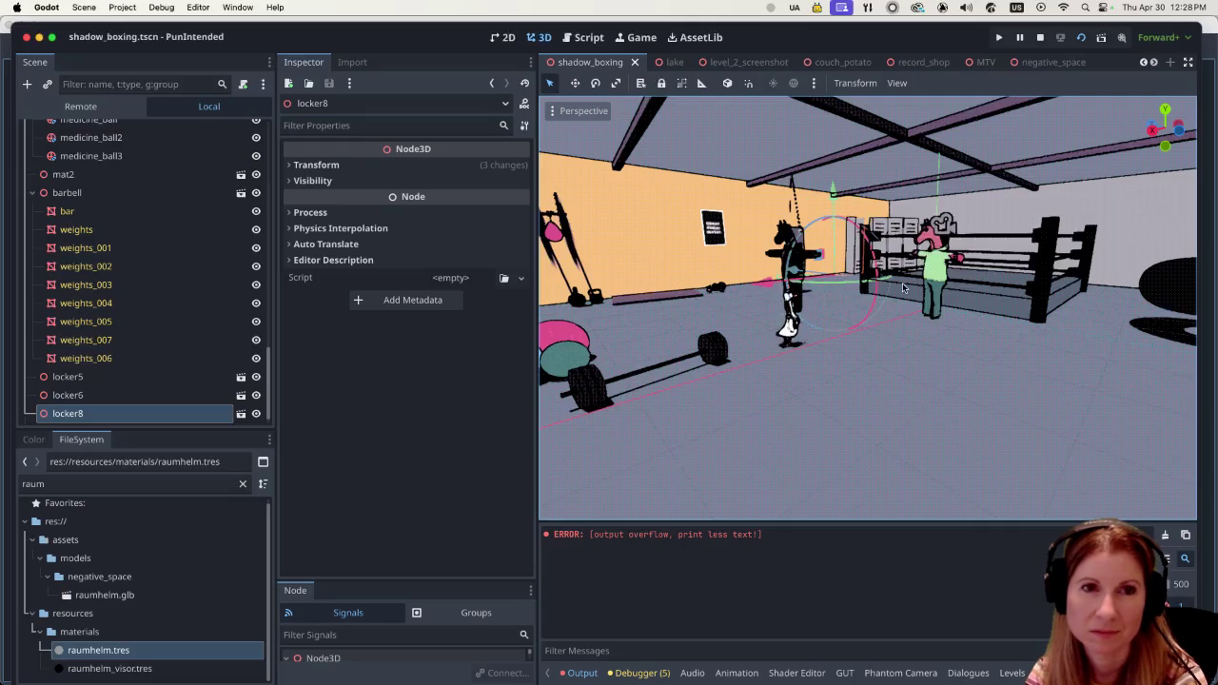
scroll(906, 287, up, 5)
scroll(906, 287, down, 8)
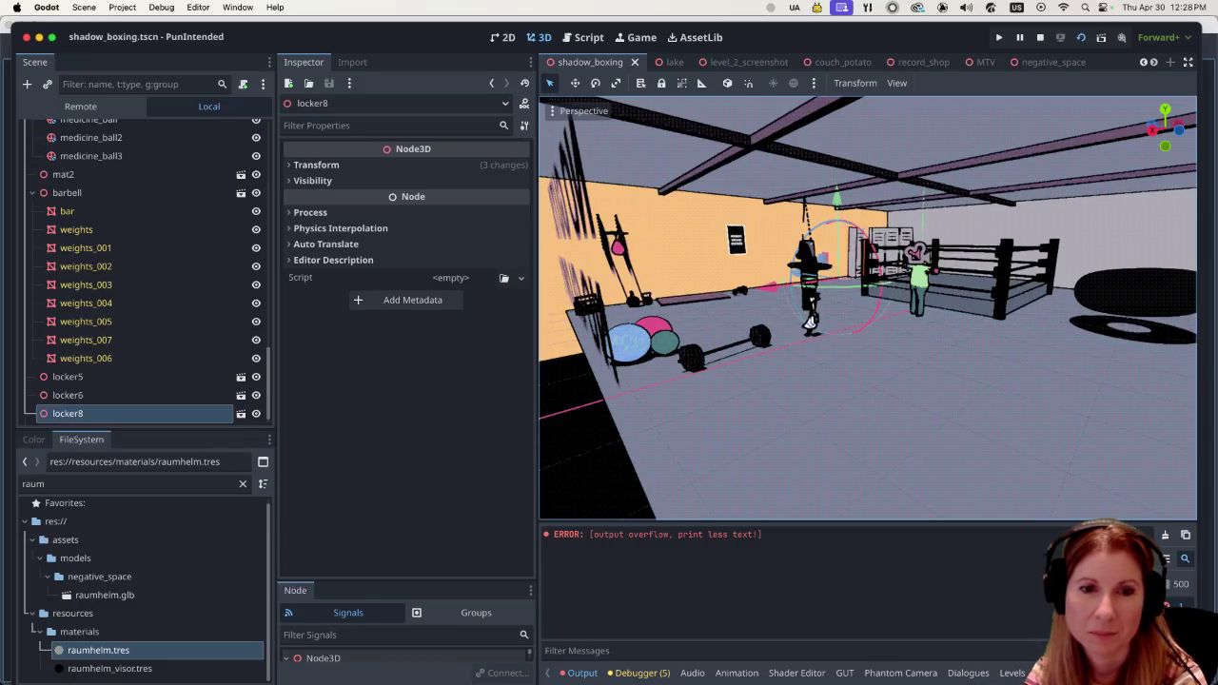
mouse_move(1039, 665)
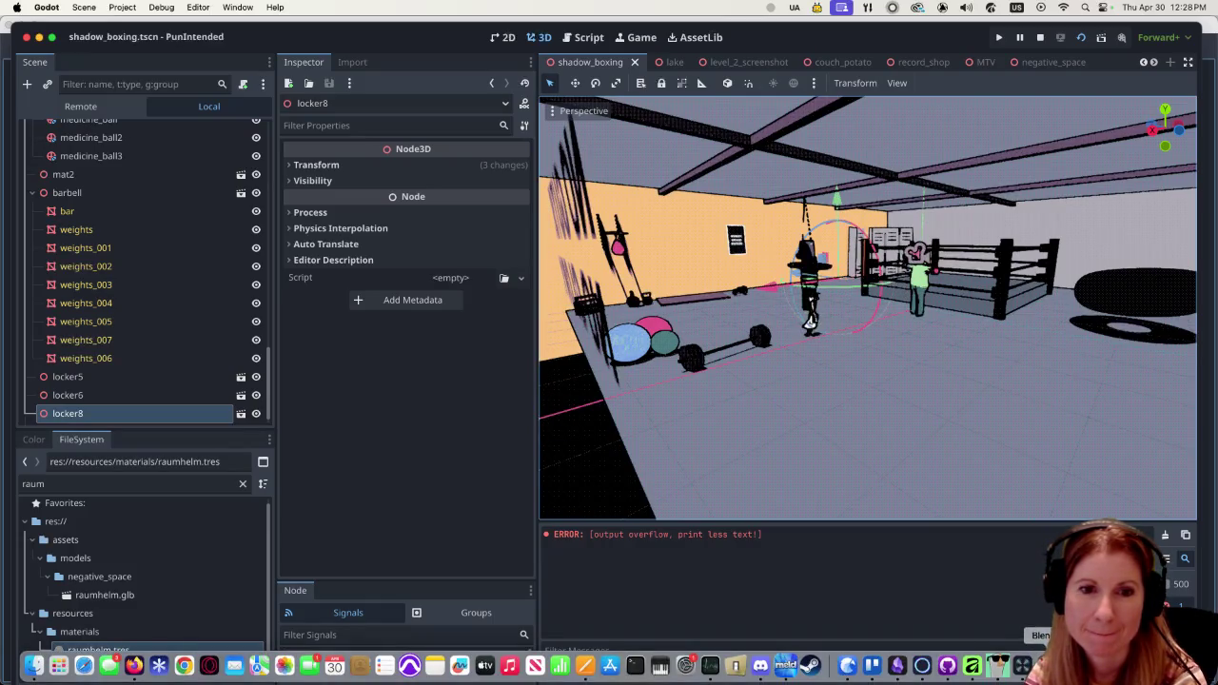
click(1047, 665)
Orbit around the vented locker from several angles, then select the locker2 body.
mouse_move(673, 378)
middle_down()
mouse_move(699, 420)
mouse_move(679, 427)
middle_up()
scroll(568, 379, up, 2)
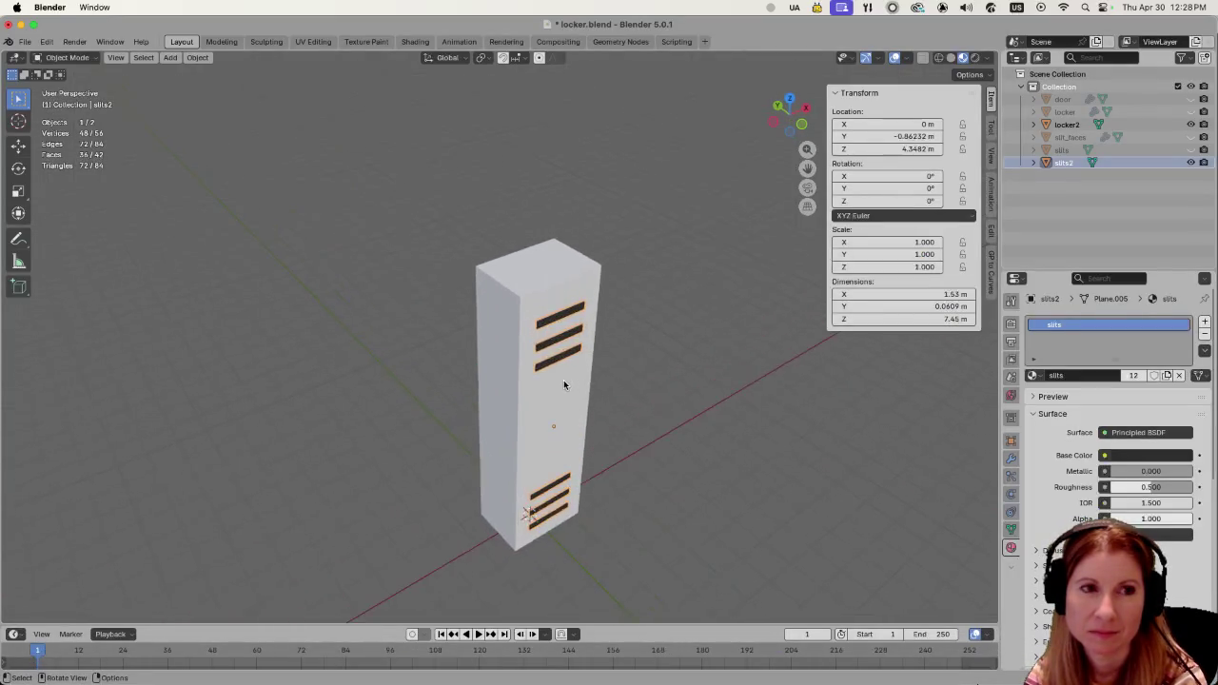
scroll(561, 399, up, 2)
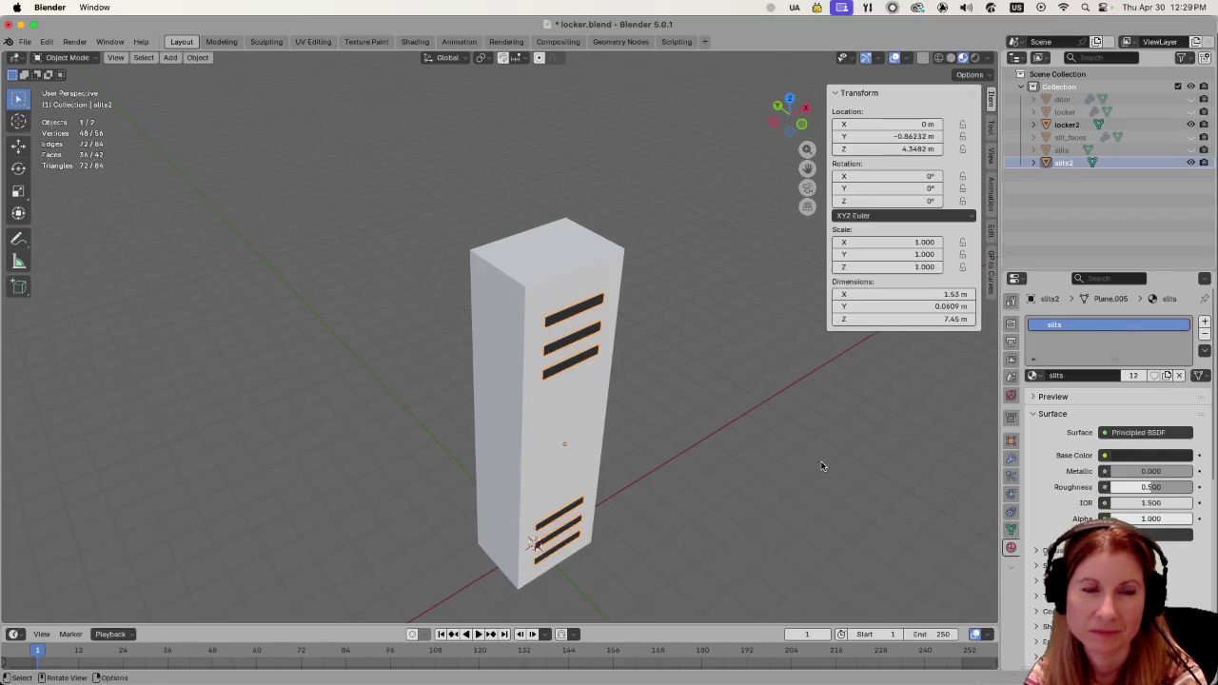
scroll(725, 433, down, 2)
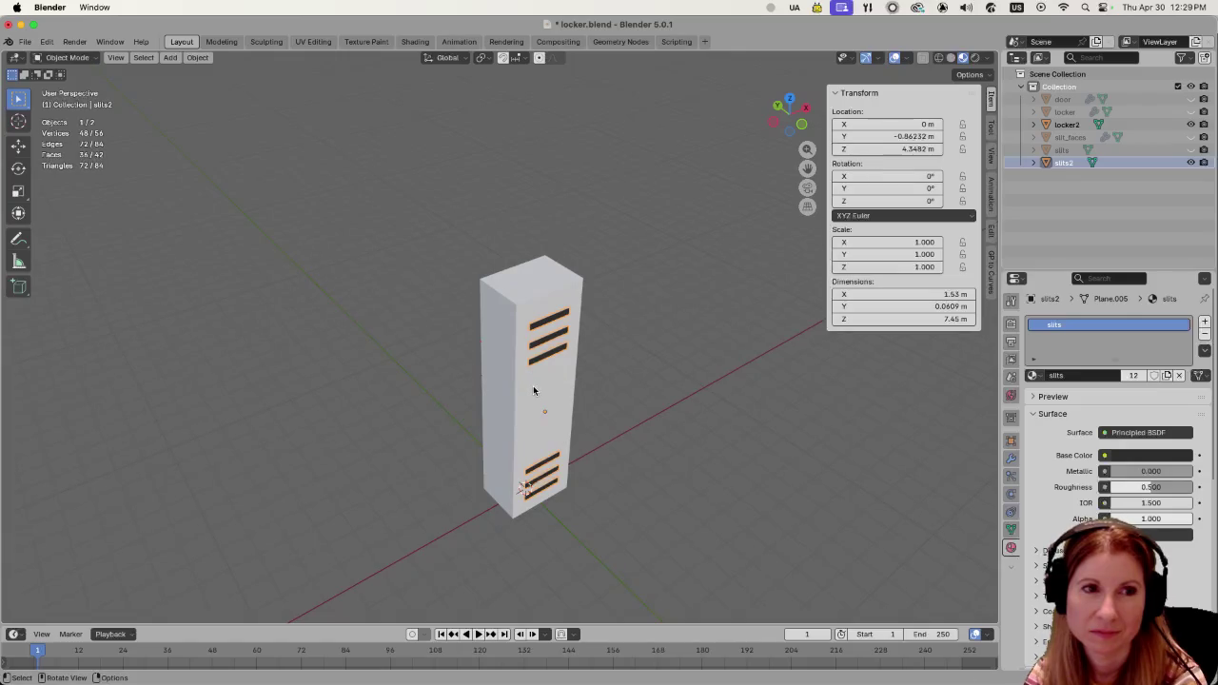
scroll(532, 384, up, 2)
middle_drag(532, 384, 752, 335)
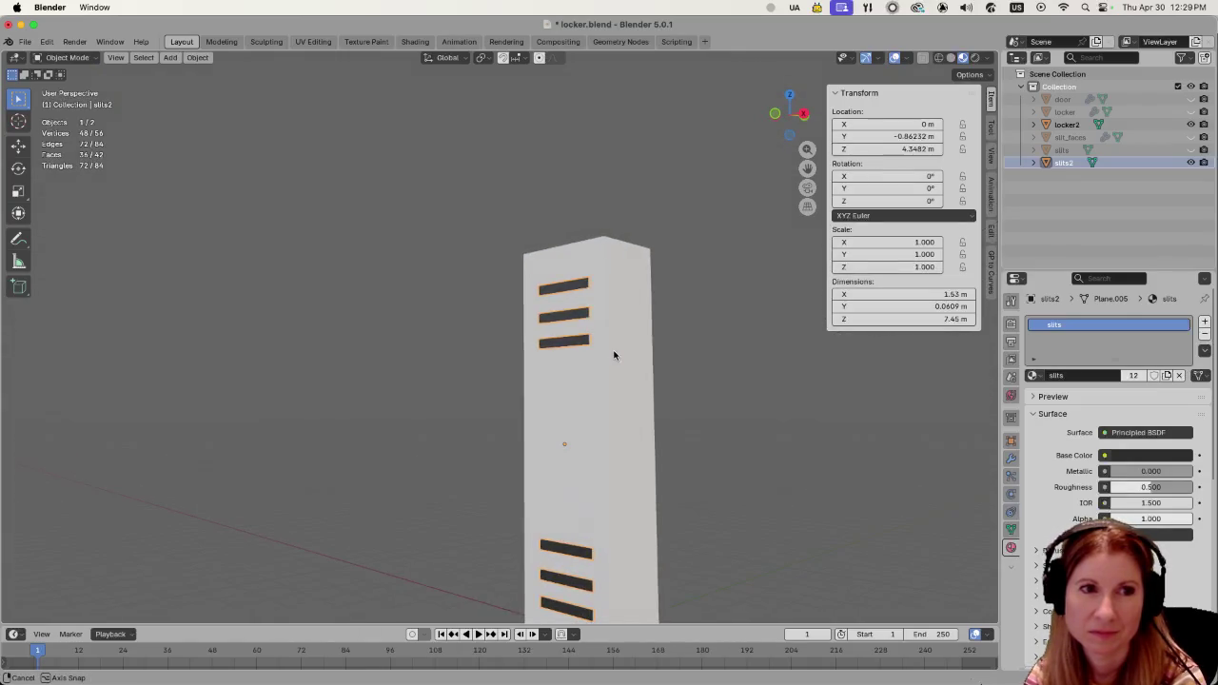
middle_drag(751, 335, 749, 381)
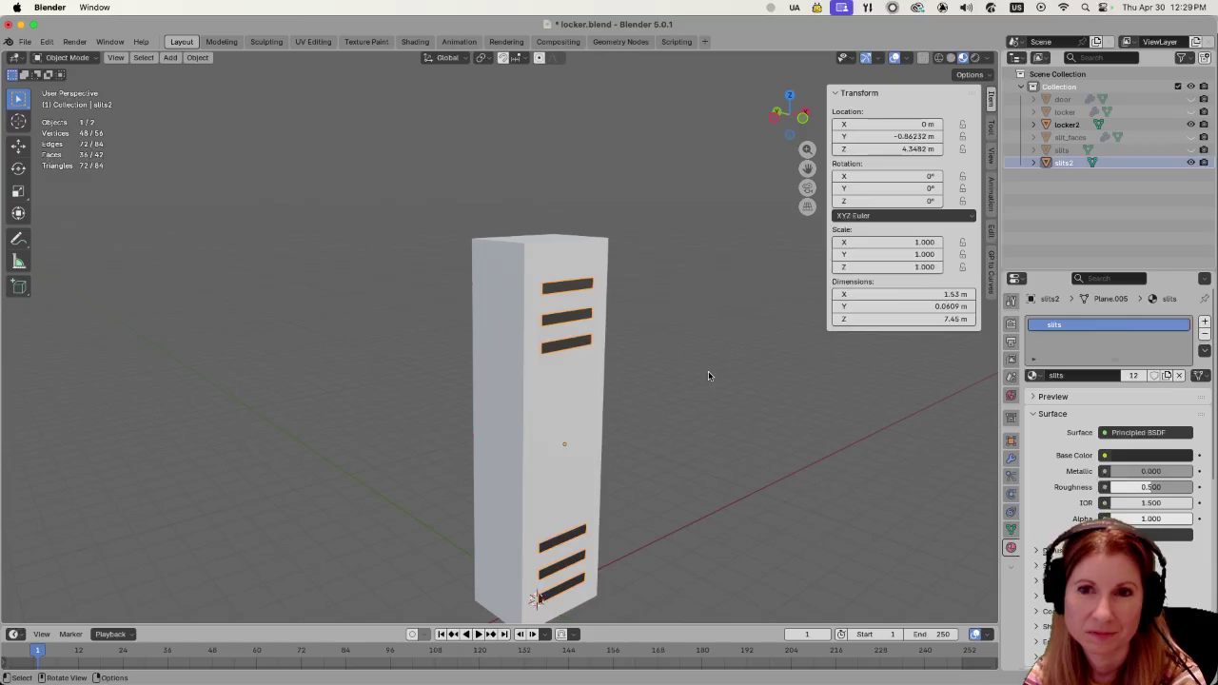
click(569, 386)
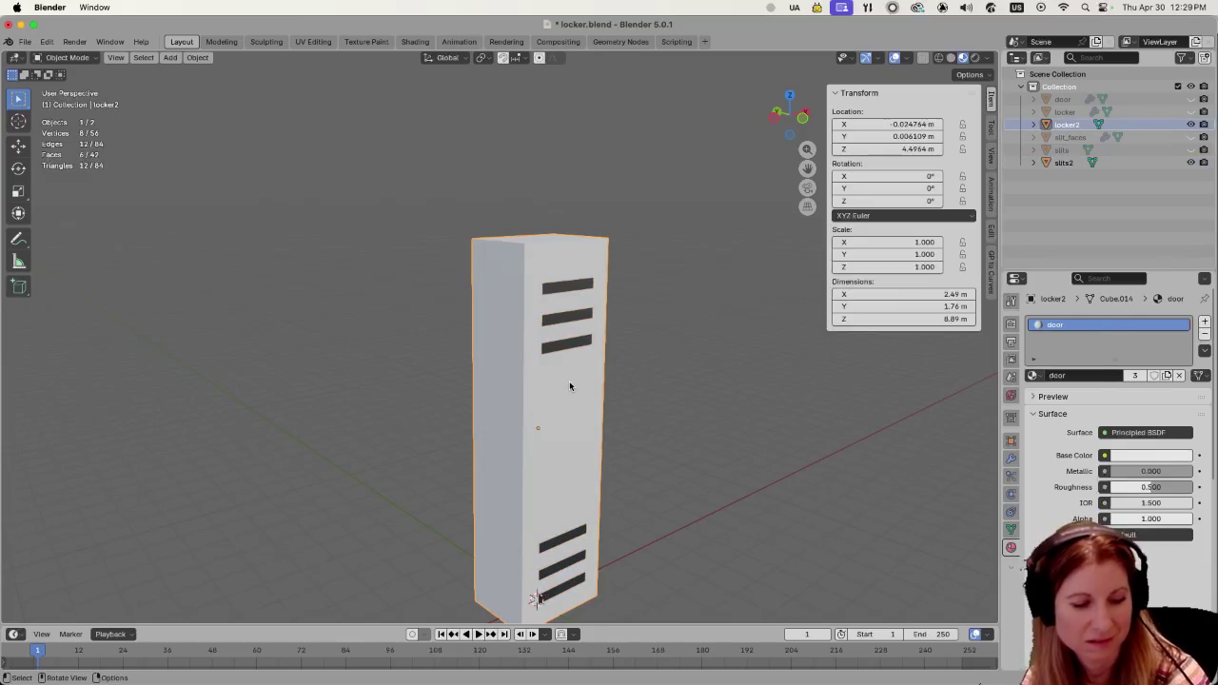
Enter Edit Mode on locker2 and select only the front door face from a front-on view.
key(Tab)
middle_drag(569, 382, 656, 390)
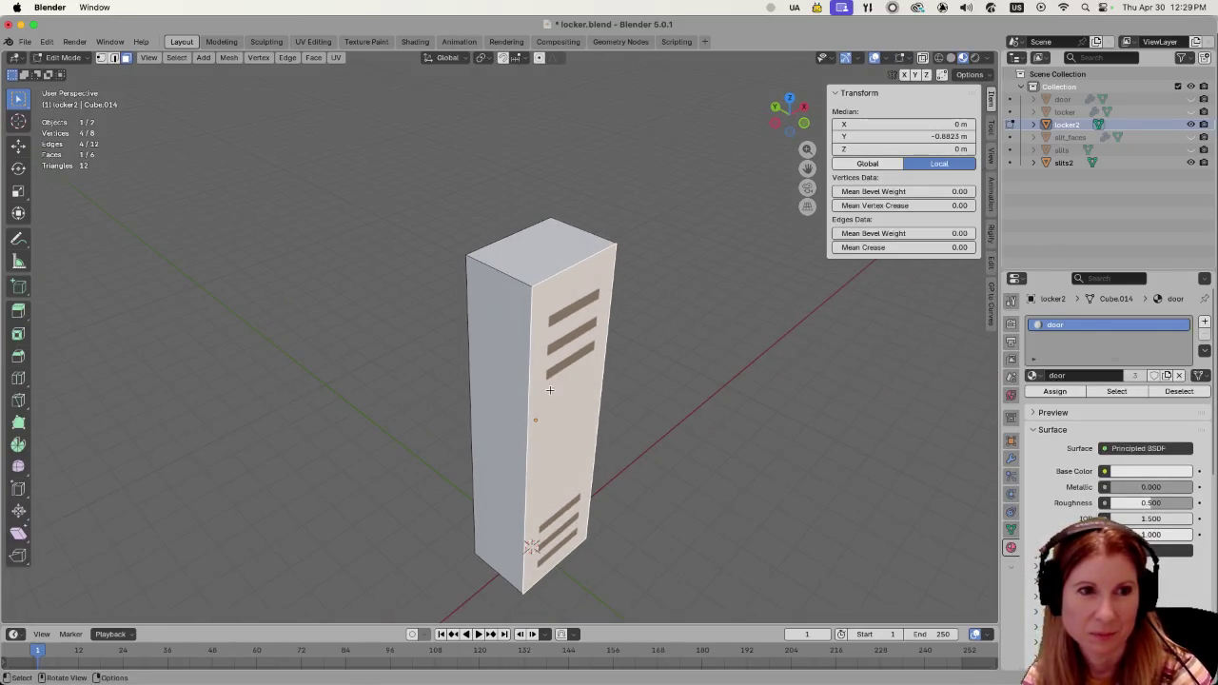
click(726, 444)
click(593, 415)
key(a)
mouse_move(594, 415)
middle_down()
mouse_move(724, 409)
mouse_move(650, 405)
middle_up()
scroll(649, 405, down, 1)
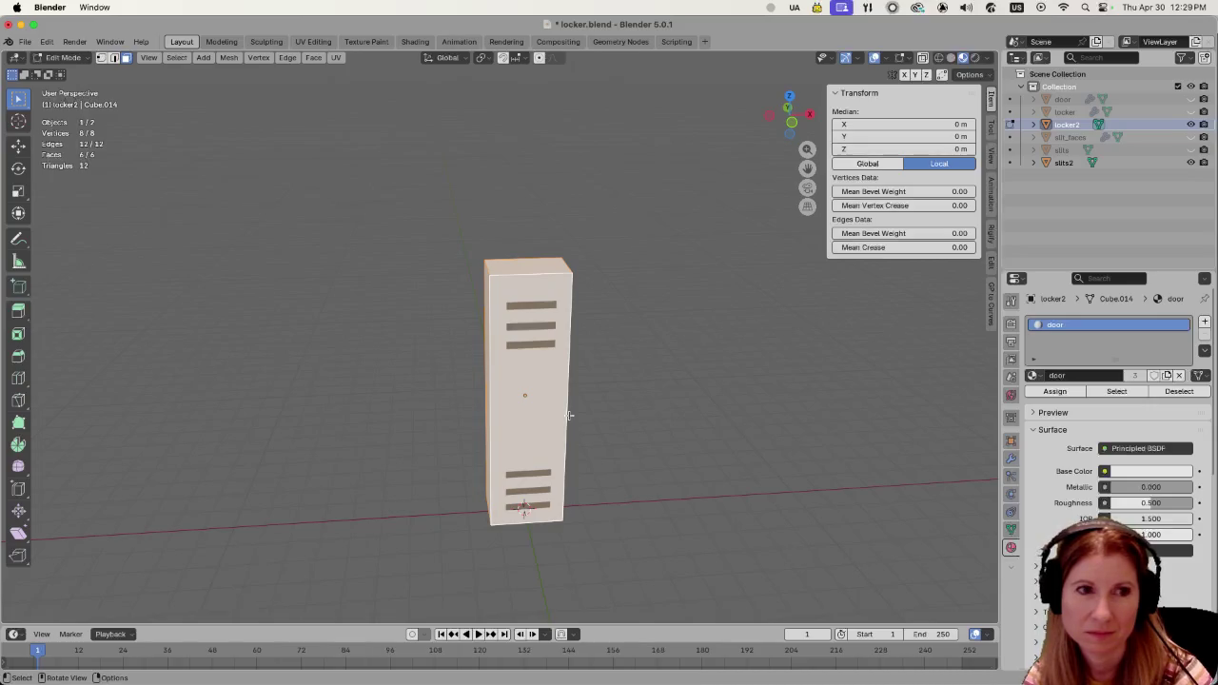
scroll(628, 430, up, 2)
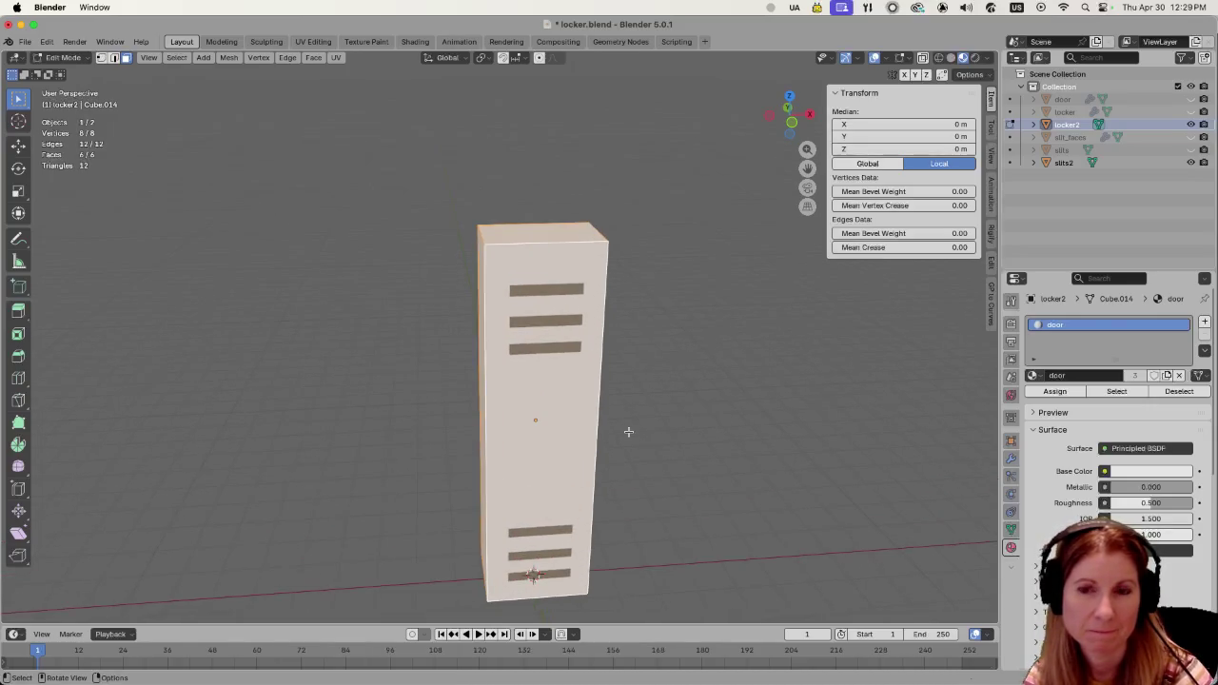
click(713, 437)
middle_drag(720, 428, 741, 430)
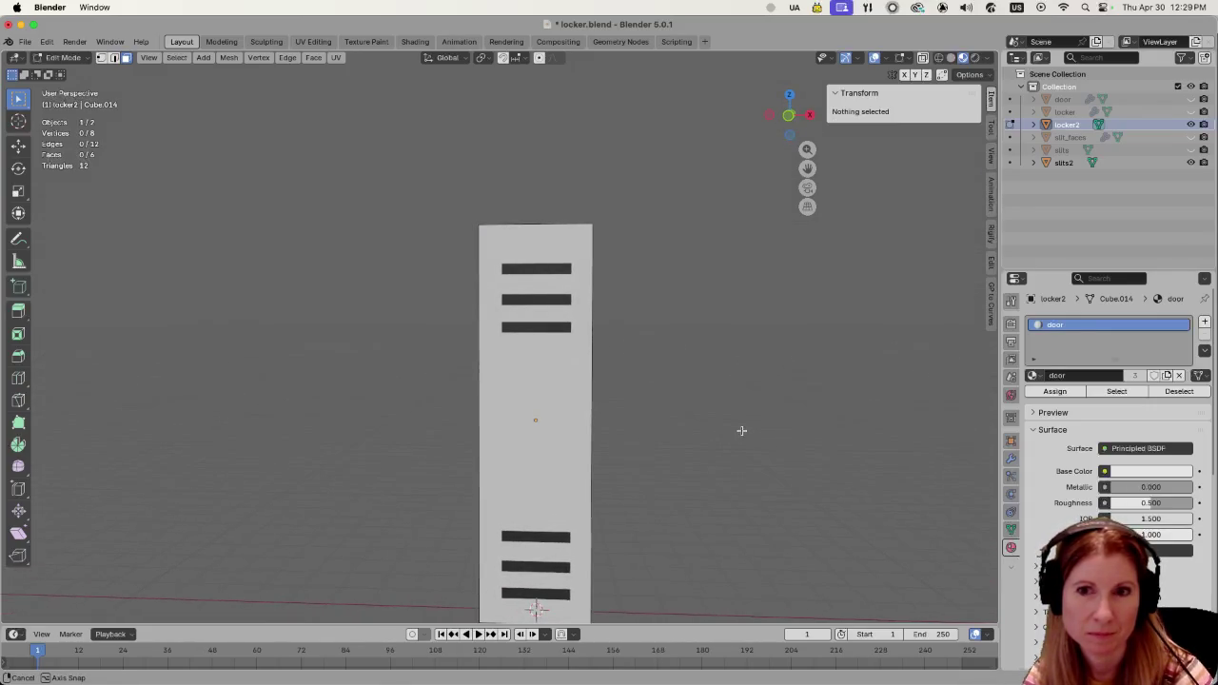
click(545, 378)
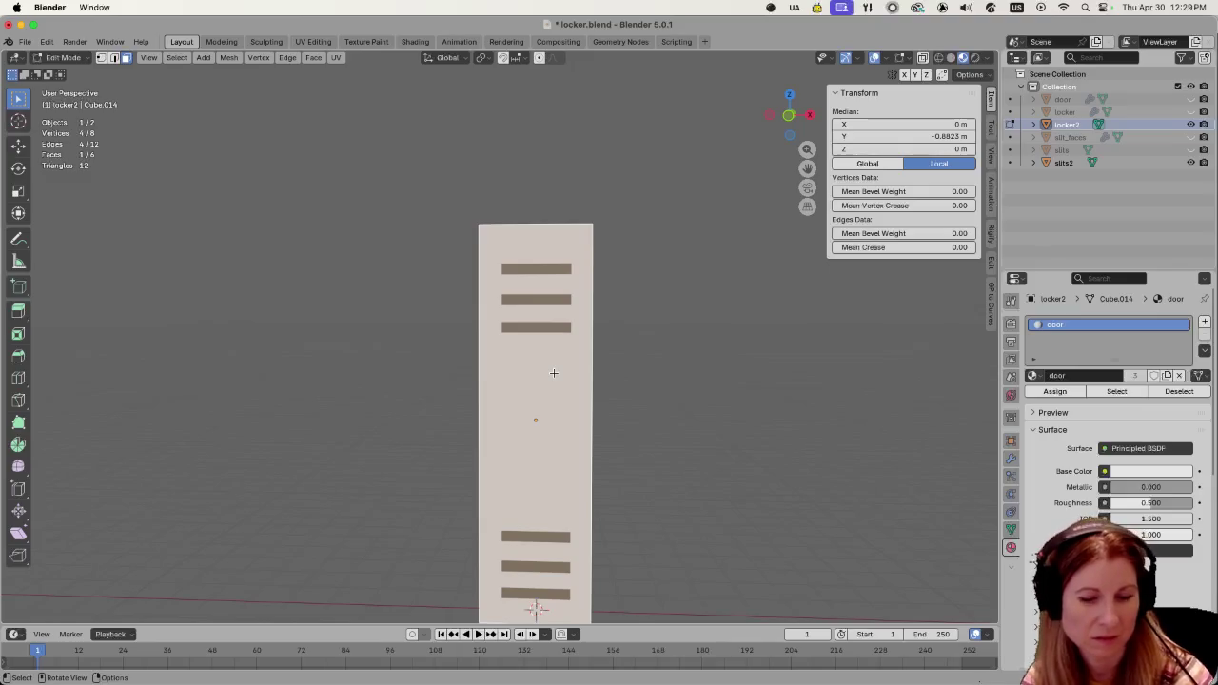
Recalculate the front face's normals to point inside, then back outside, checking the shading.
key(shift+n)
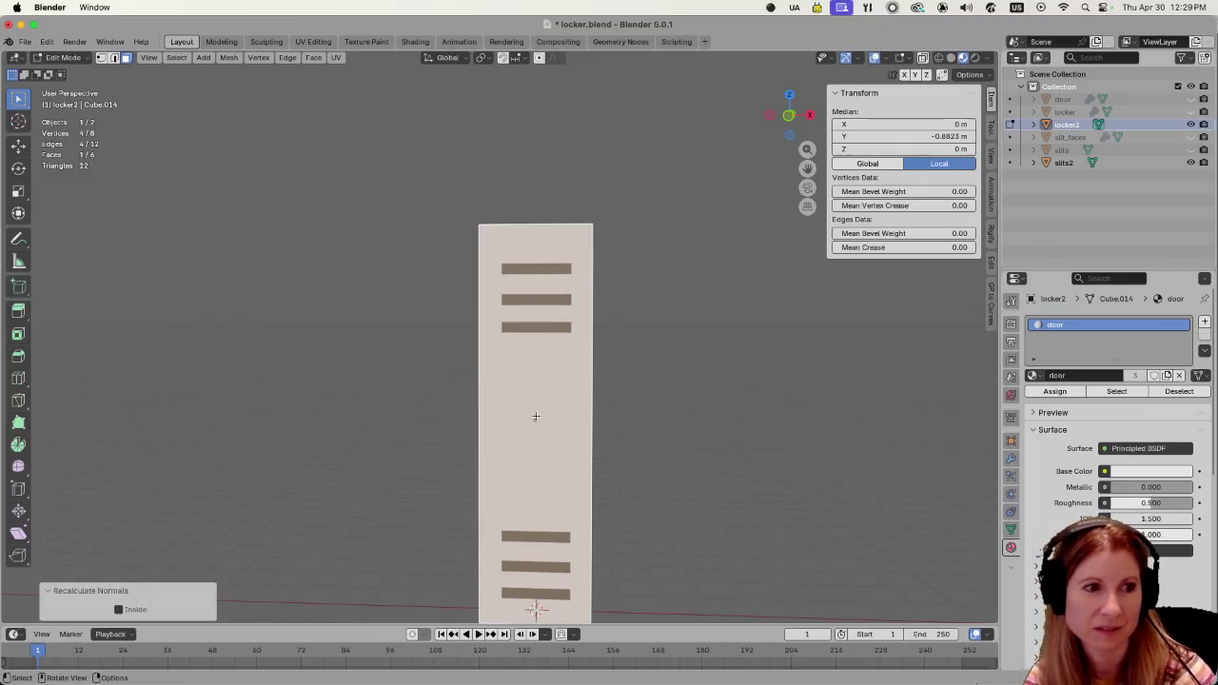
click(118, 608)
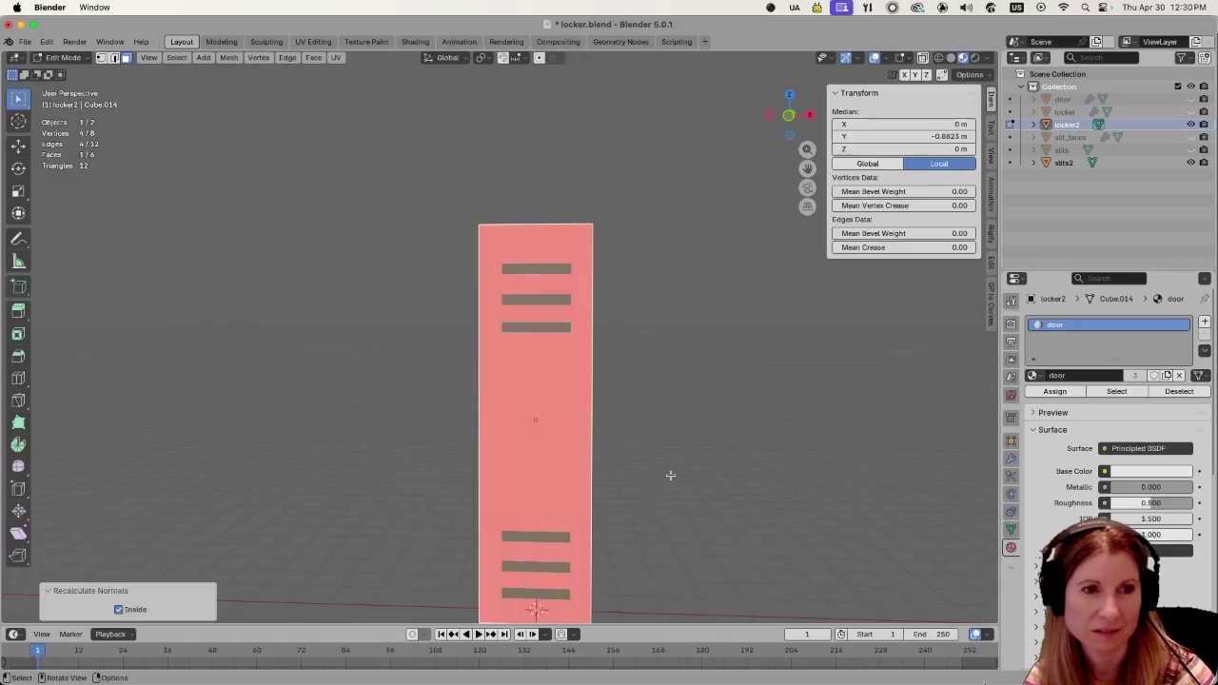
click(670, 474)
click(549, 473)
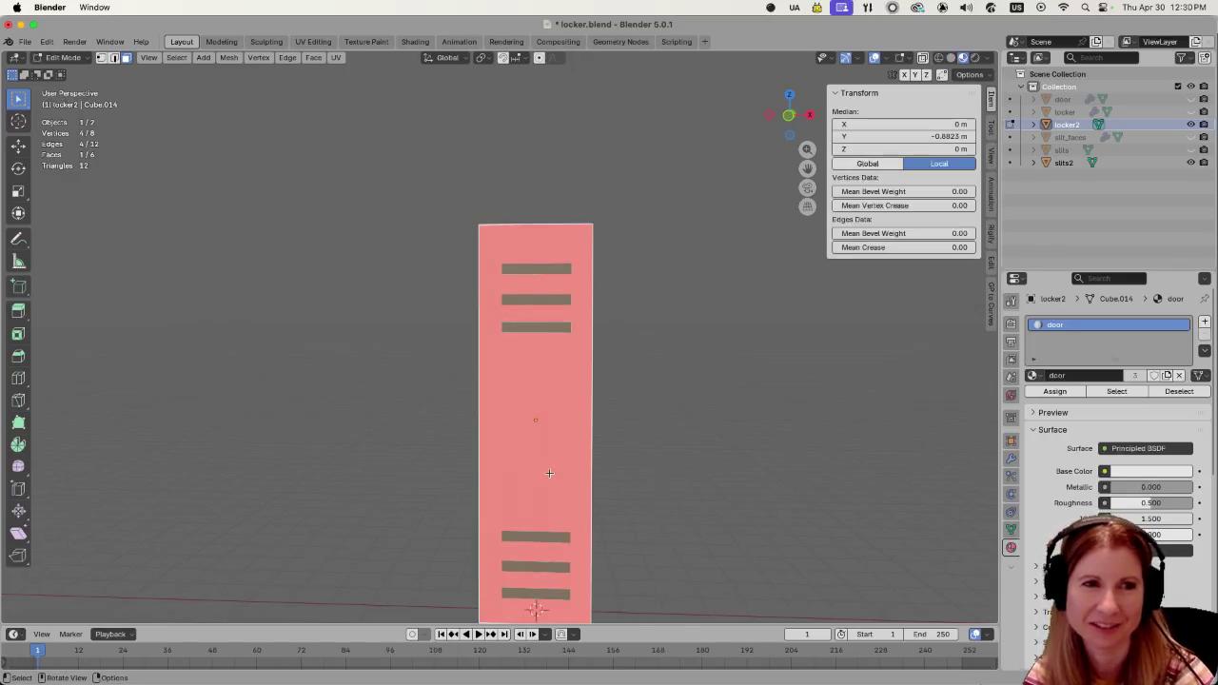
middle_drag(549, 473, 365, 461)
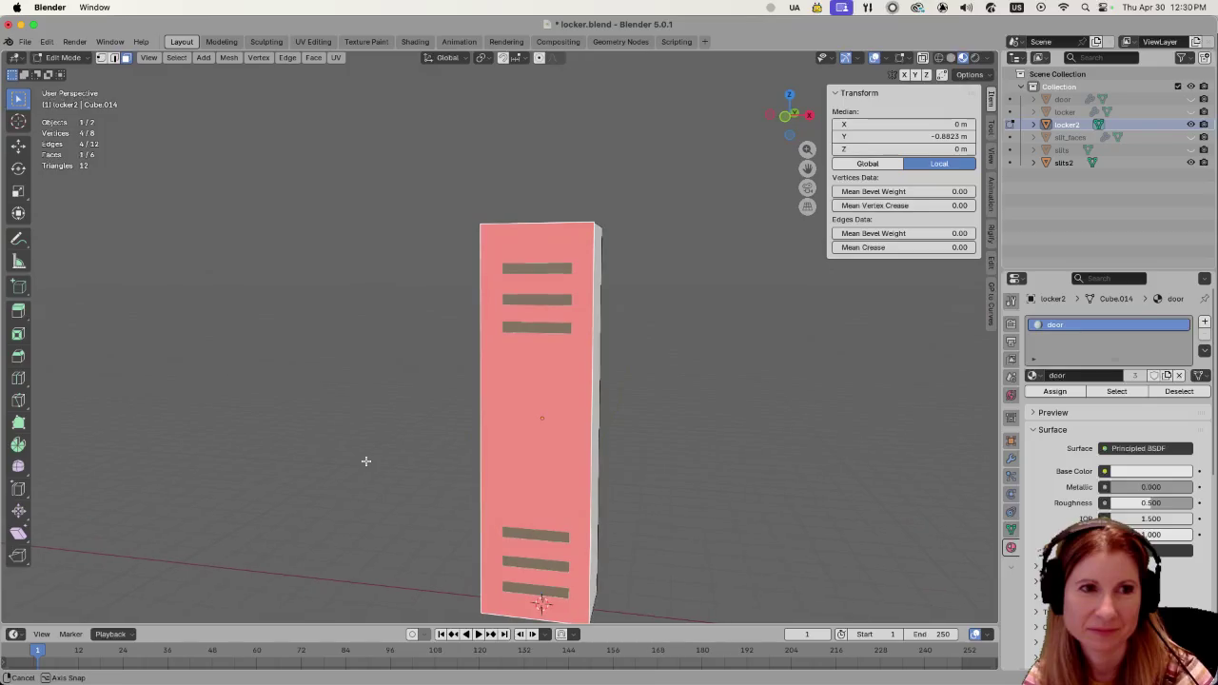
key(shift+n)
click(321, 402)
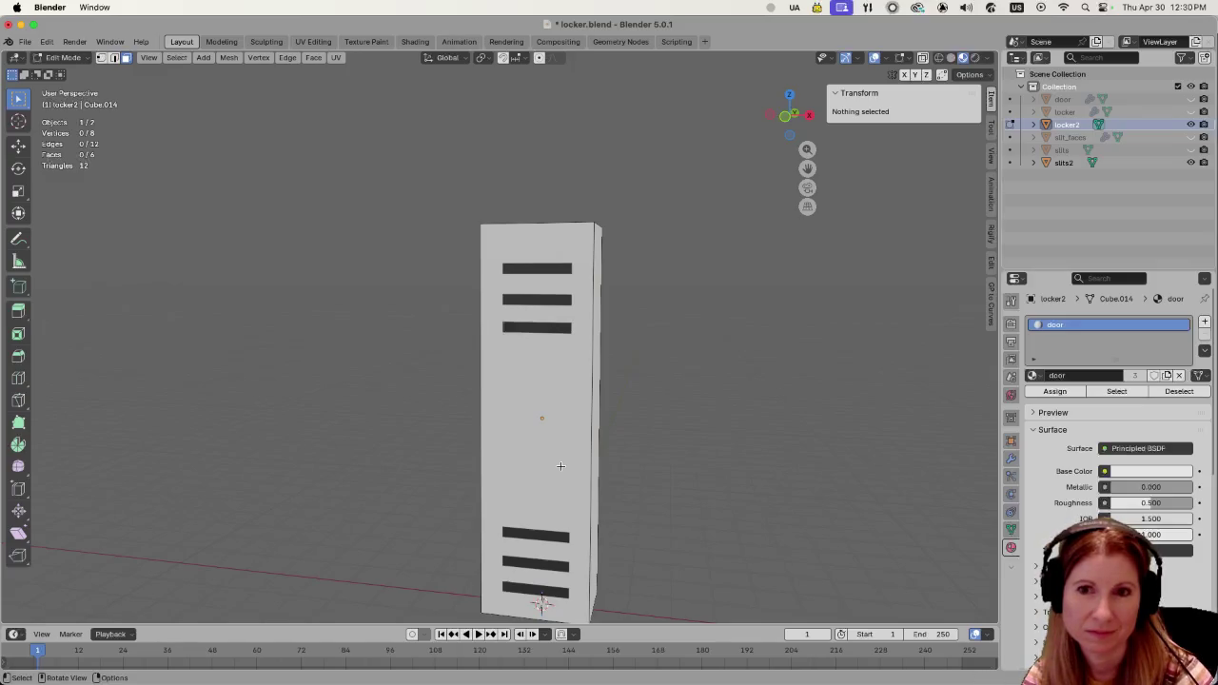
Reselect the front face and bring up the Mesh menu's normal operations.
click(525, 456)
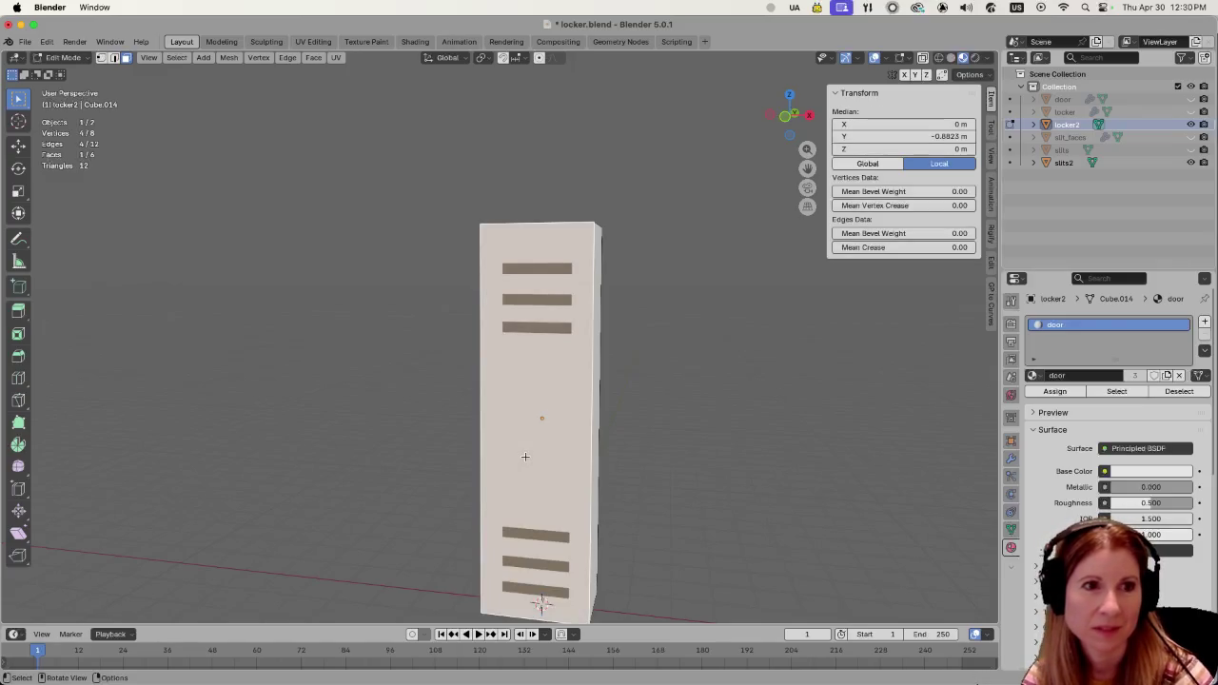
click(229, 58)
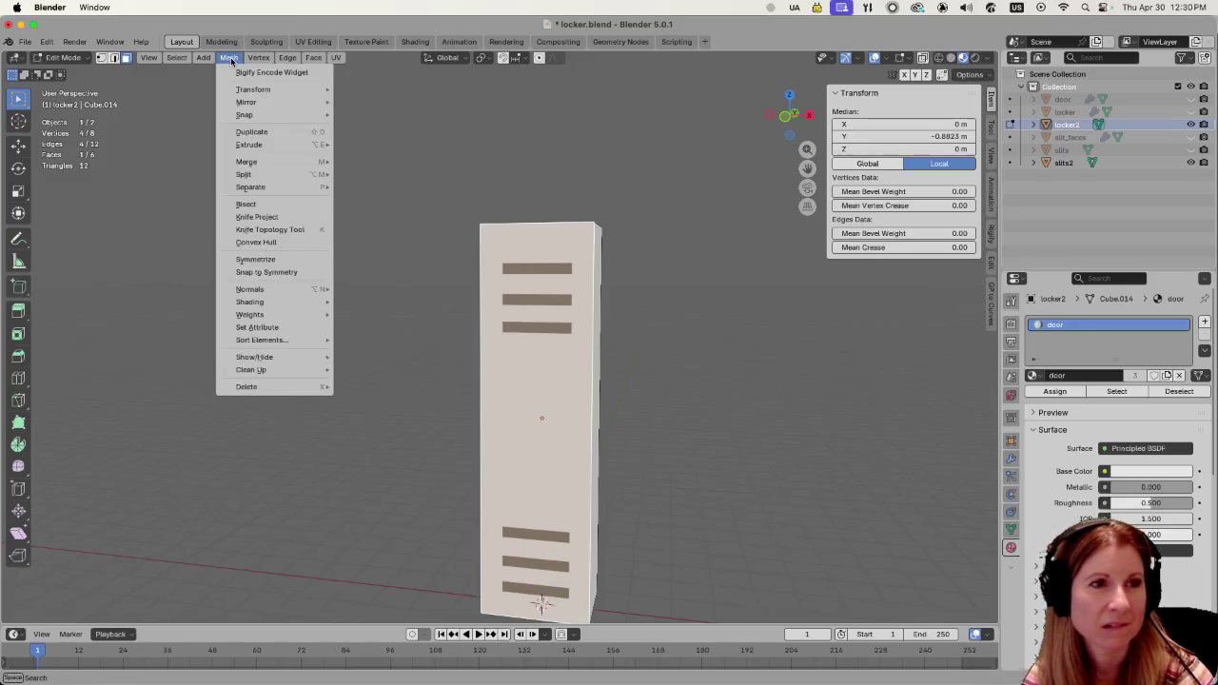
click(238, 57)
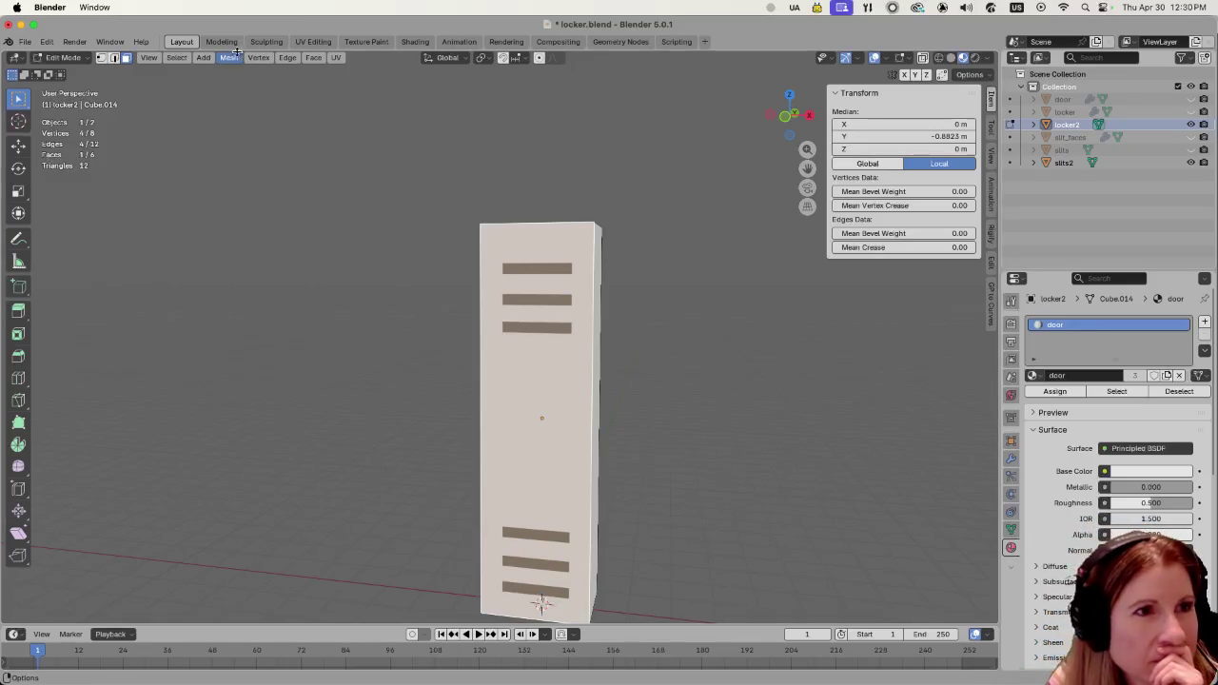
click(232, 58)
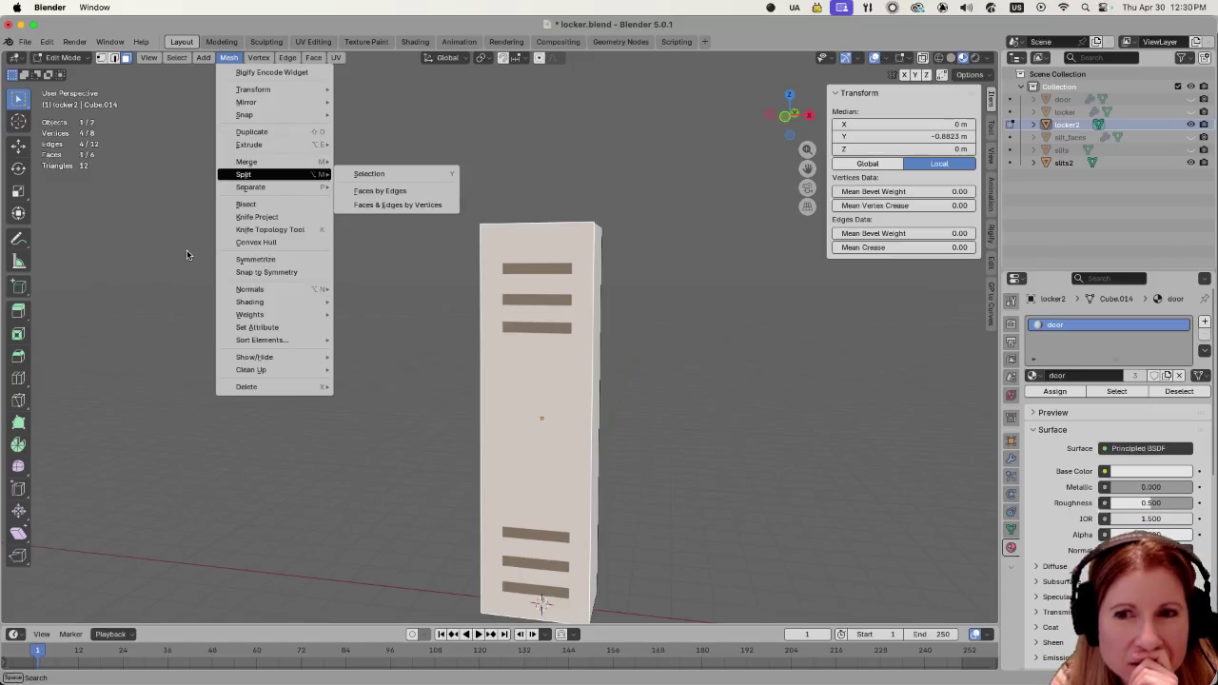
mouse_move(250, 289)
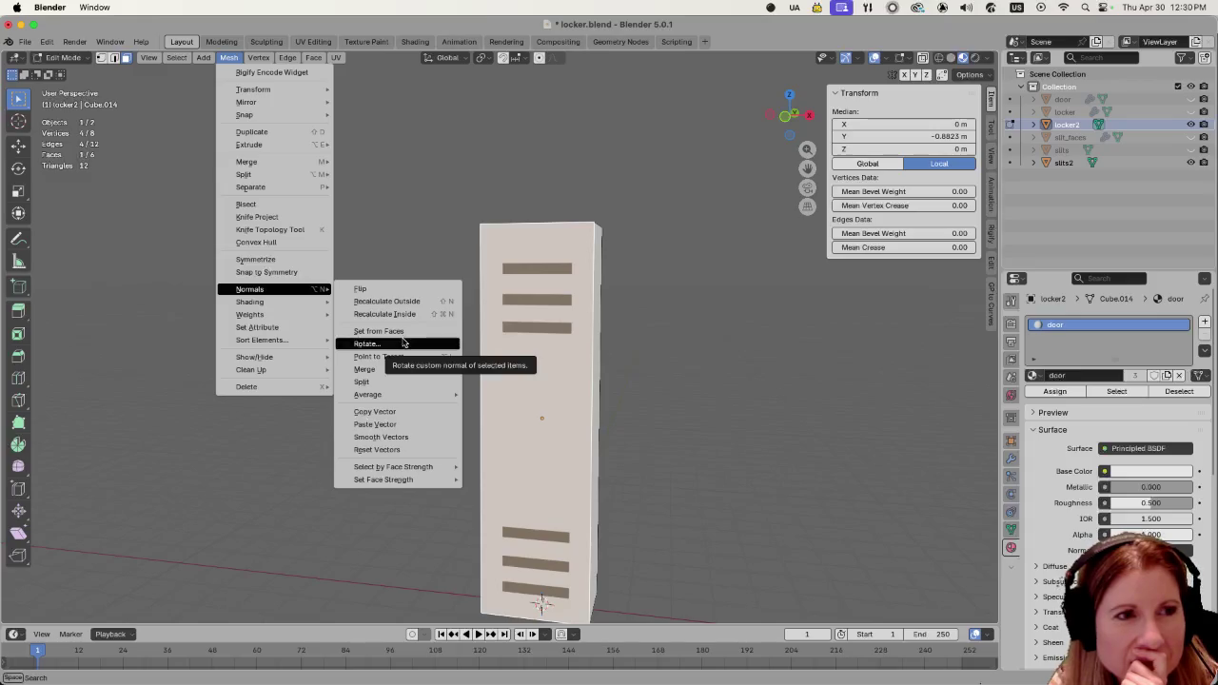
Rotate the front face's custom normals 23° around the global X axis.
click(403, 342)
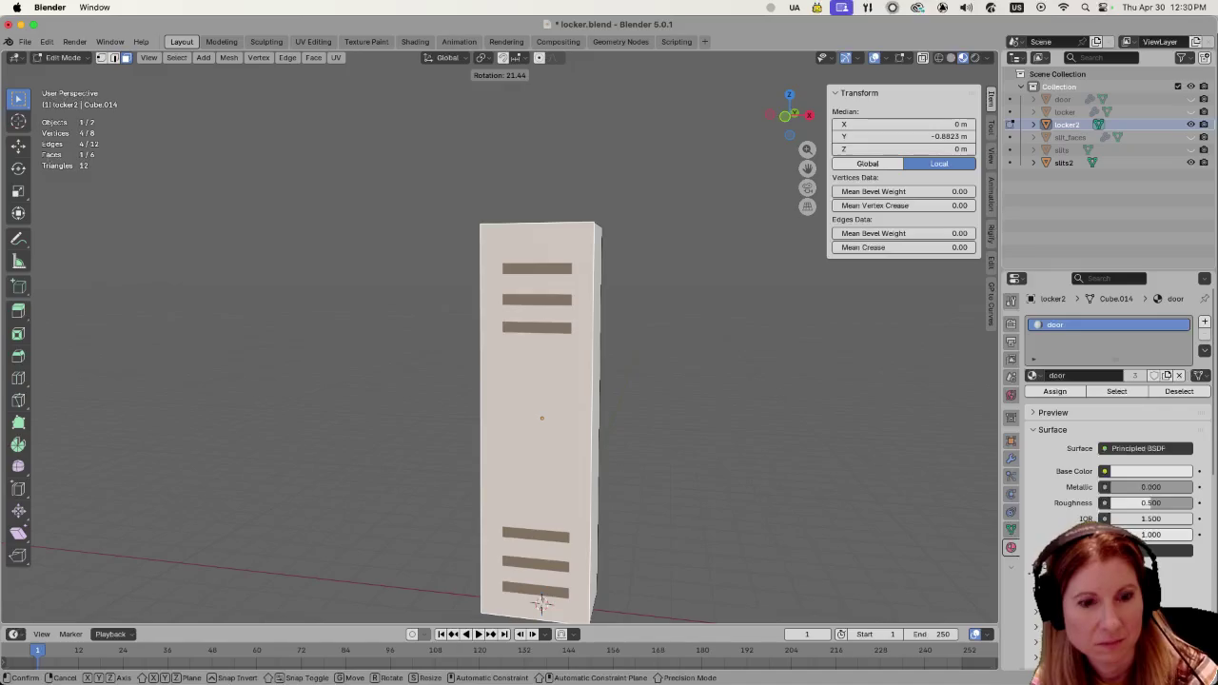
key(x)
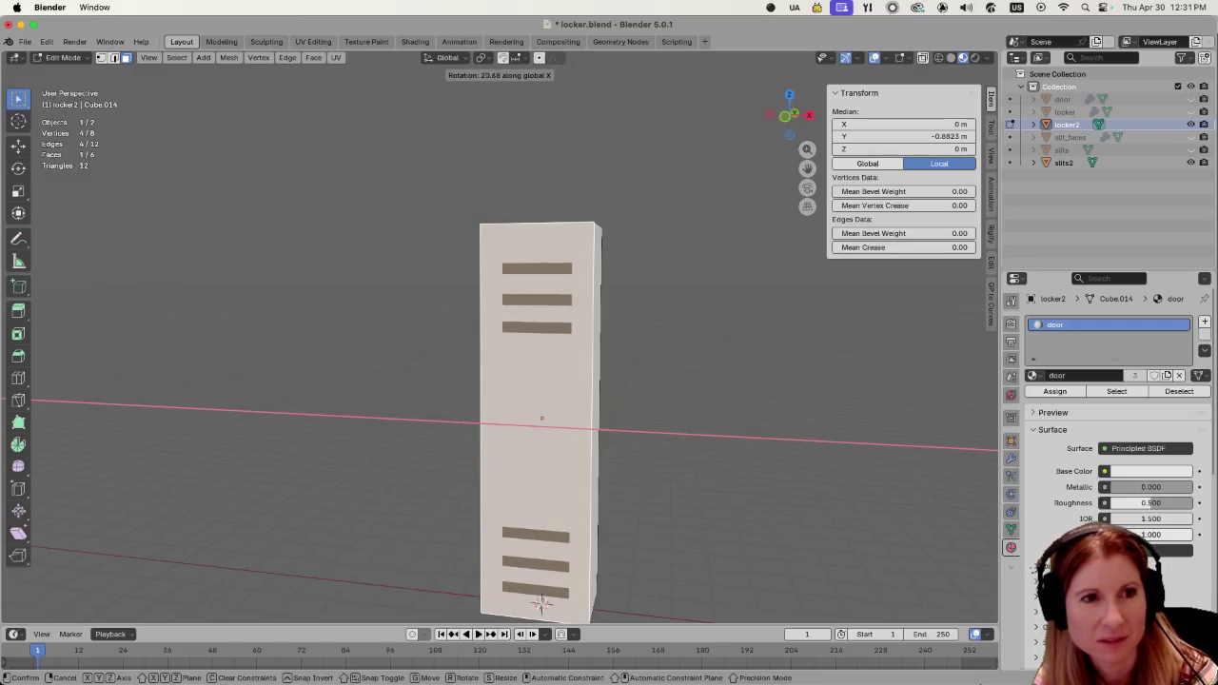
key(Return)
Check the shading in front orthographic view, save locker.blend, and switch to Godot.
middle_drag(291, 292, 353, 324)
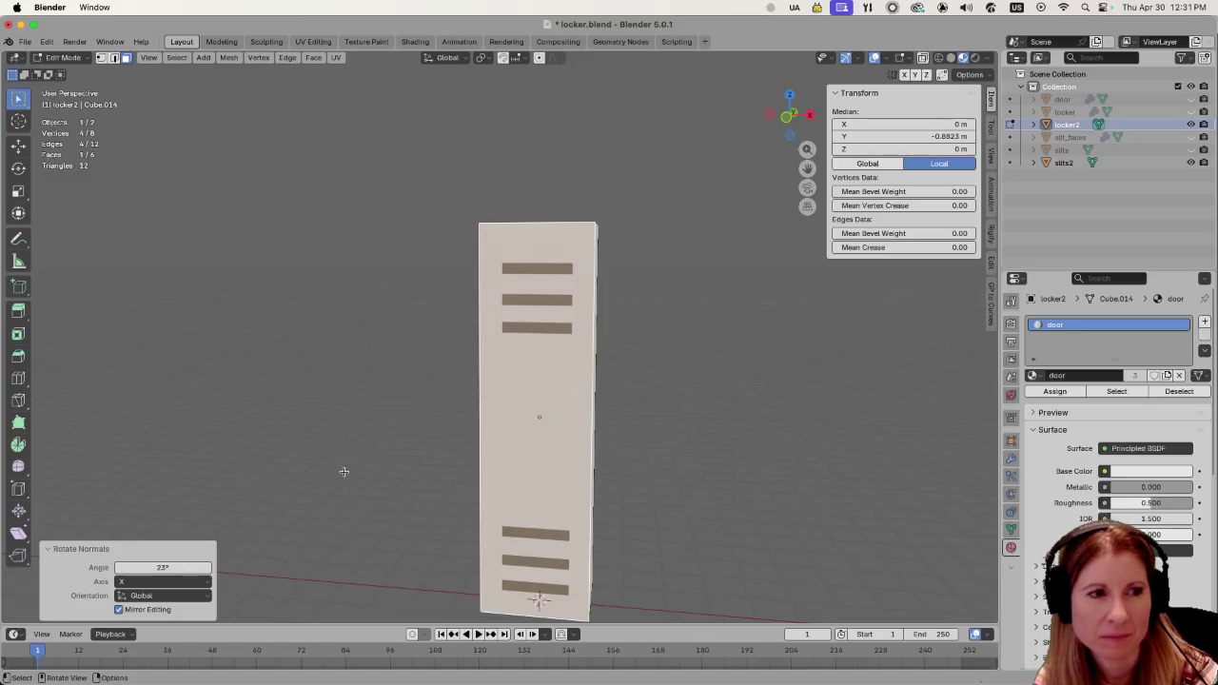
mouse_move(407, 431)
middle_down()
mouse_move(401, 443)
mouse_move(408, 434)
middle_up()
middle_drag(676, 451, 680, 451)
scroll(674, 454, down, 3)
key(KP_1)
scroll(656, 440, up, 4)
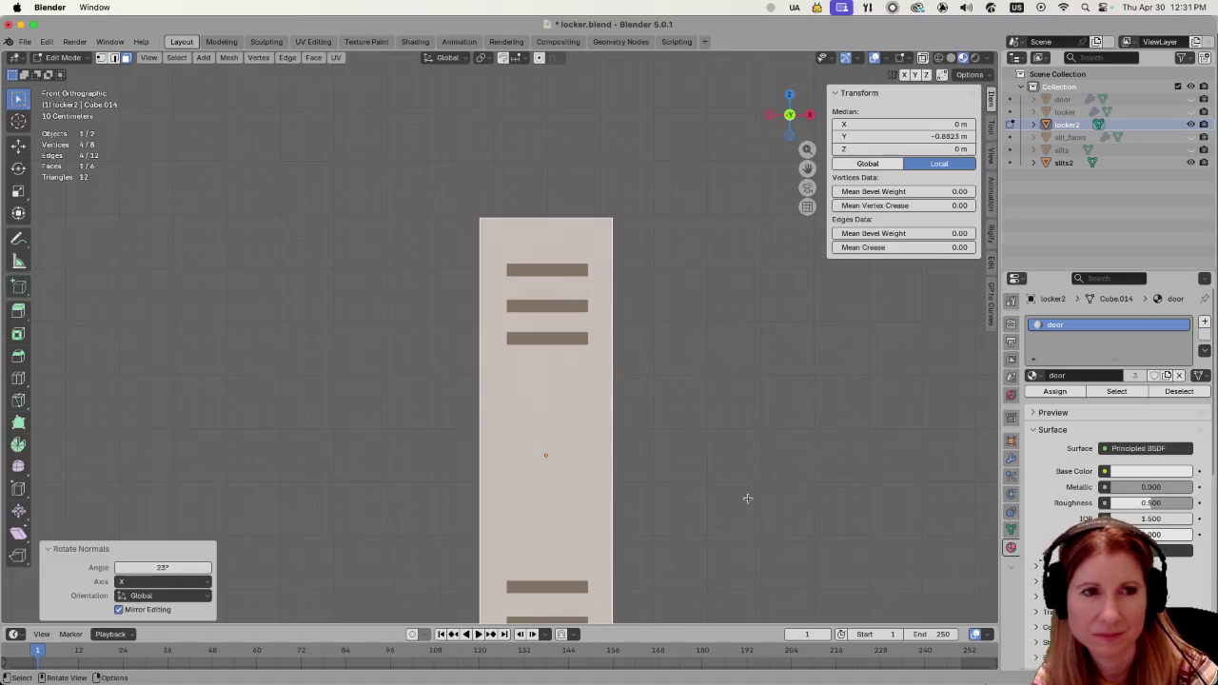
scroll(748, 496, down, 3)
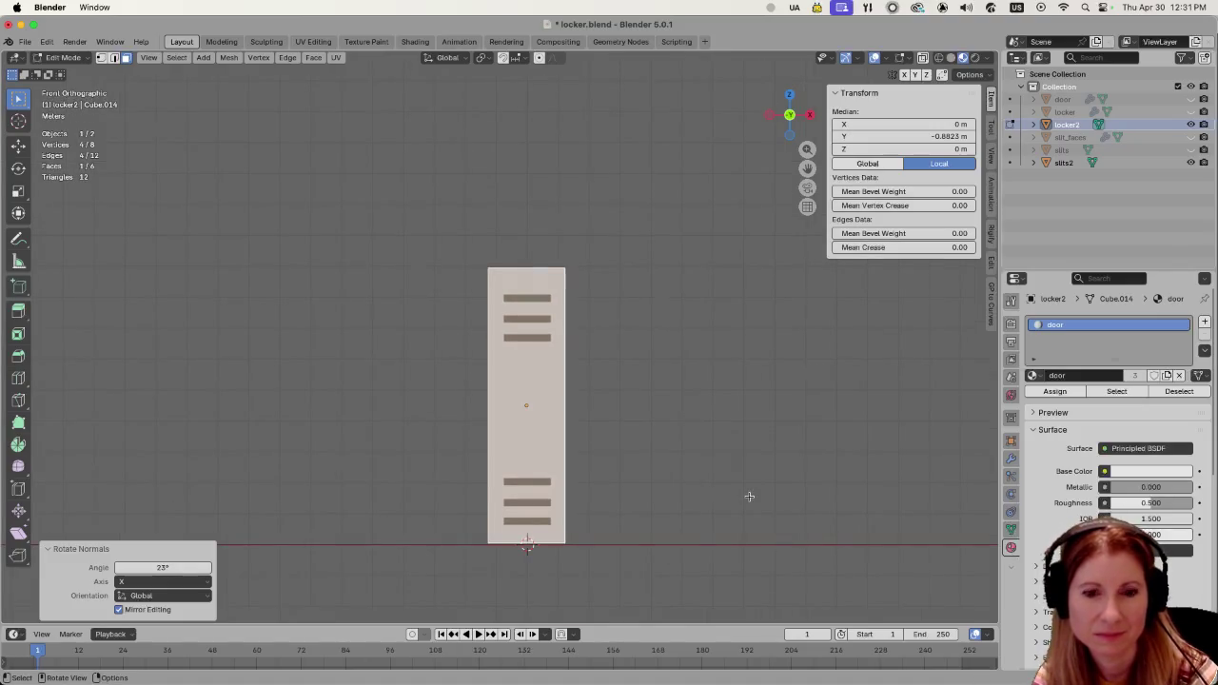
key(super+s)
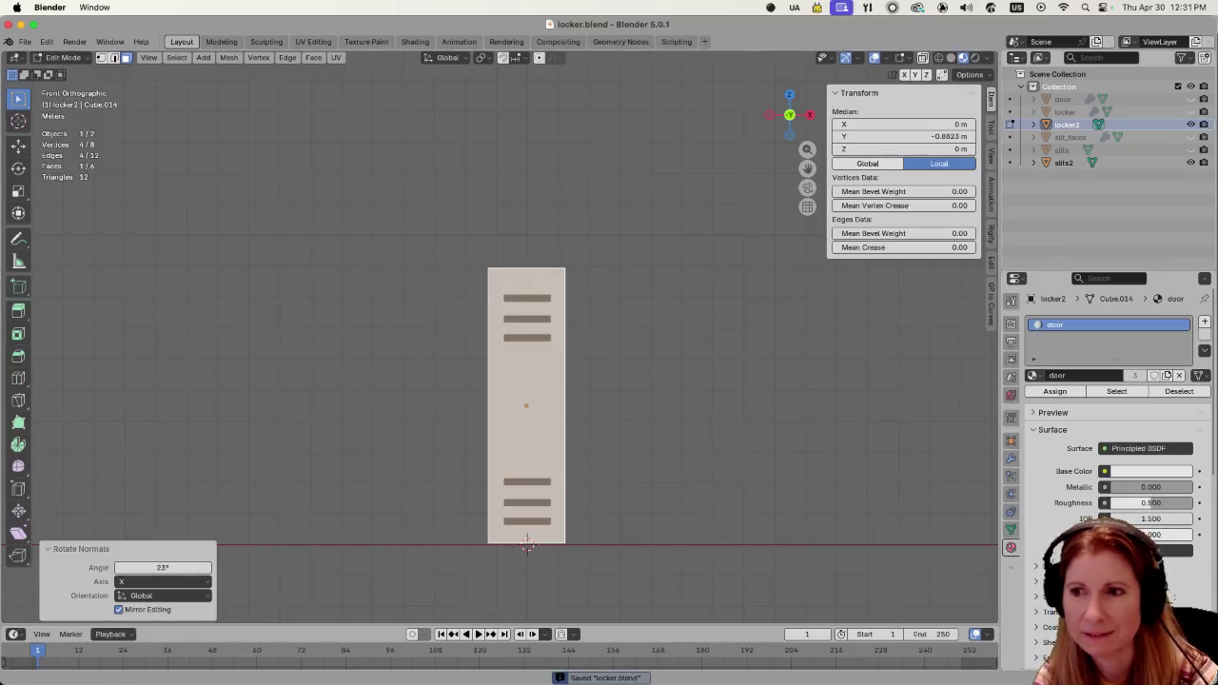
key(super+Tab)
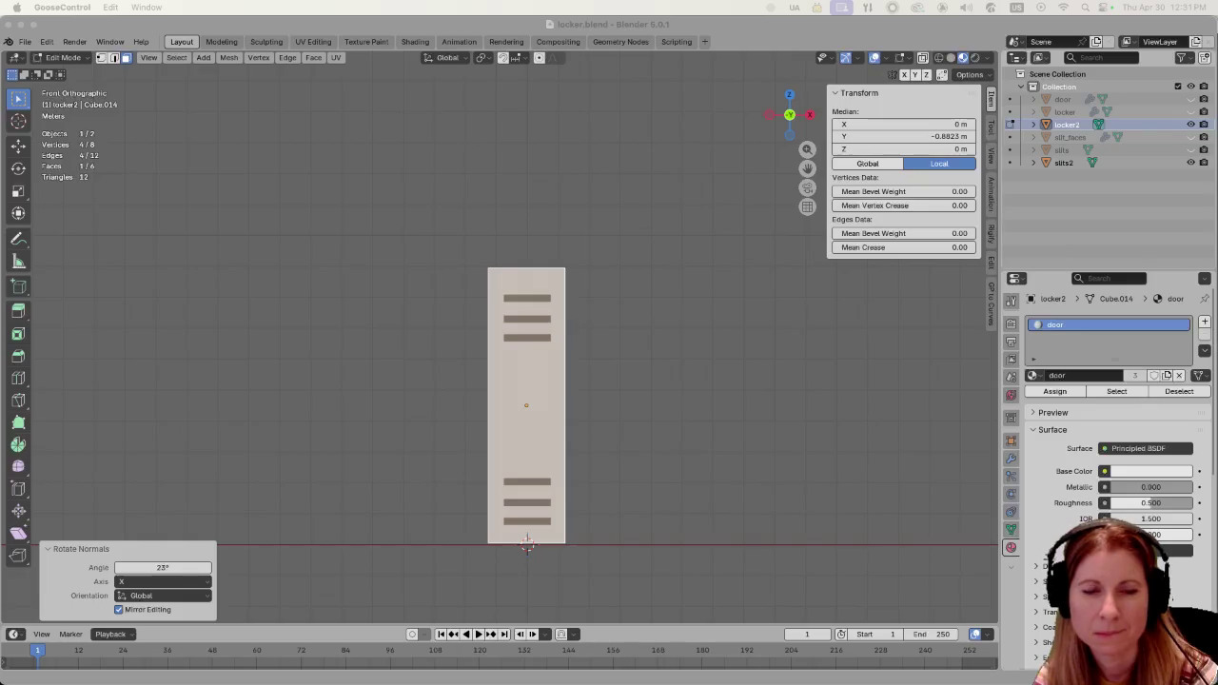
key(super+Tab)
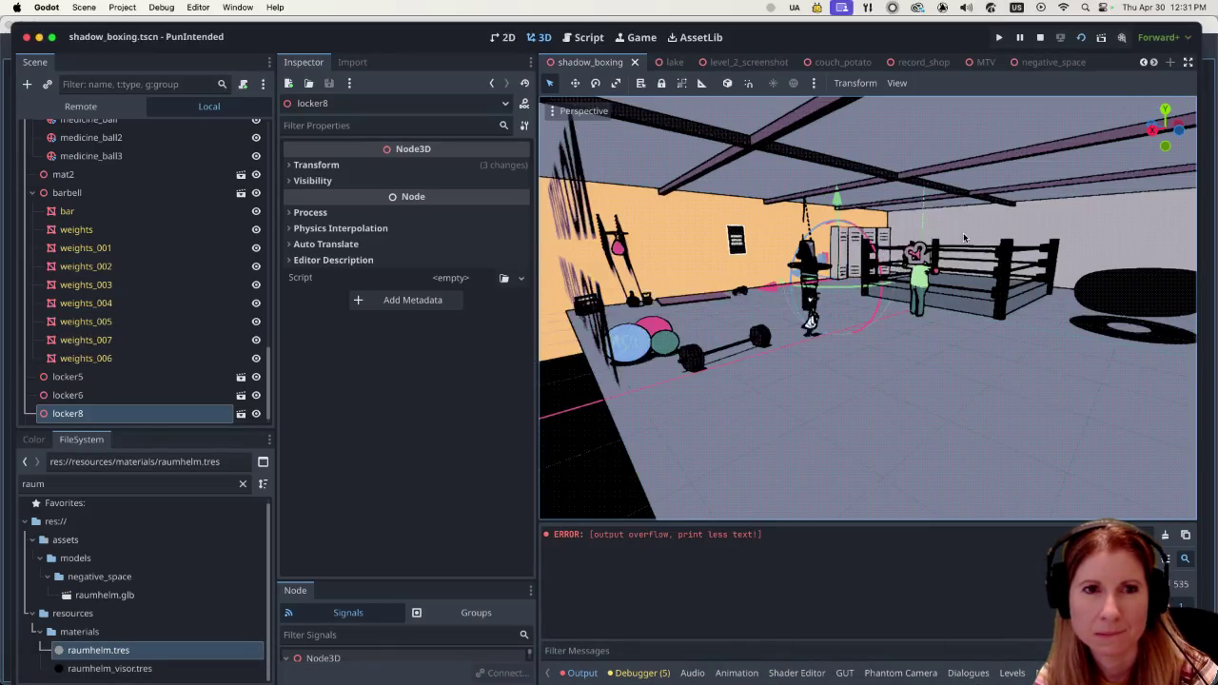
mouse_move(928, 227)
right_down()
mouse_move(897, 257)
mouse_move(880, 312)
mouse_move(906, 294)
mouse_move(815, 302)
mouse_move(891, 314)
mouse_move(885, 342)
right_up()
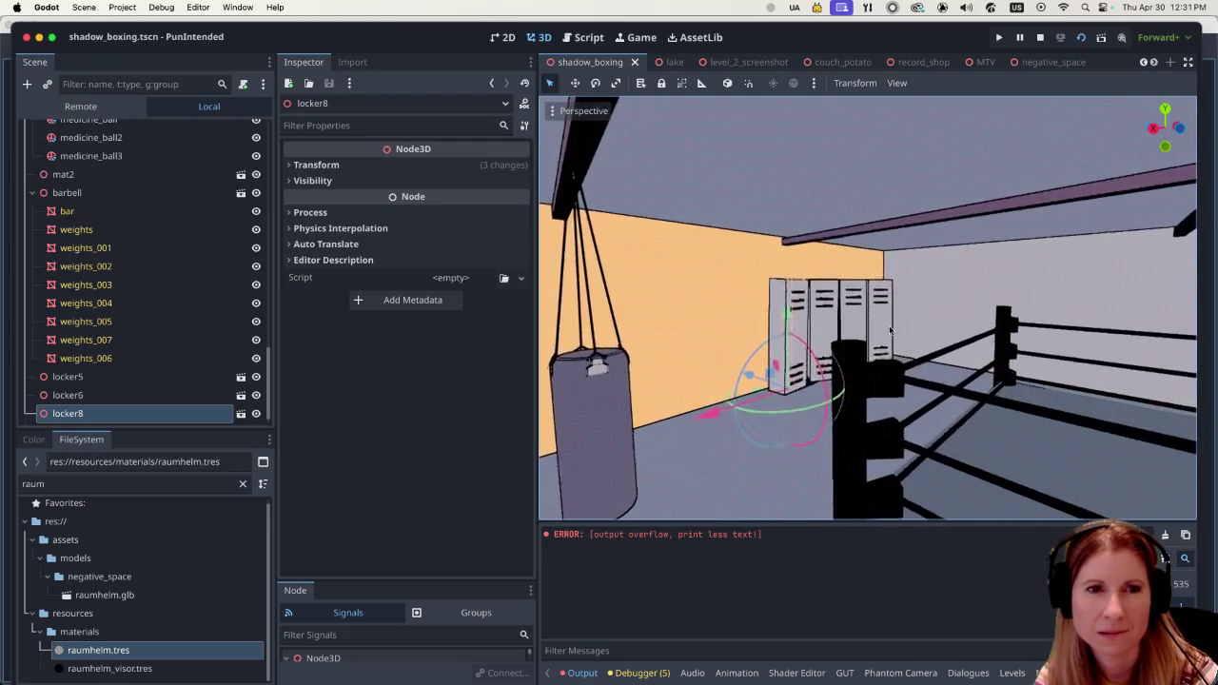
right_drag(884, 338, 860, 325)
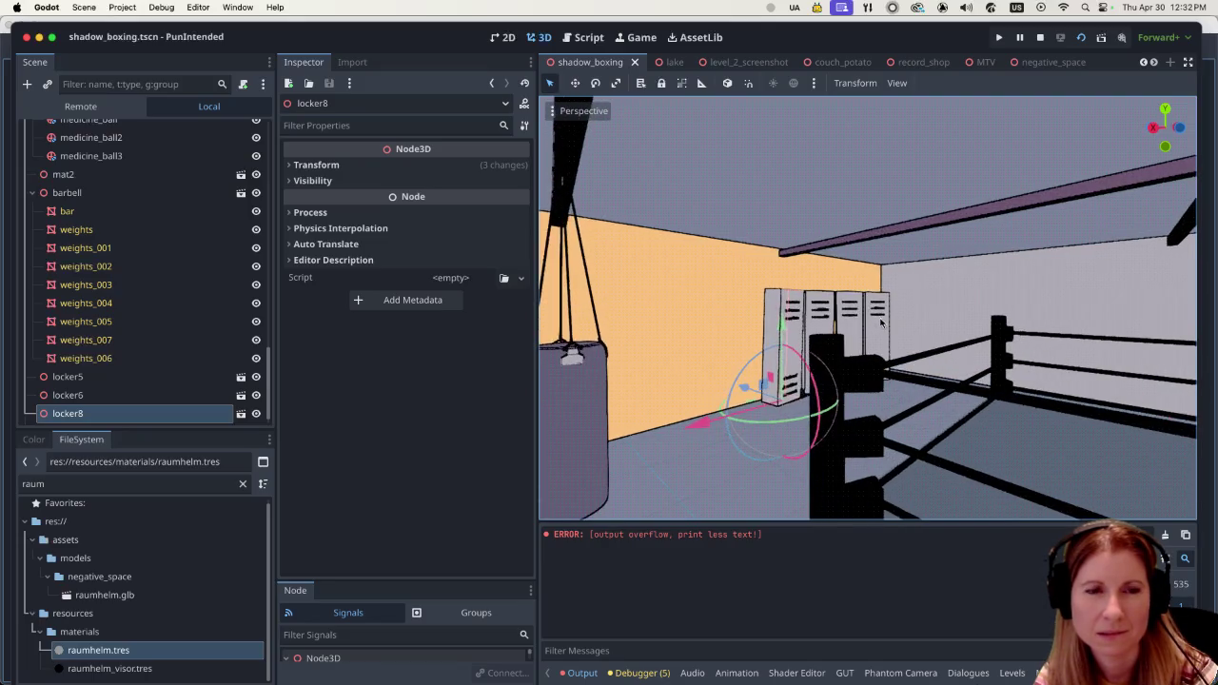
click(1005, 669)
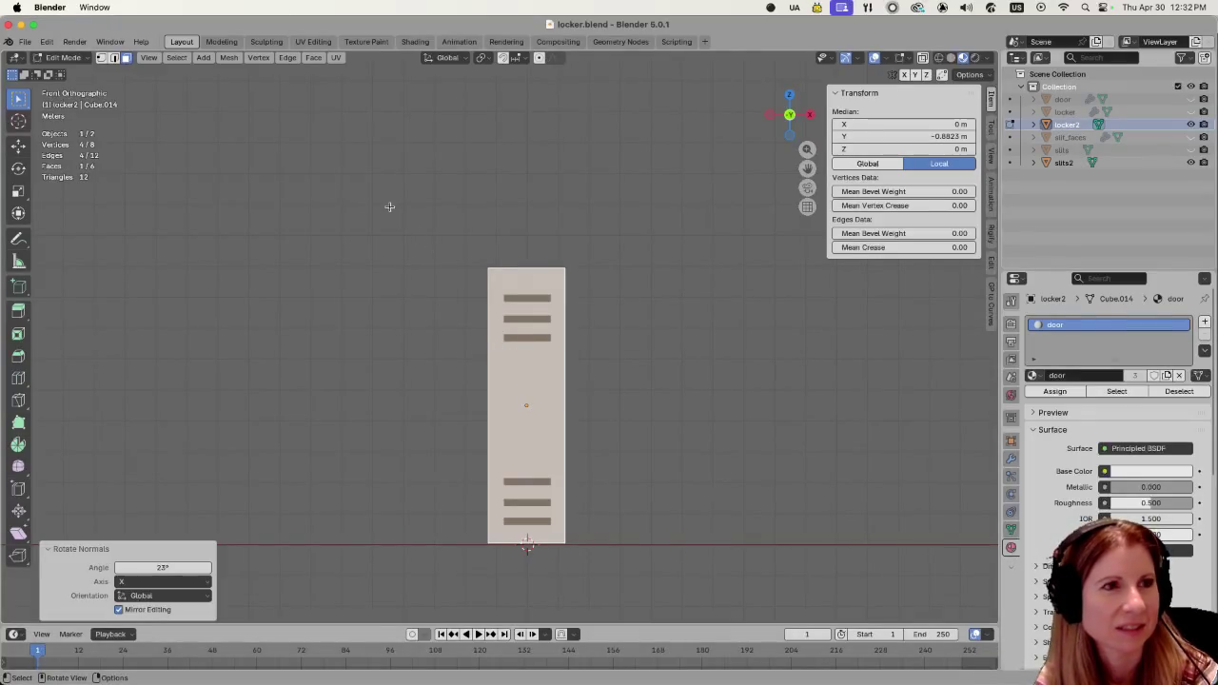
Change the normal rotation angle to 7.66° about X, save locker.blend, and go to Godot.
drag(161, 567, 143, 567)
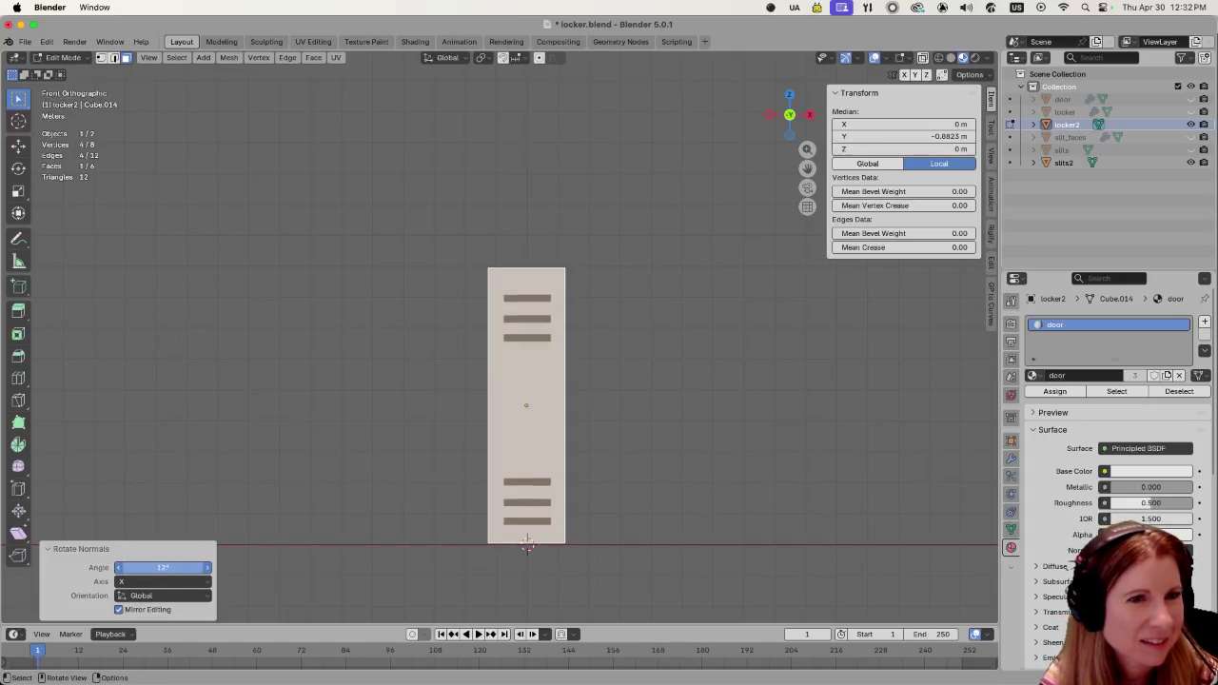
drag(162, 567, 171, 567)
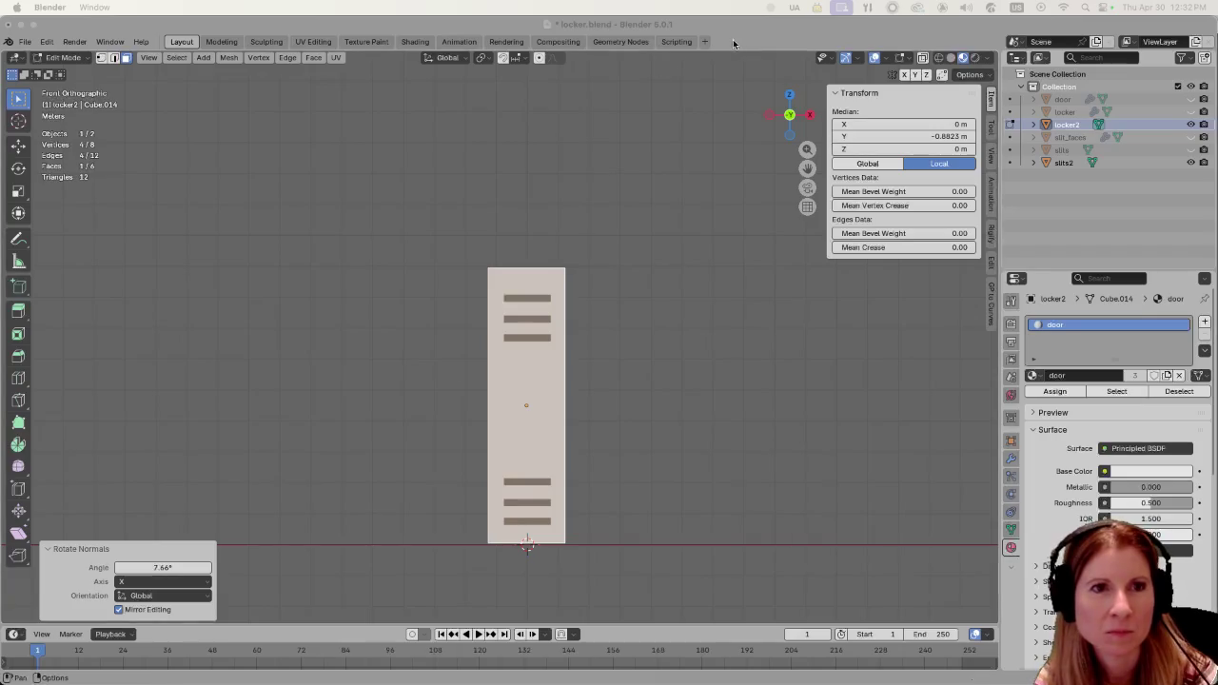
key(super+s)
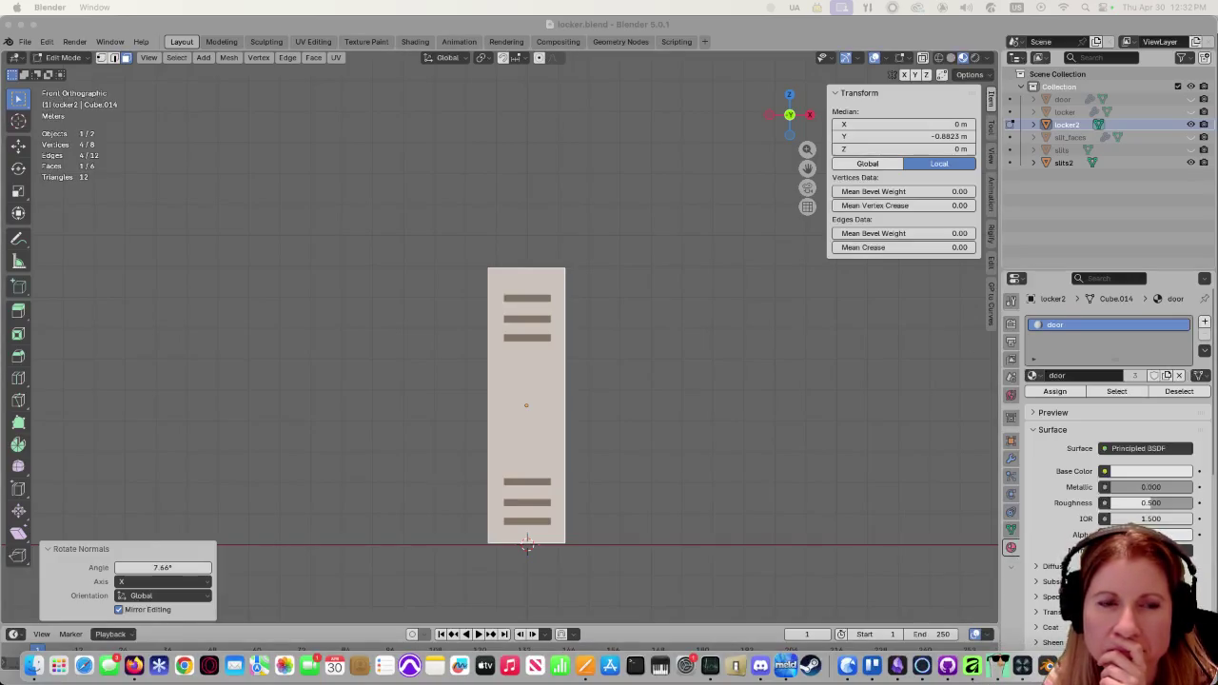
key(super+Tab)
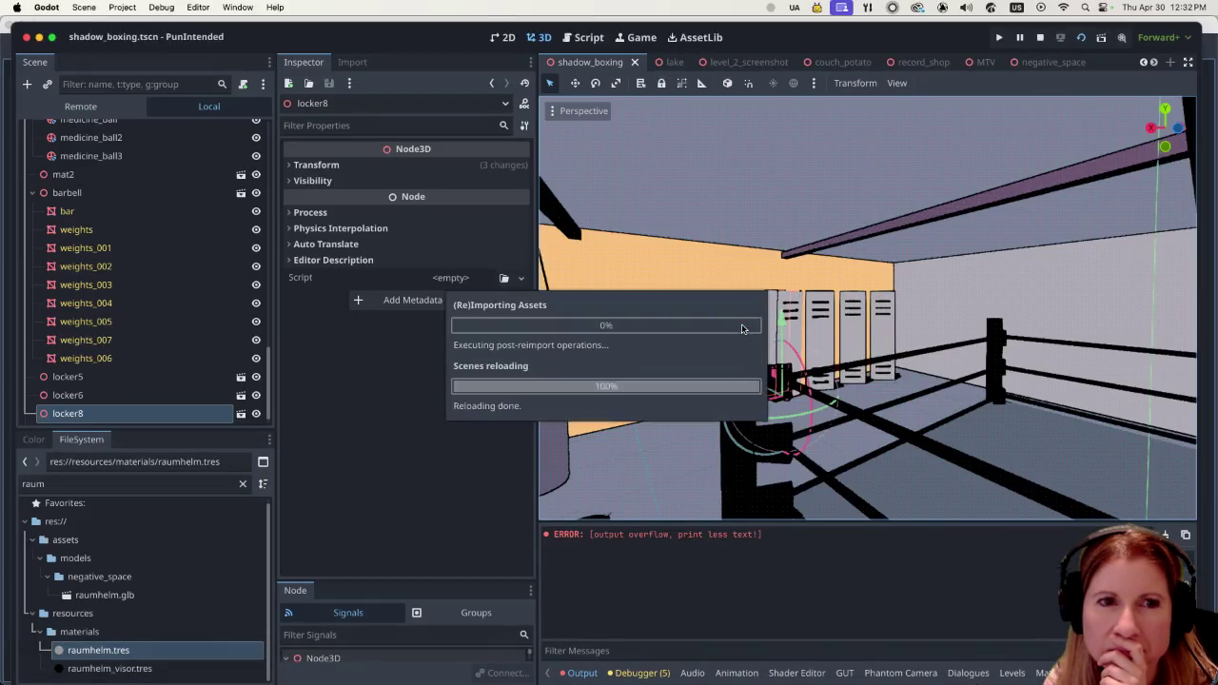
Look over the lockers, then stop the running game.
mouse_move(742, 328)
middle_down()
mouse_move(864, 365)
mouse_move(780, 352)
middle_up()
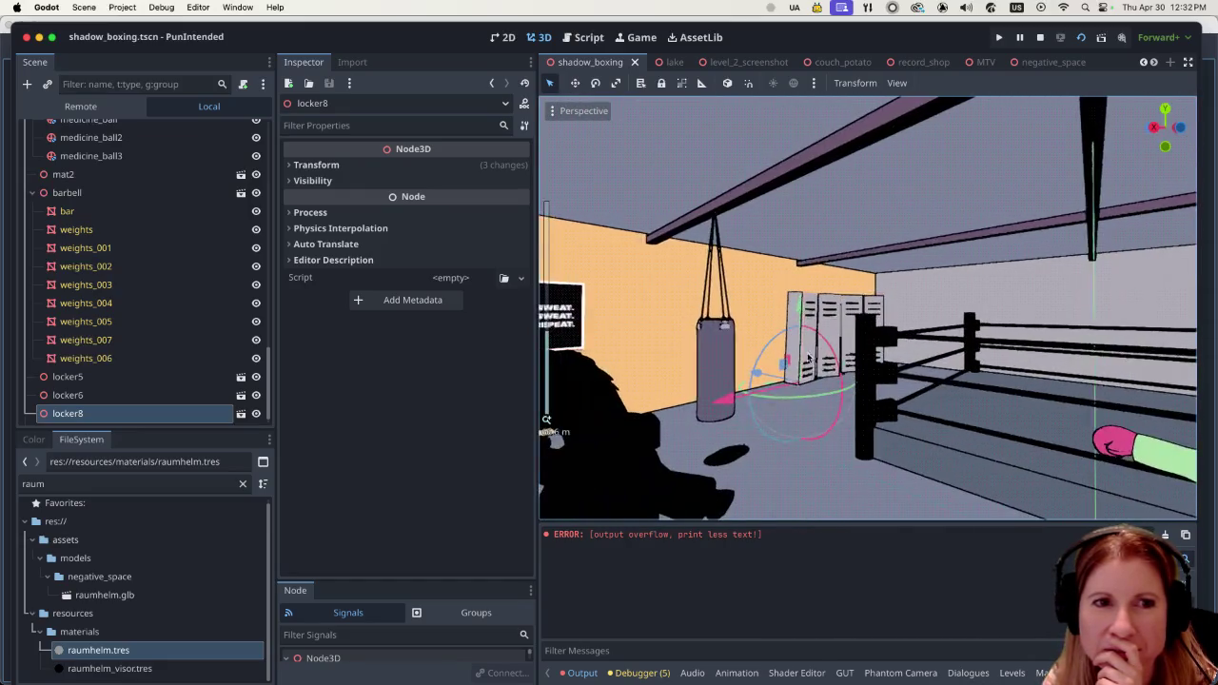
scroll(780, 352, down, 2)
scroll(780, 352, down, 1)
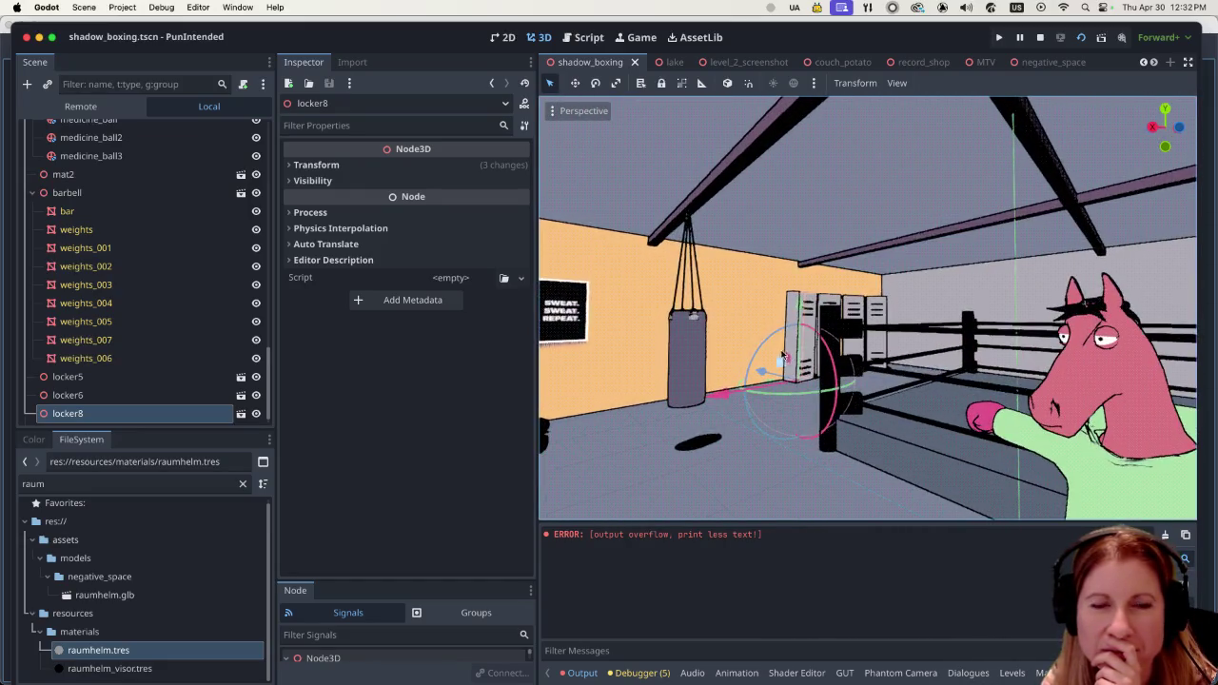
scroll(785, 356, down, 3)
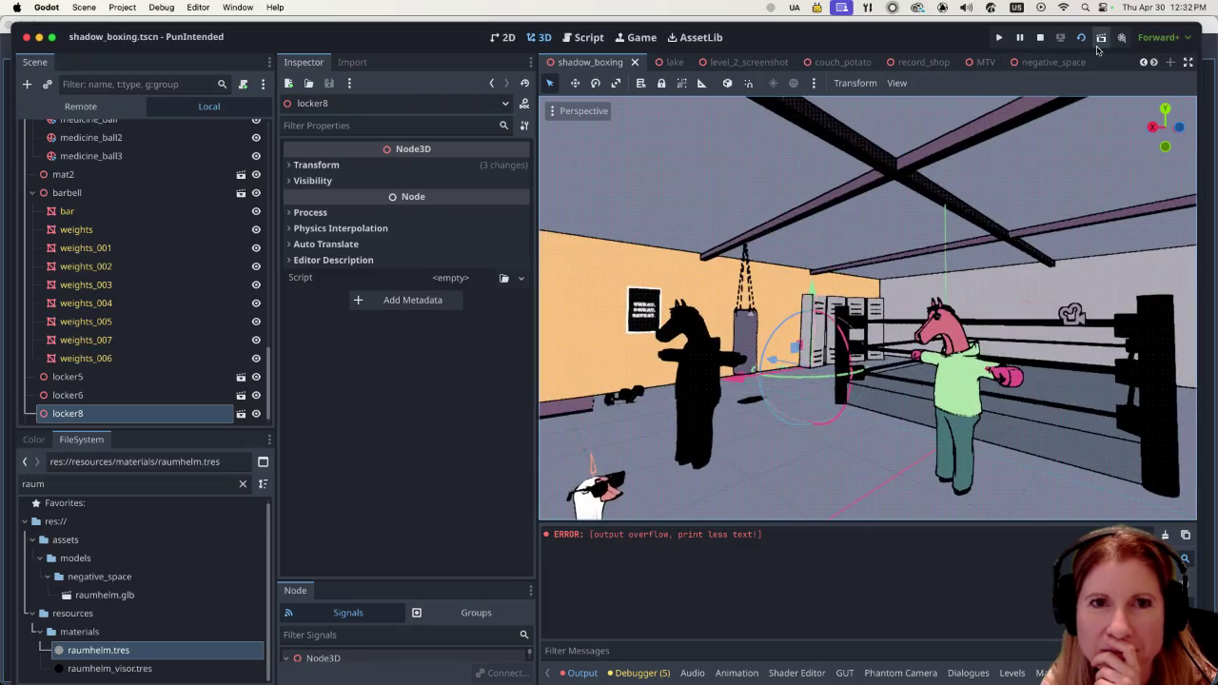
click(1040, 37)
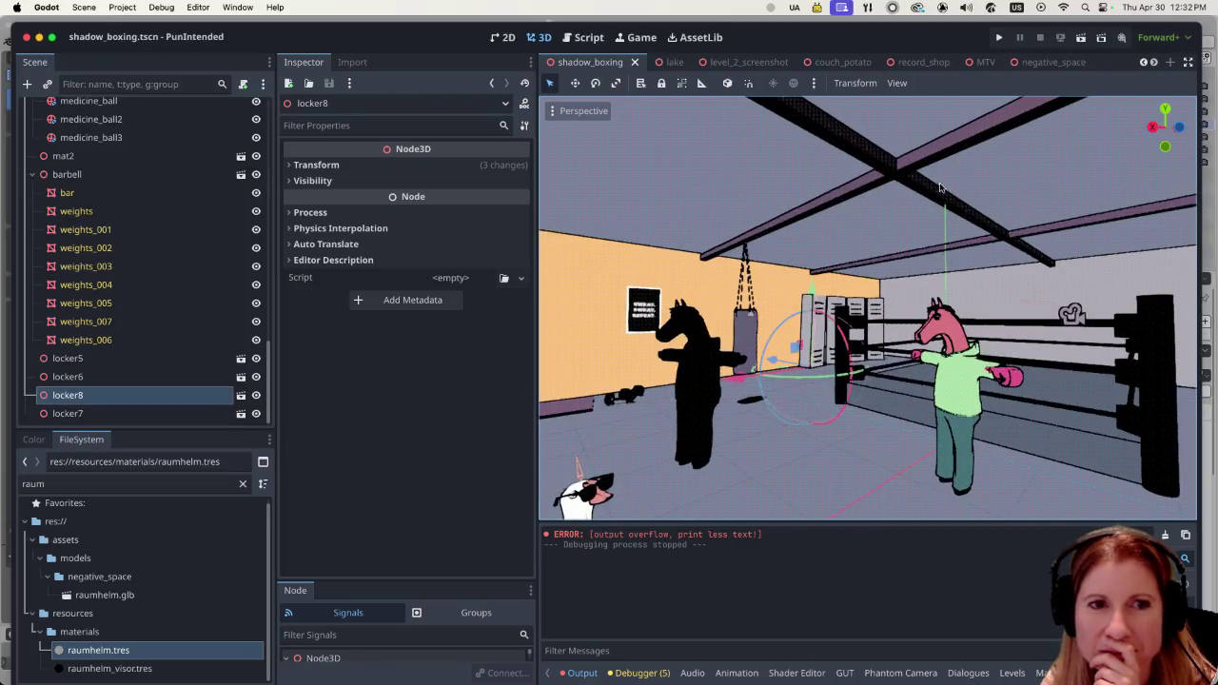
scroll(966, 293, right, 3)
scroll(971, 292, right, 3)
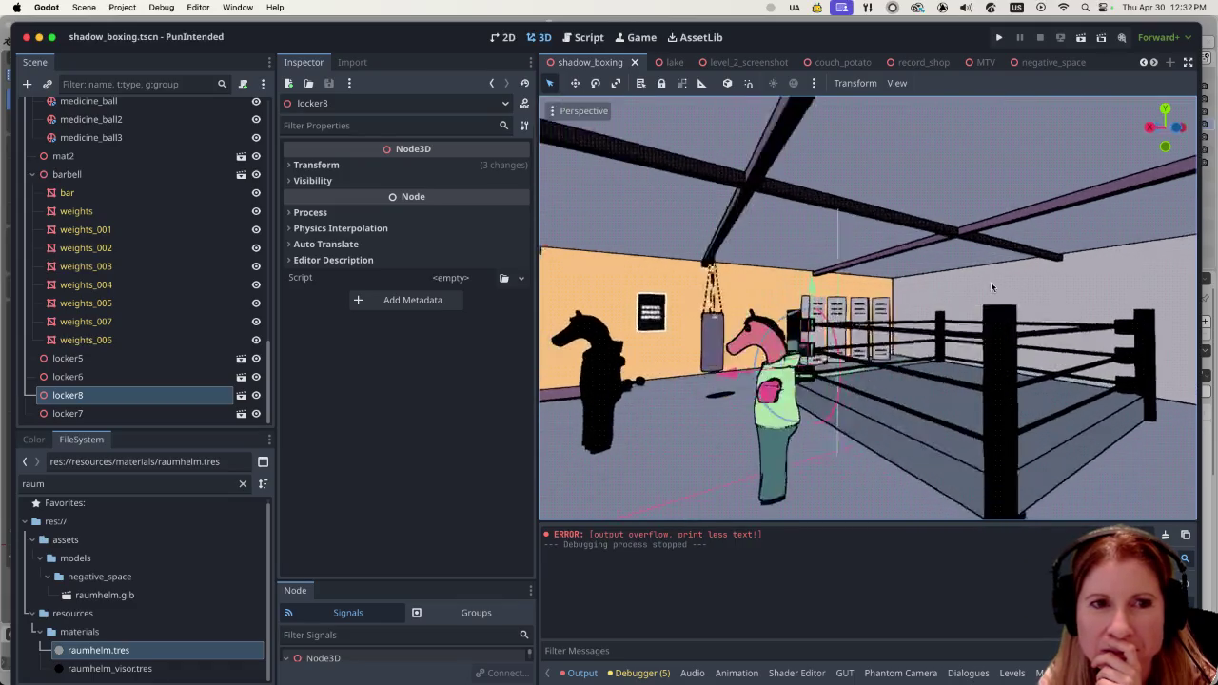
scroll(989, 282, right, 2)
Turn off Embed Game on Next Play and run the current gym scene in its own window.
click(642, 40)
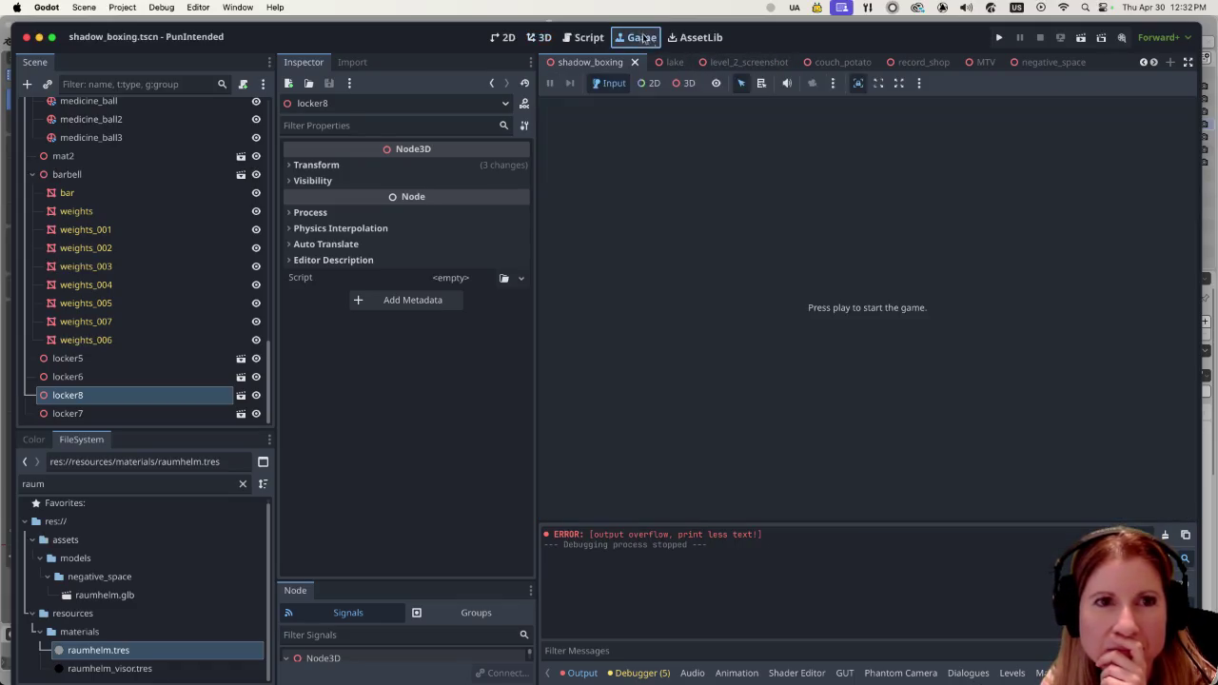
click(921, 83)
click(923, 104)
click(539, 38)
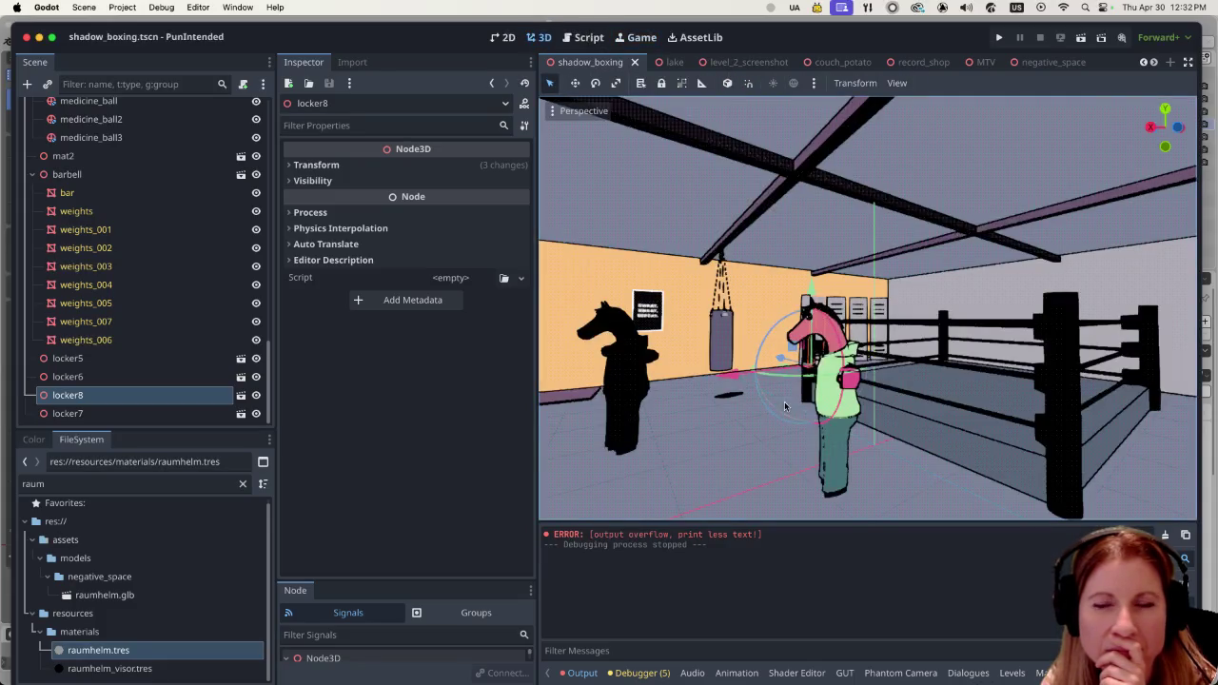
middle_drag(786, 408, 933, 267)
click(1080, 37)
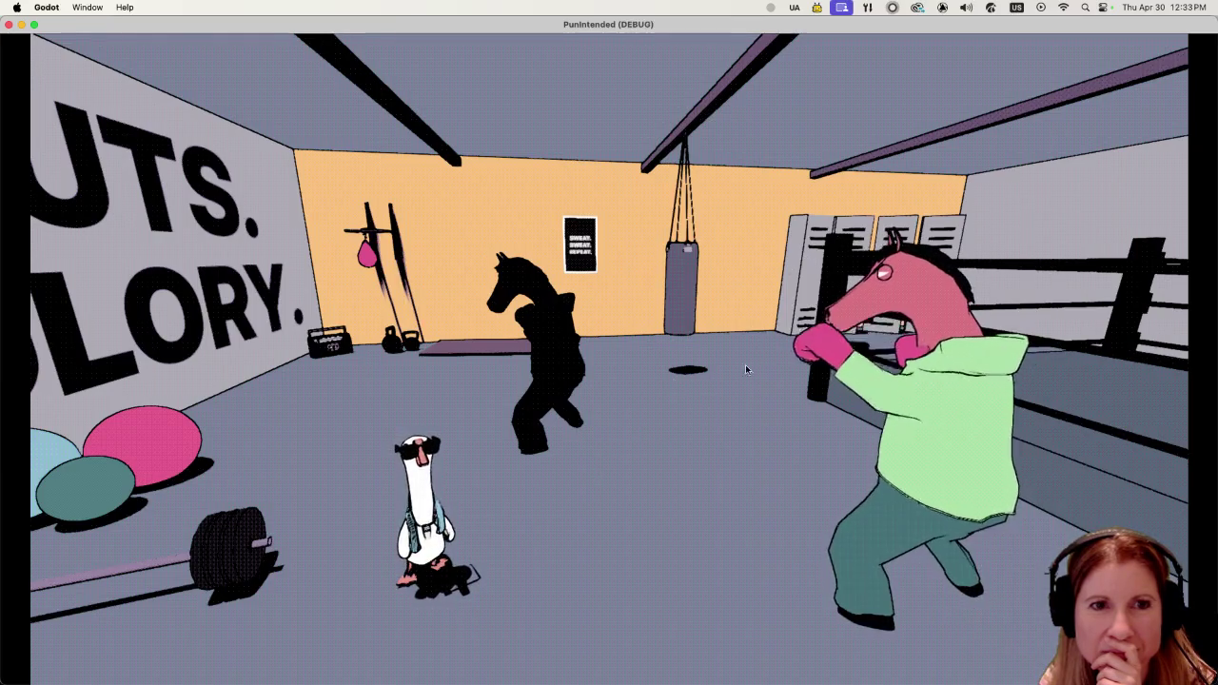
Quit the debug game window with Cmd+Q.
key(super+q)
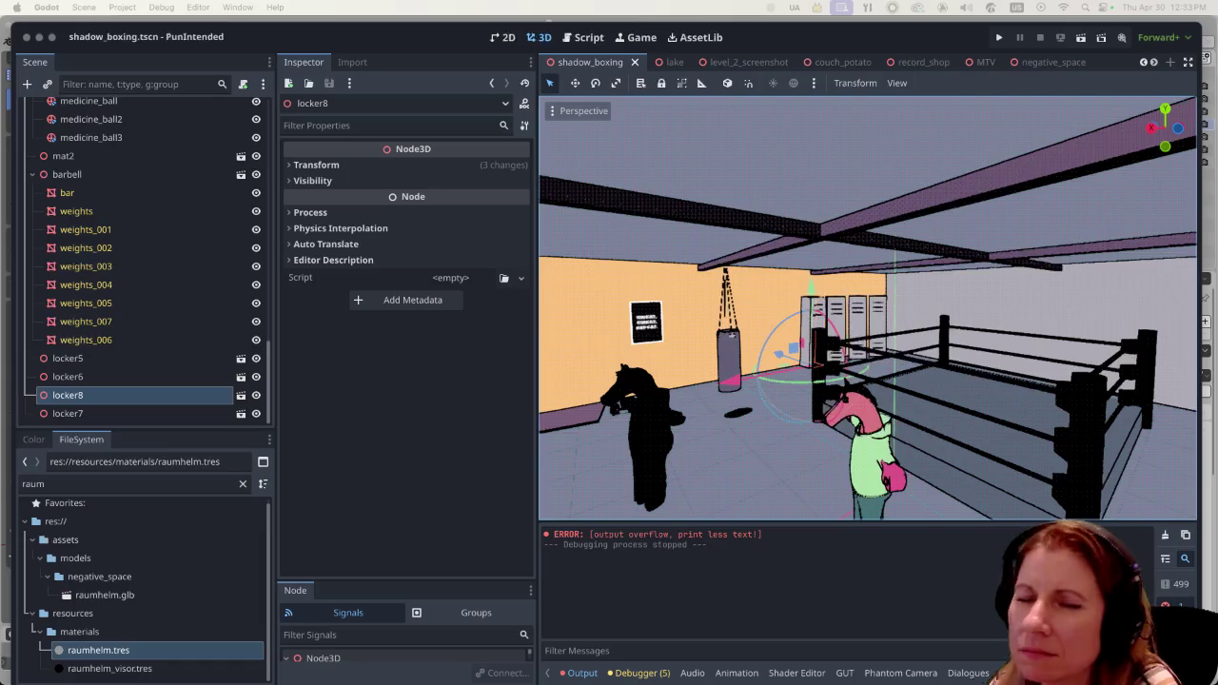
mouse_move(1032, 671)
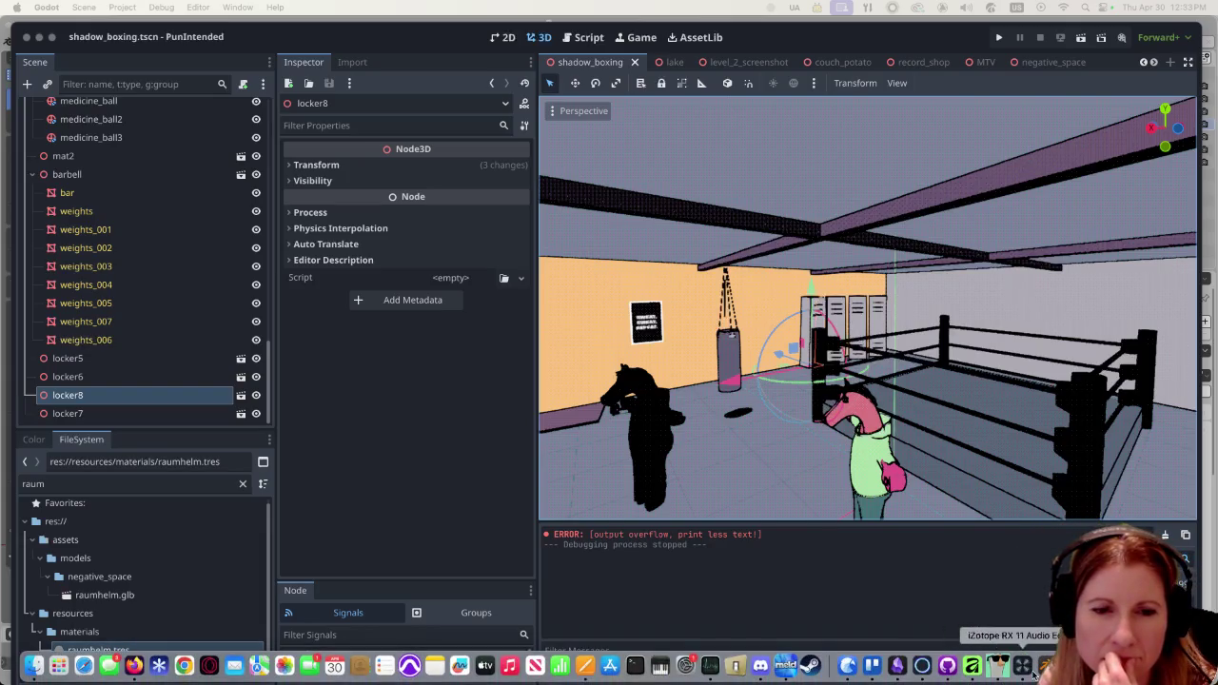
Back in Blender, check the overlay options, toggle locker2 out of and into Edit Mode, and select the door's front face.
click(996, 675)
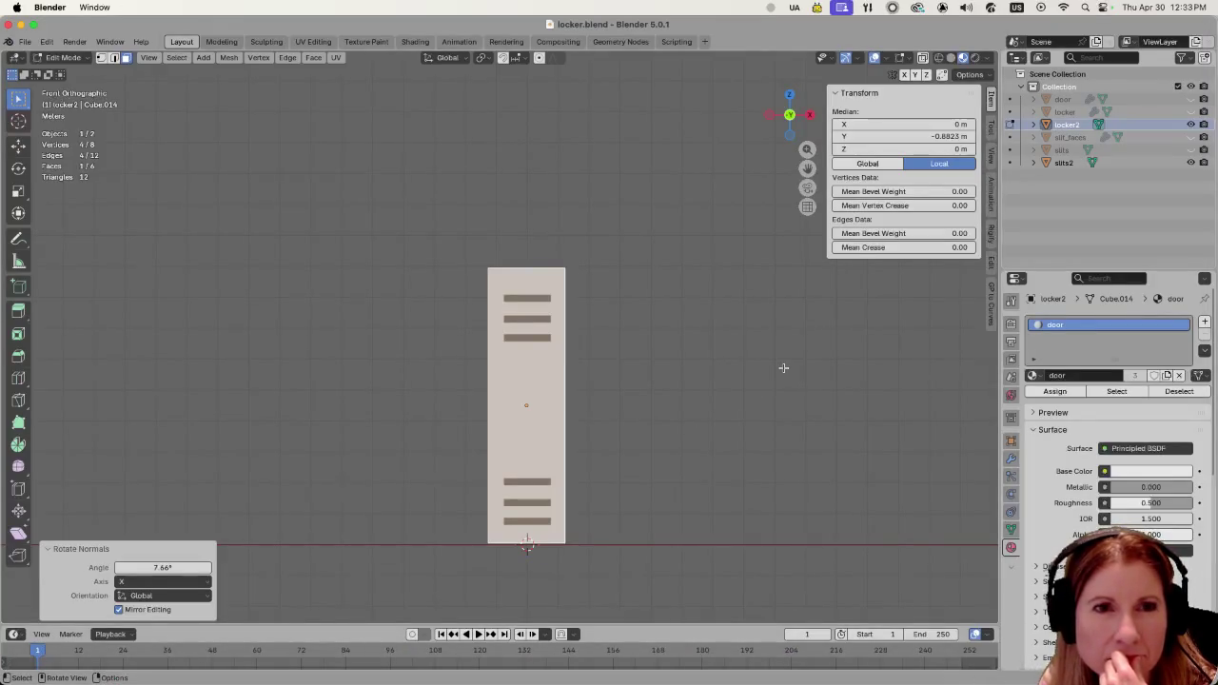
click(885, 58)
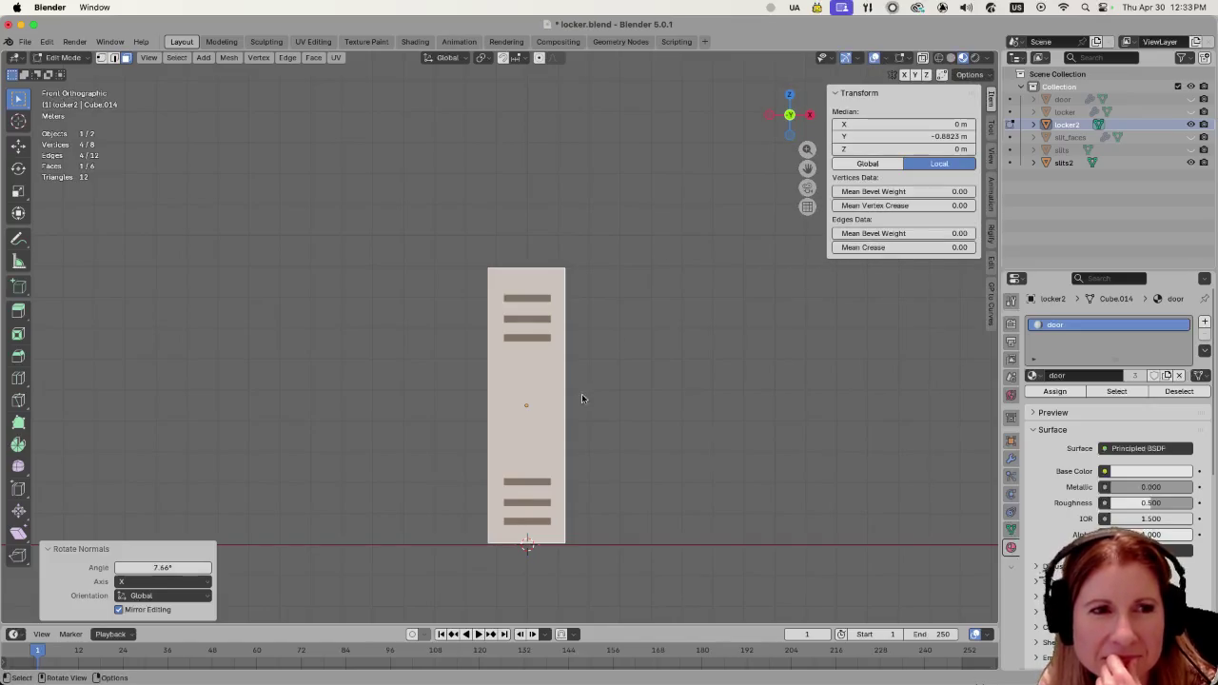
click(567, 427)
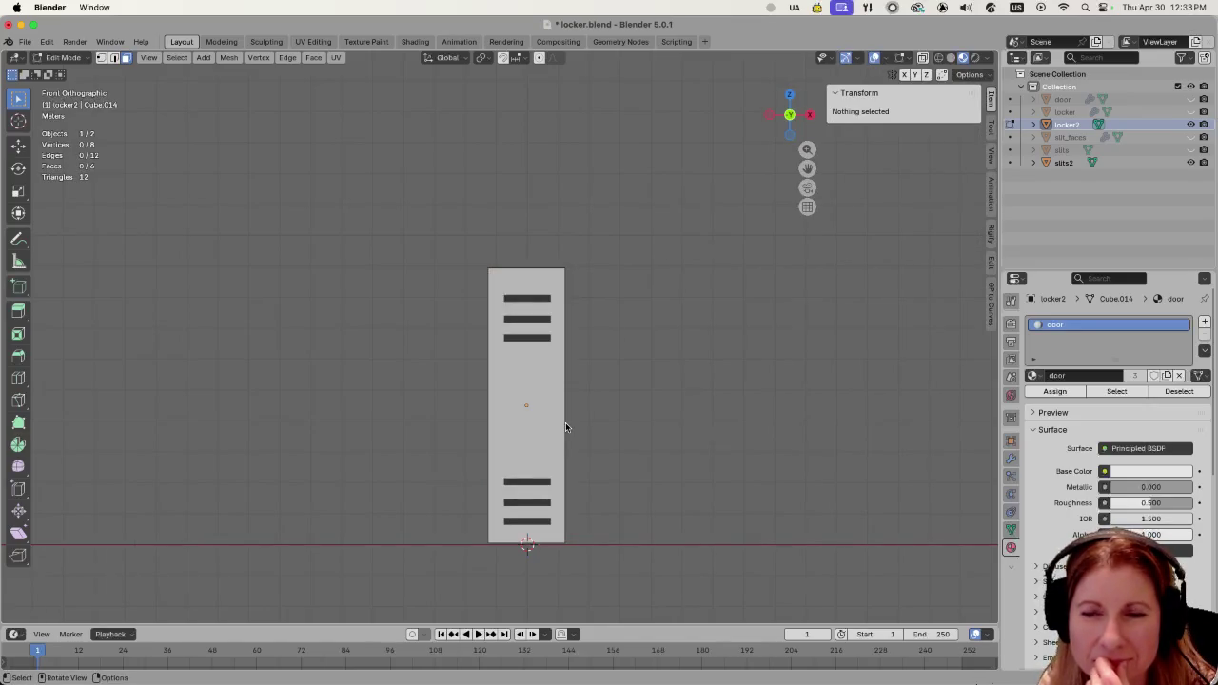
click(906, 59)
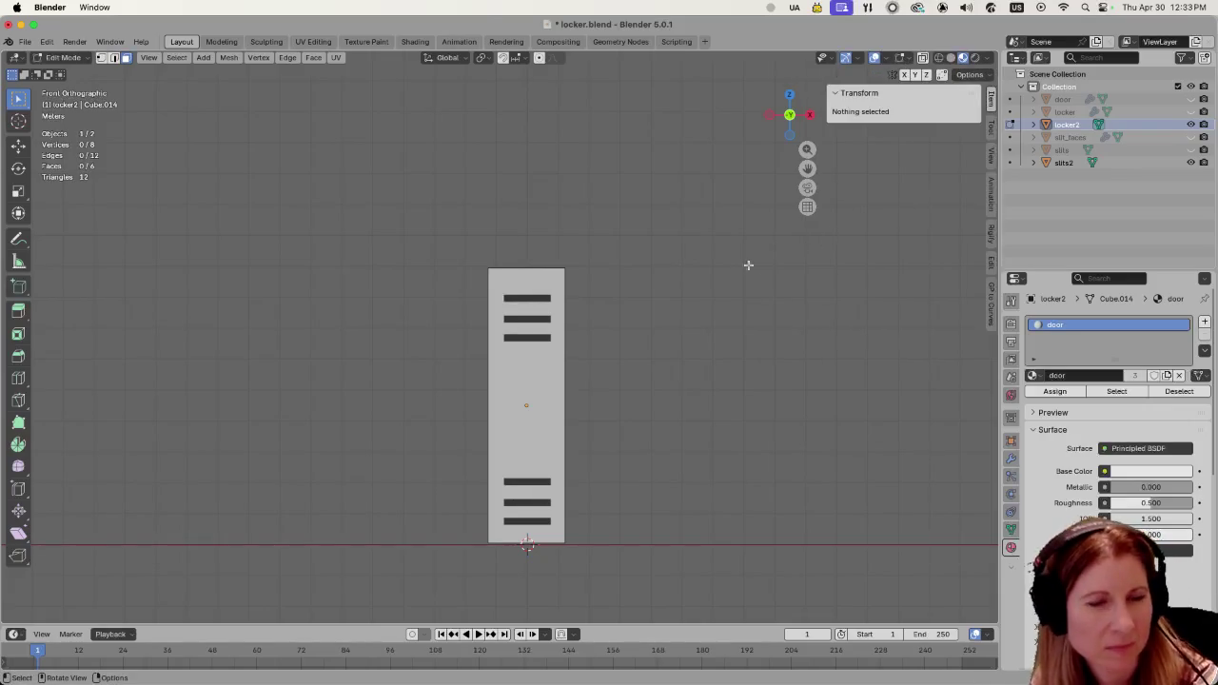
key(Tab)
click(911, 60)
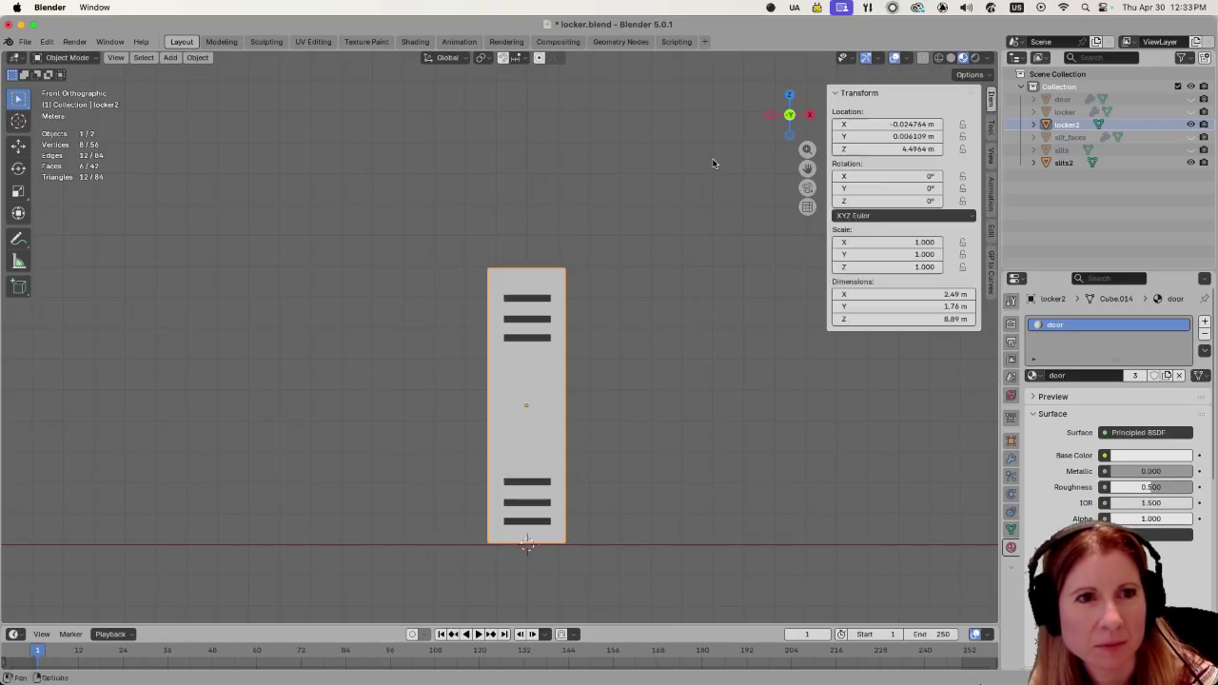
key(Tab)
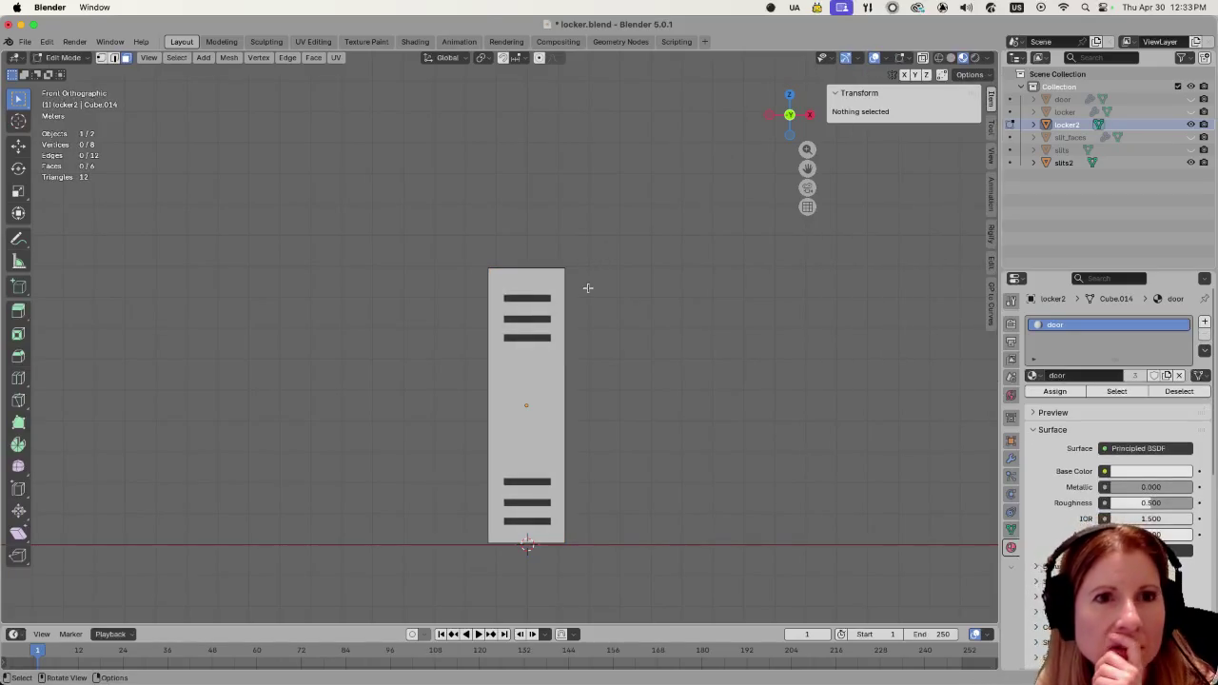
click(531, 401)
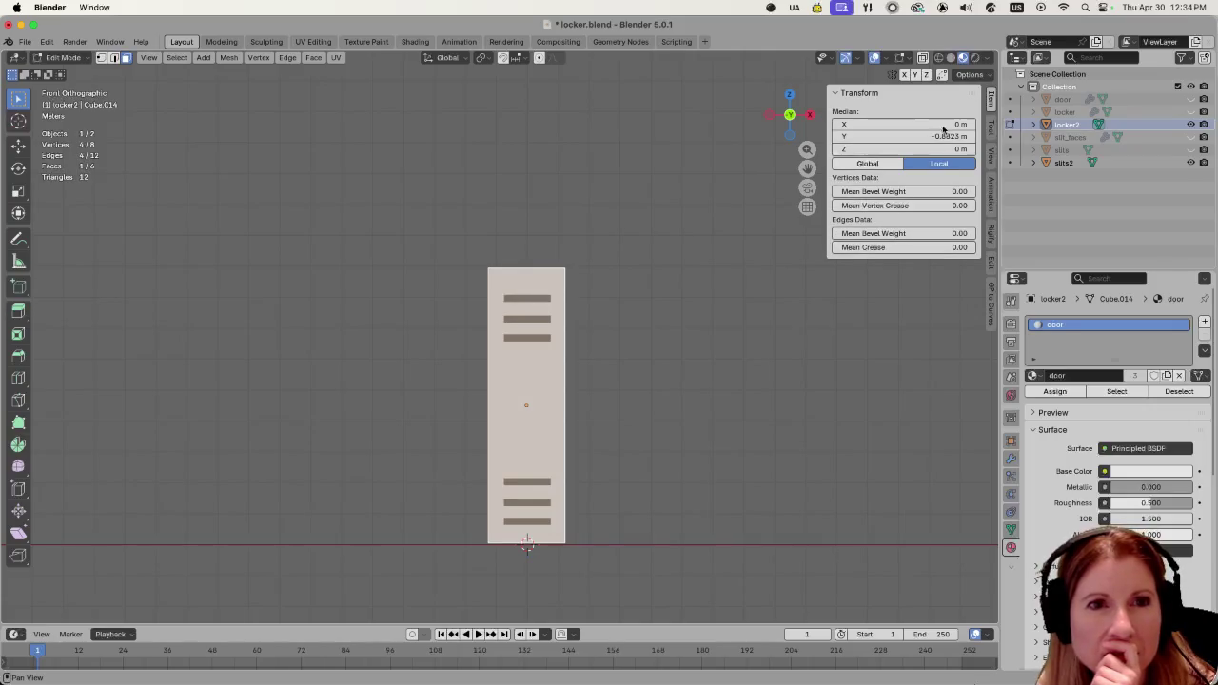
Open the viewport overlay popover that holds the edit-mode normals display options.
click(859, 64)
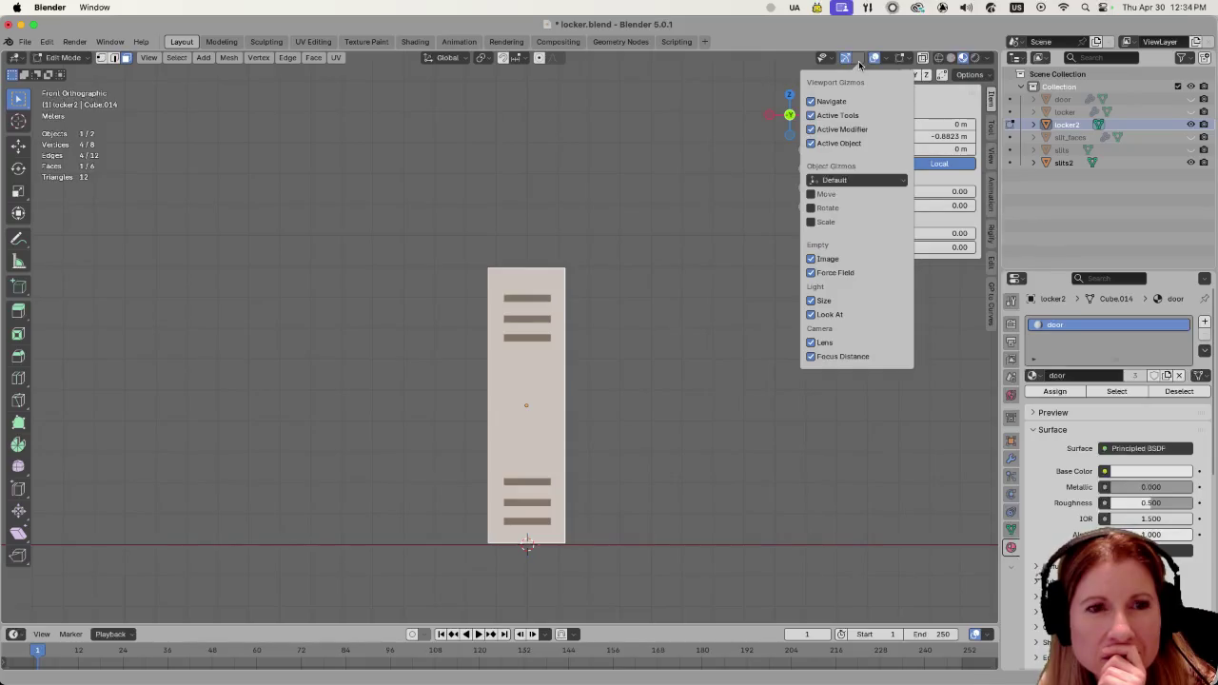
click(888, 60)
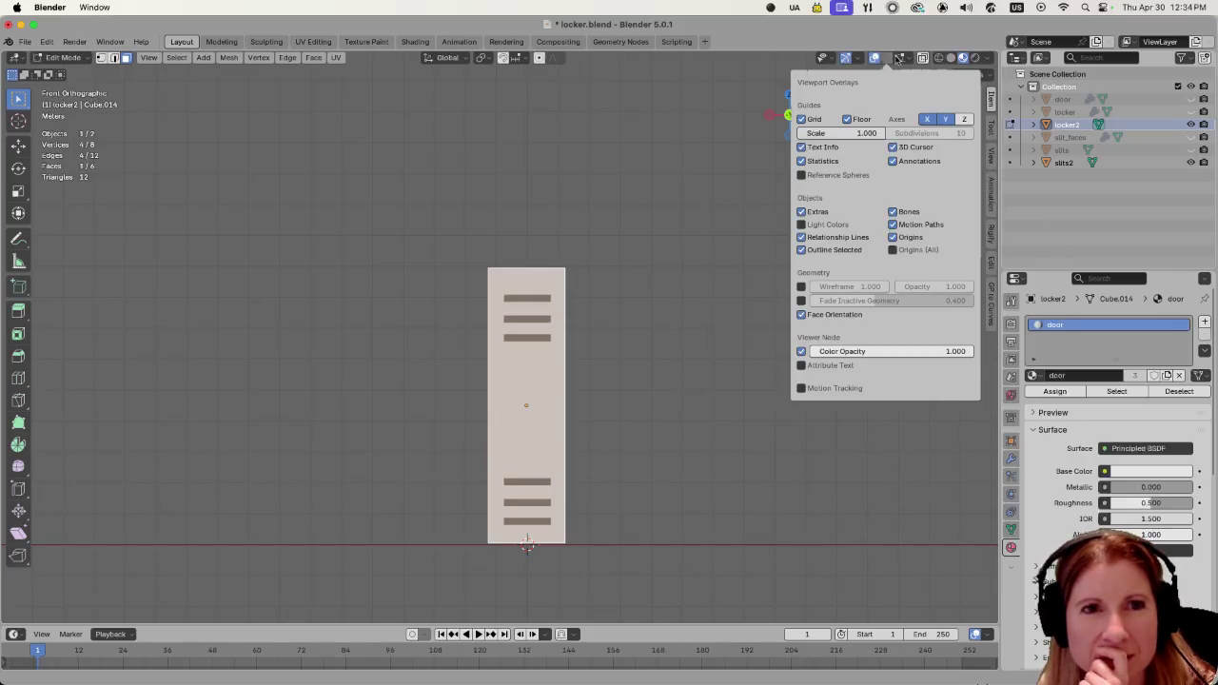
mouse_move(899, 58)
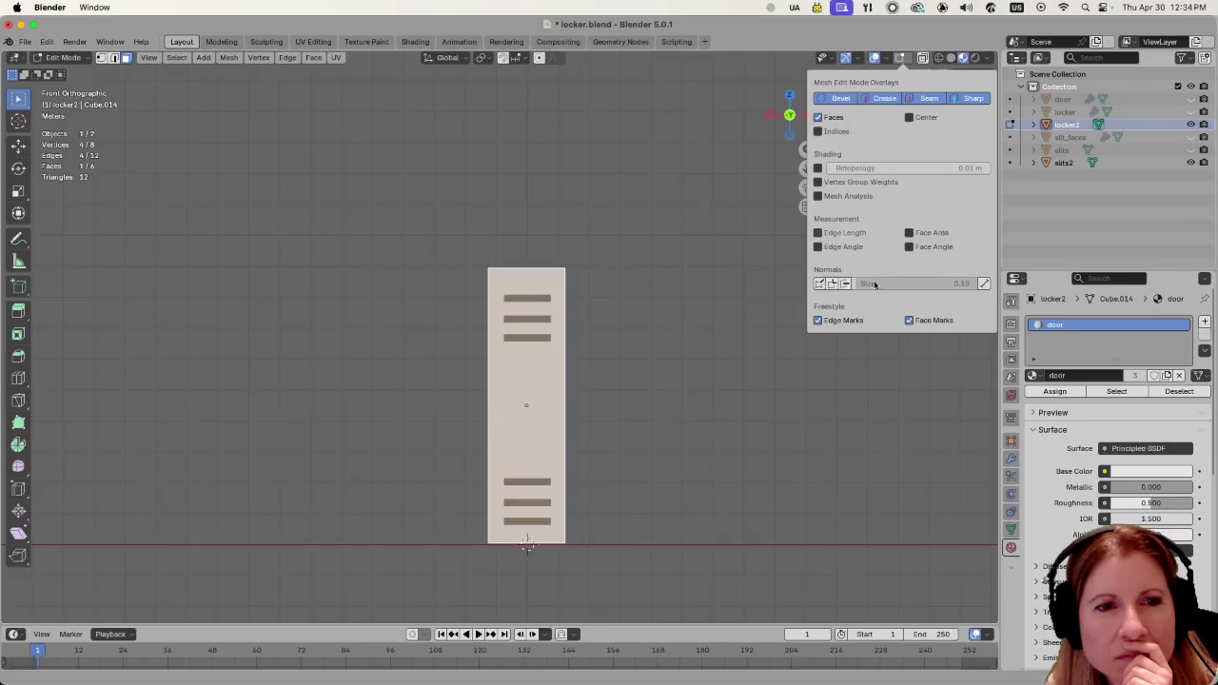
Display the door's vertex and face normals as lines at size 1.55.
click(818, 284)
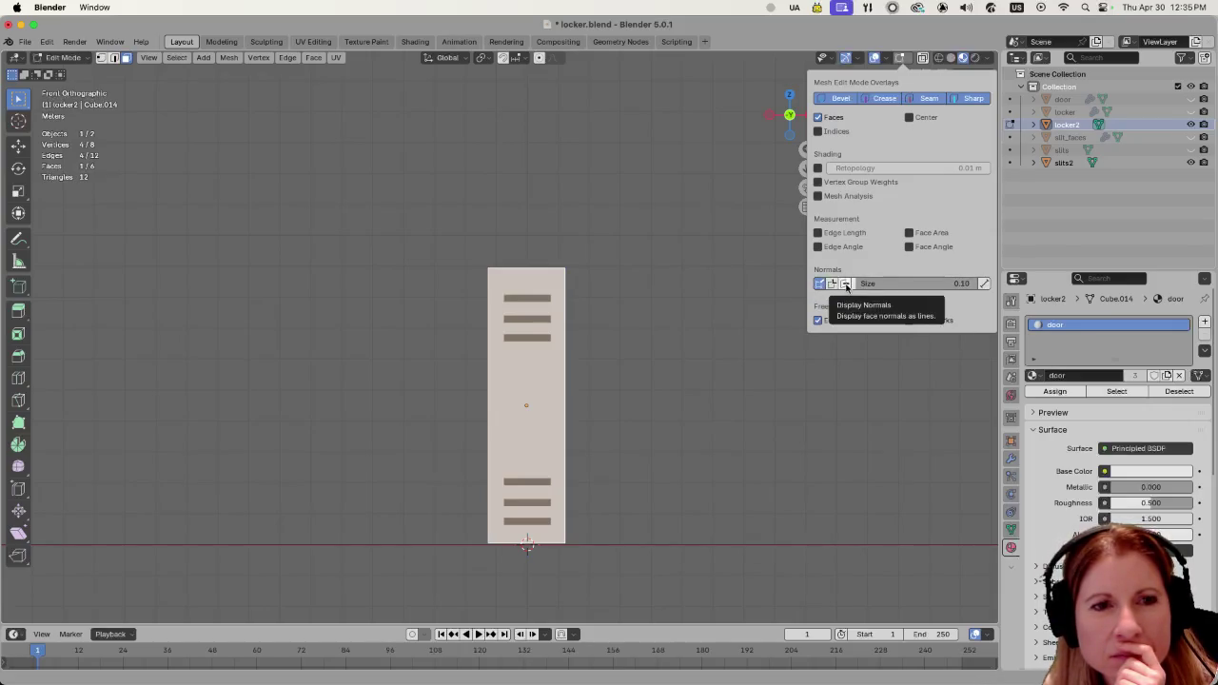
click(845, 284)
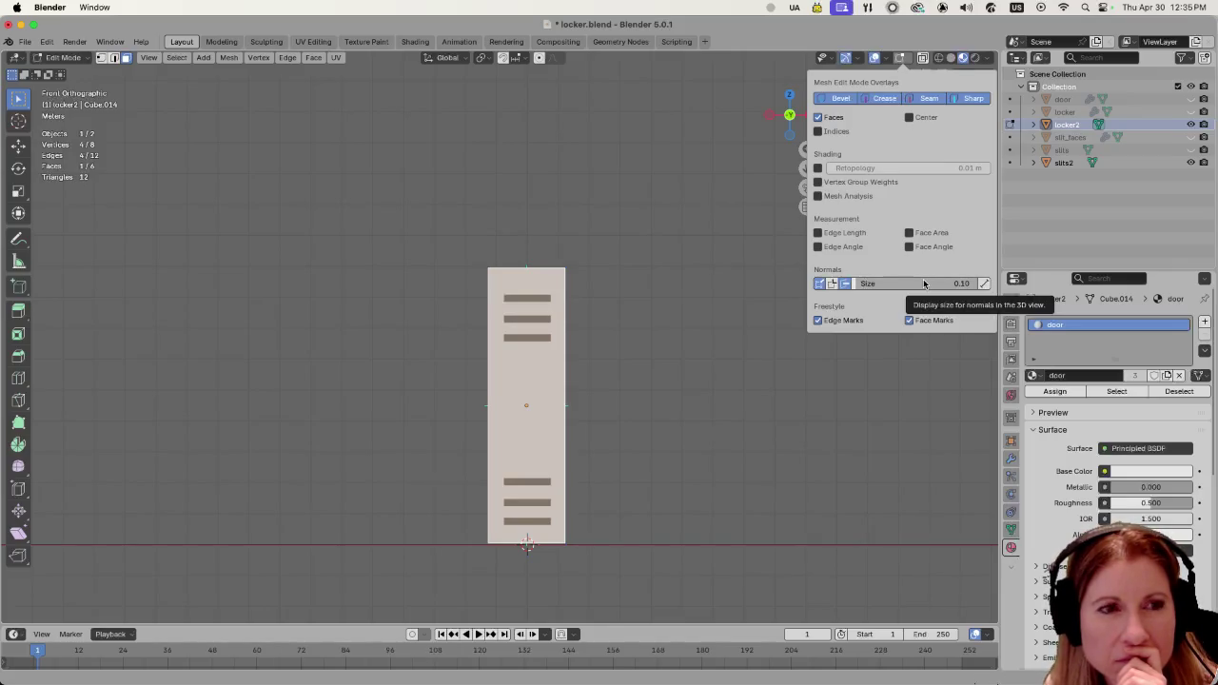
drag(923, 283, 978, 283)
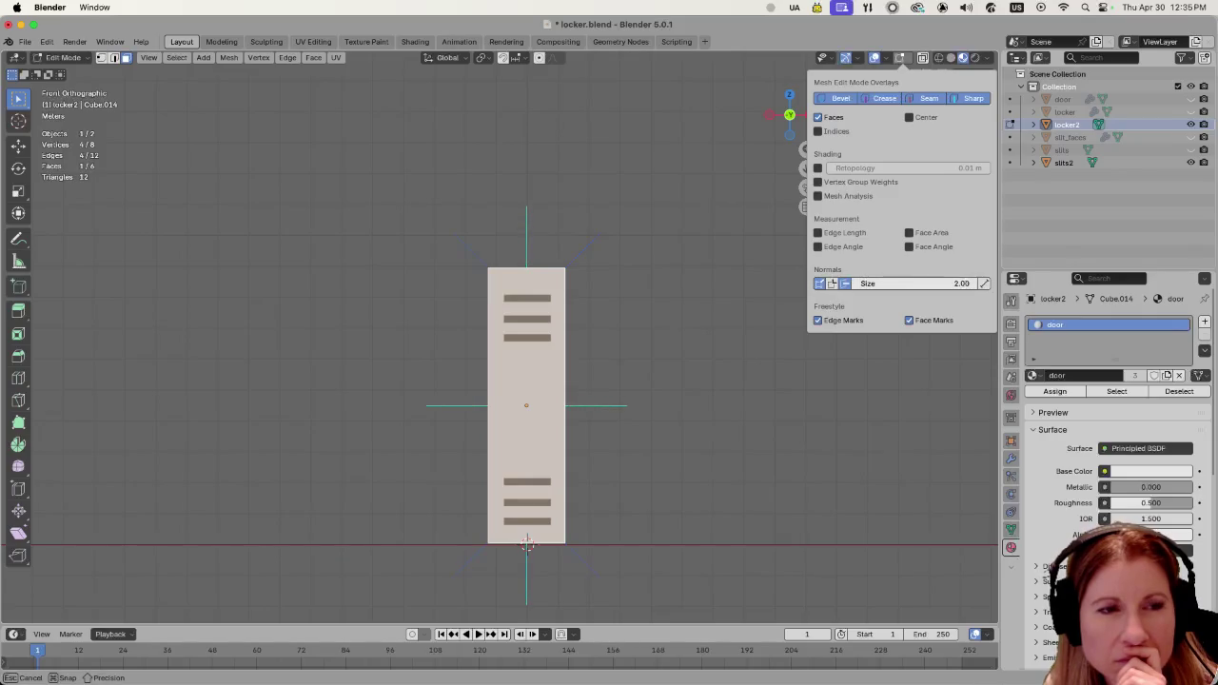
drag(978, 283, 947, 284)
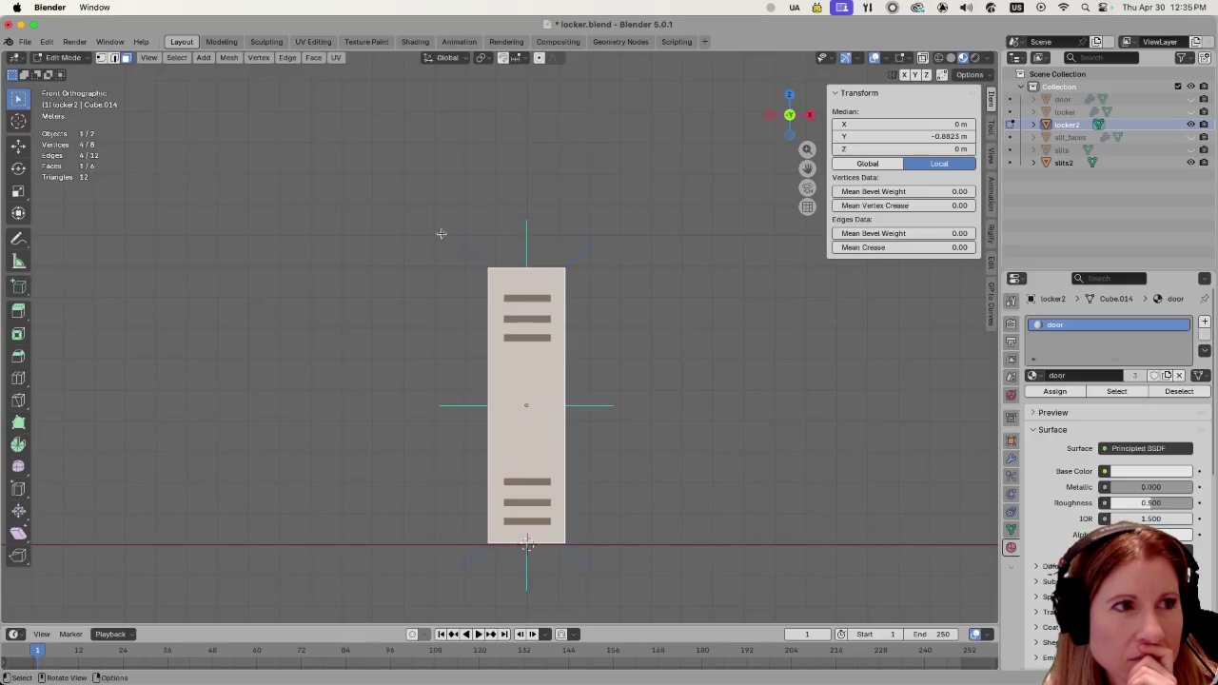
Try rotating the door face's custom normals, then undo the rotation.
click(228, 59)
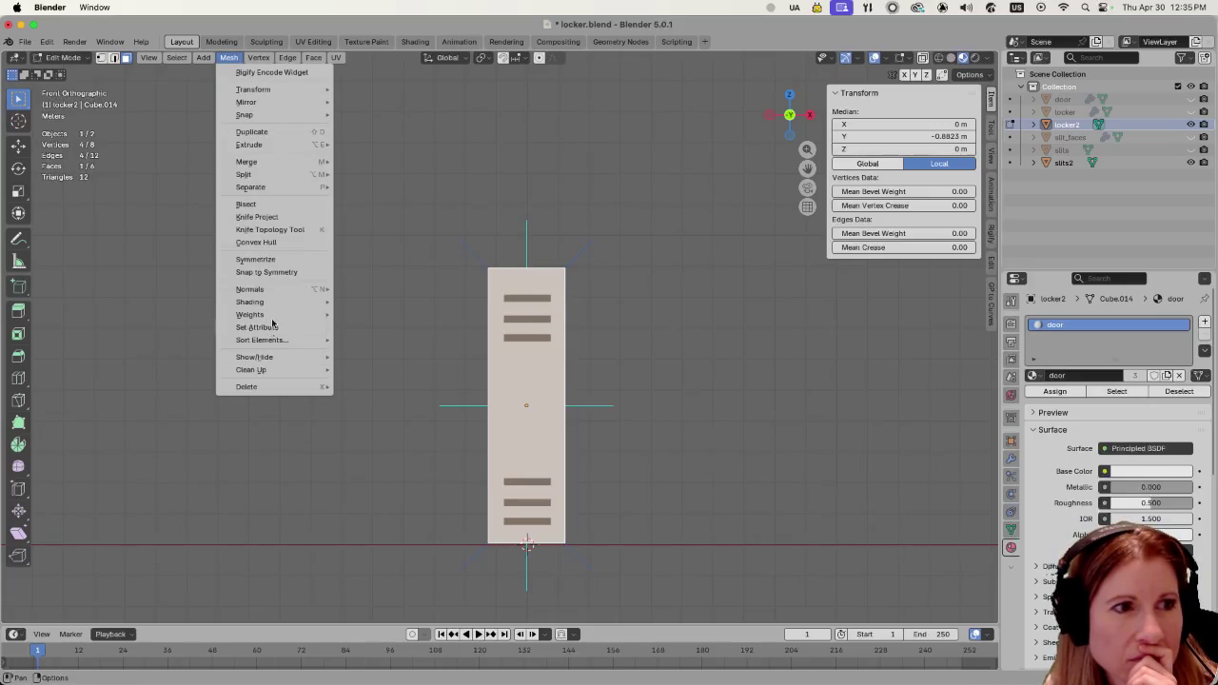
mouse_move(251, 289)
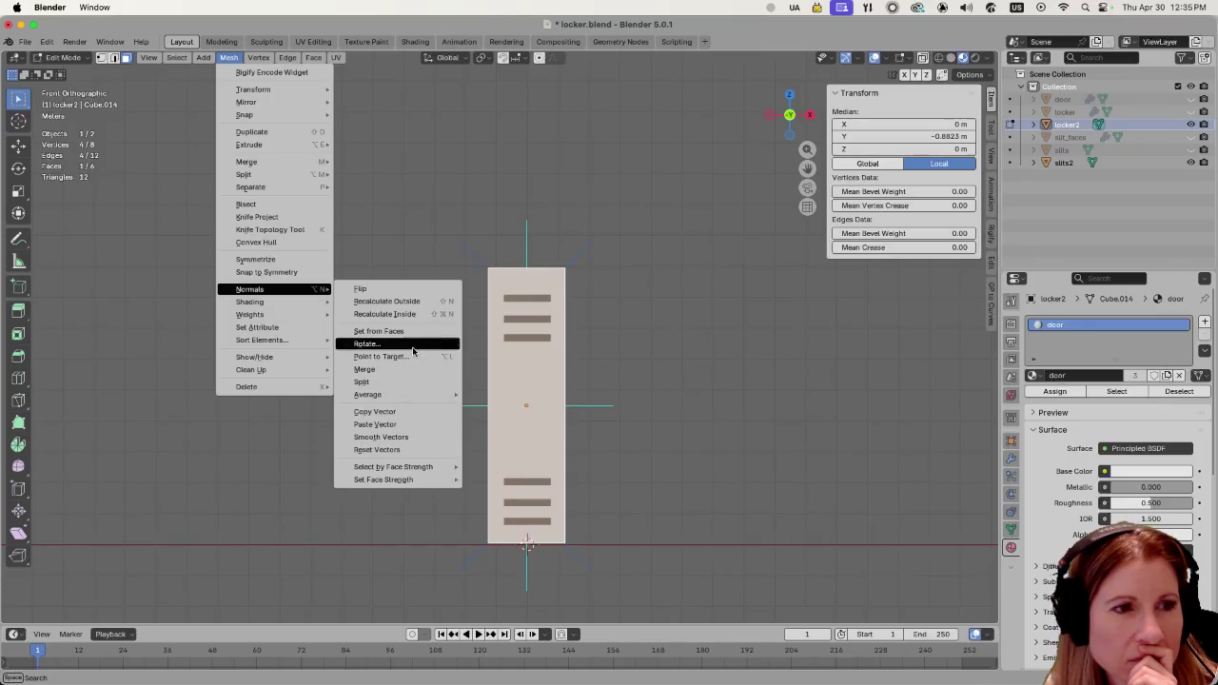
click(415, 345)
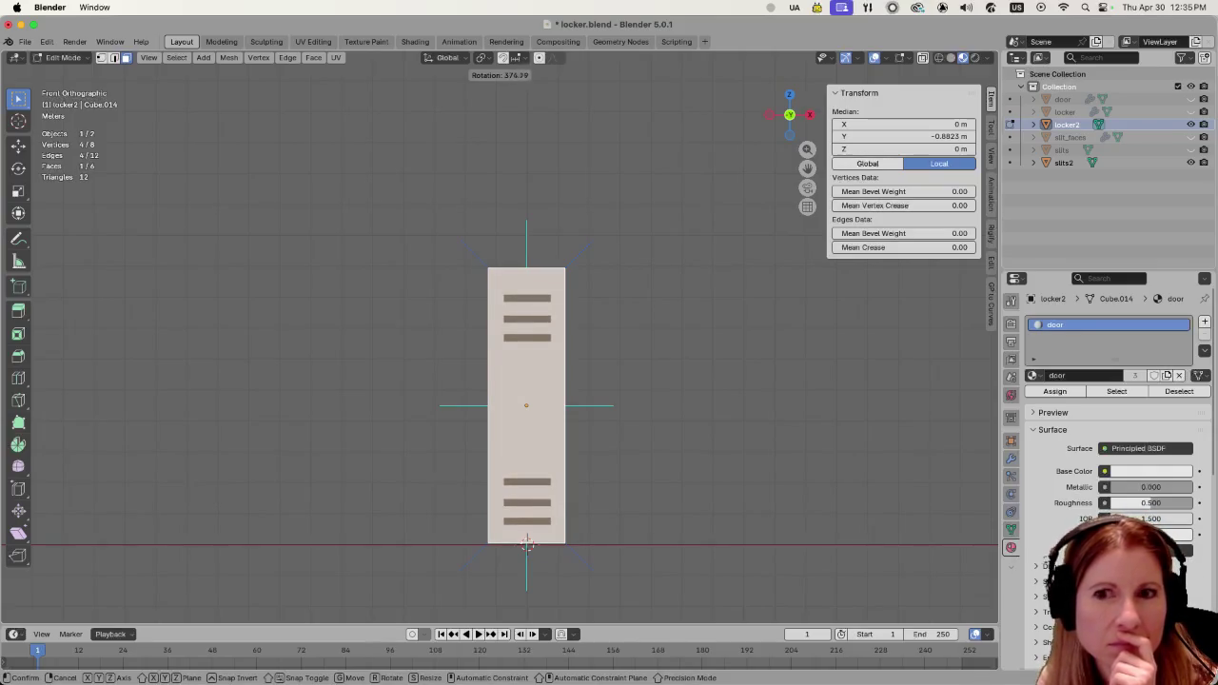
click(333, 191)
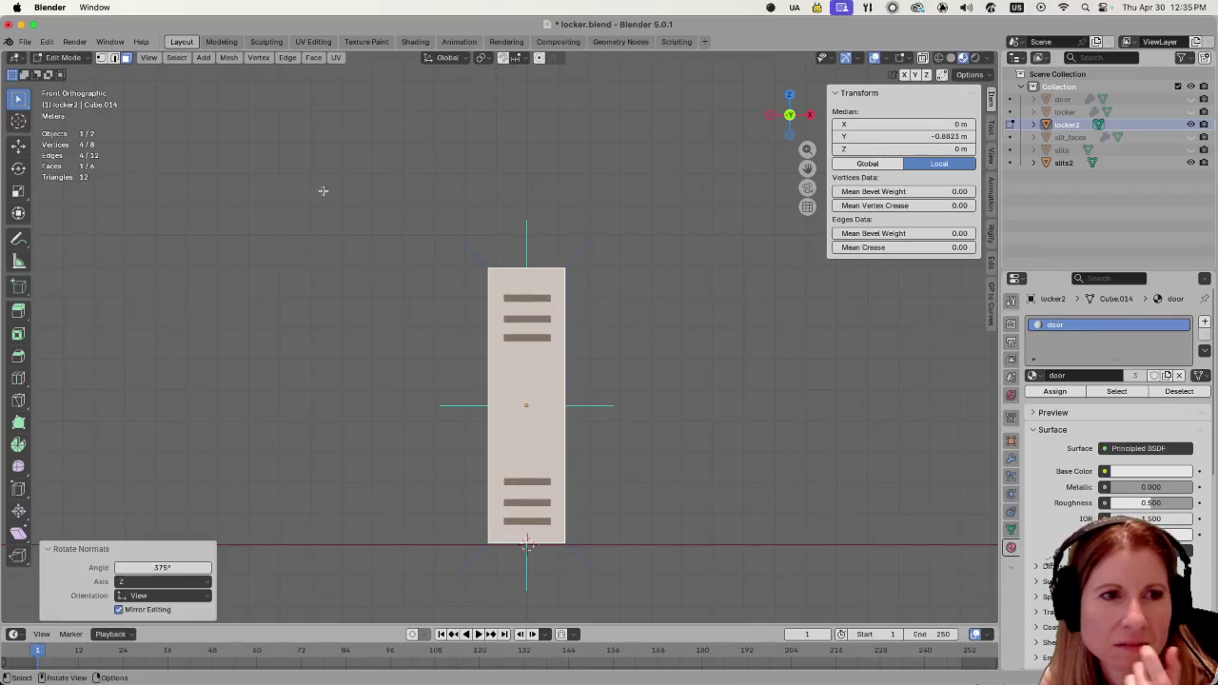
click(158, 567)
drag(158, 567, 133, 567)
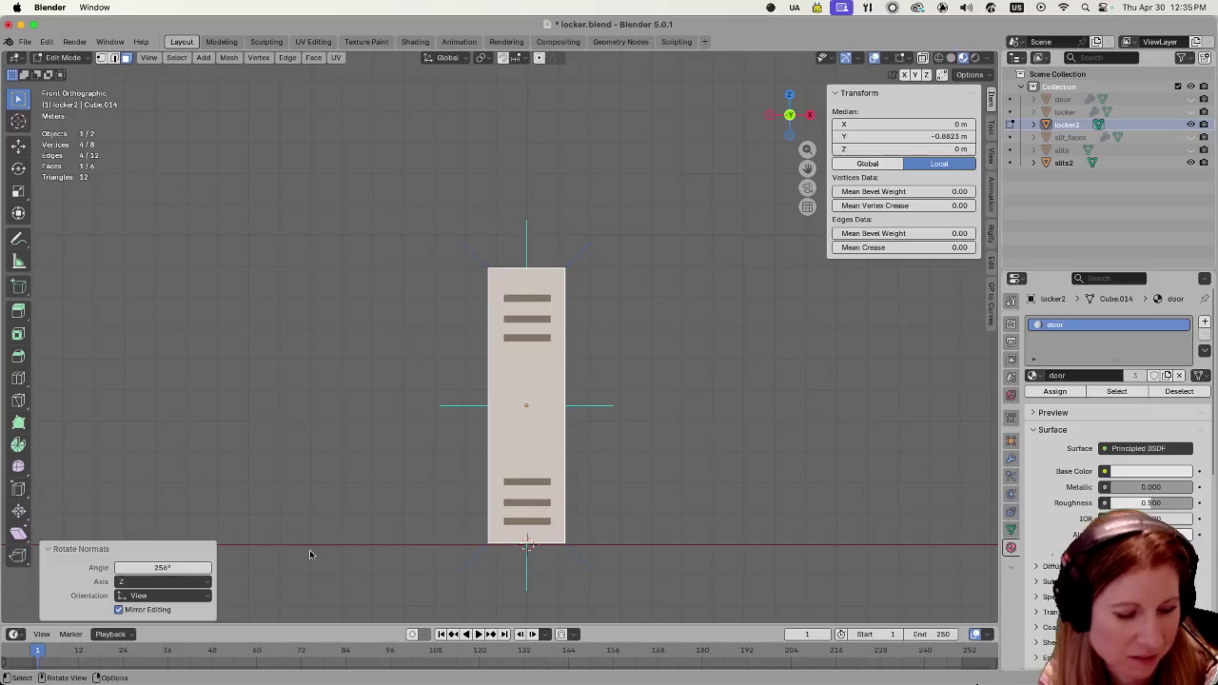
key(ctrl+z)
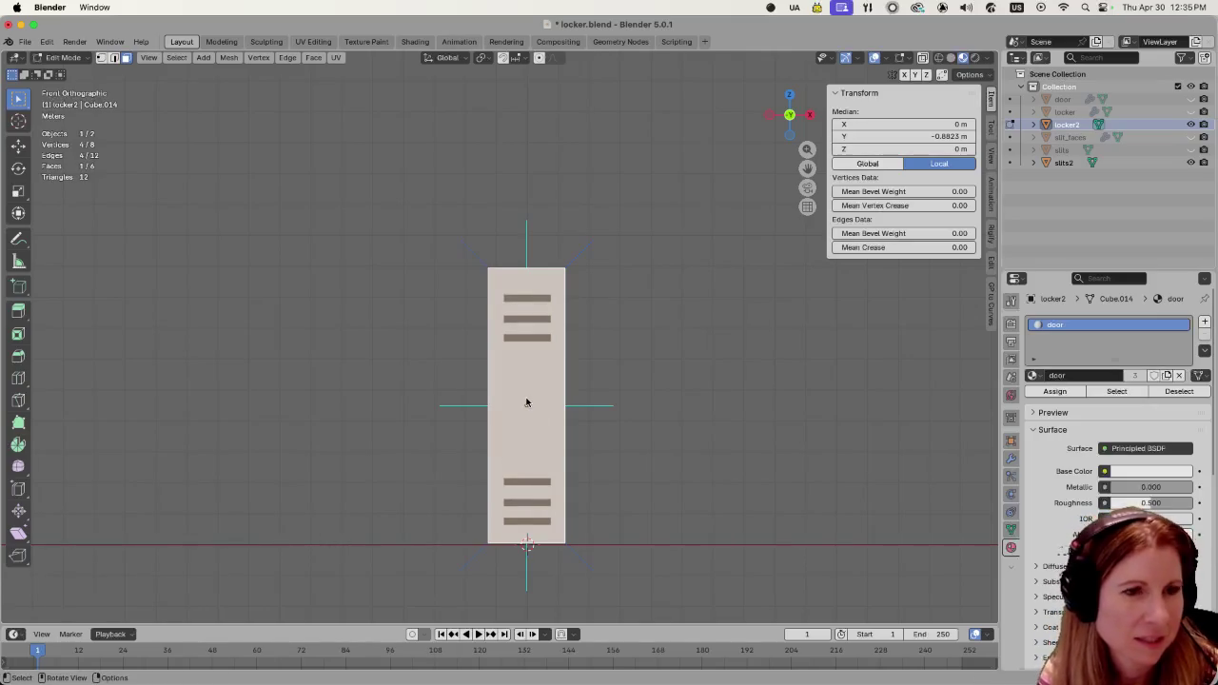
Rotate the door face's custom normals about the X axis.
click(222, 59)
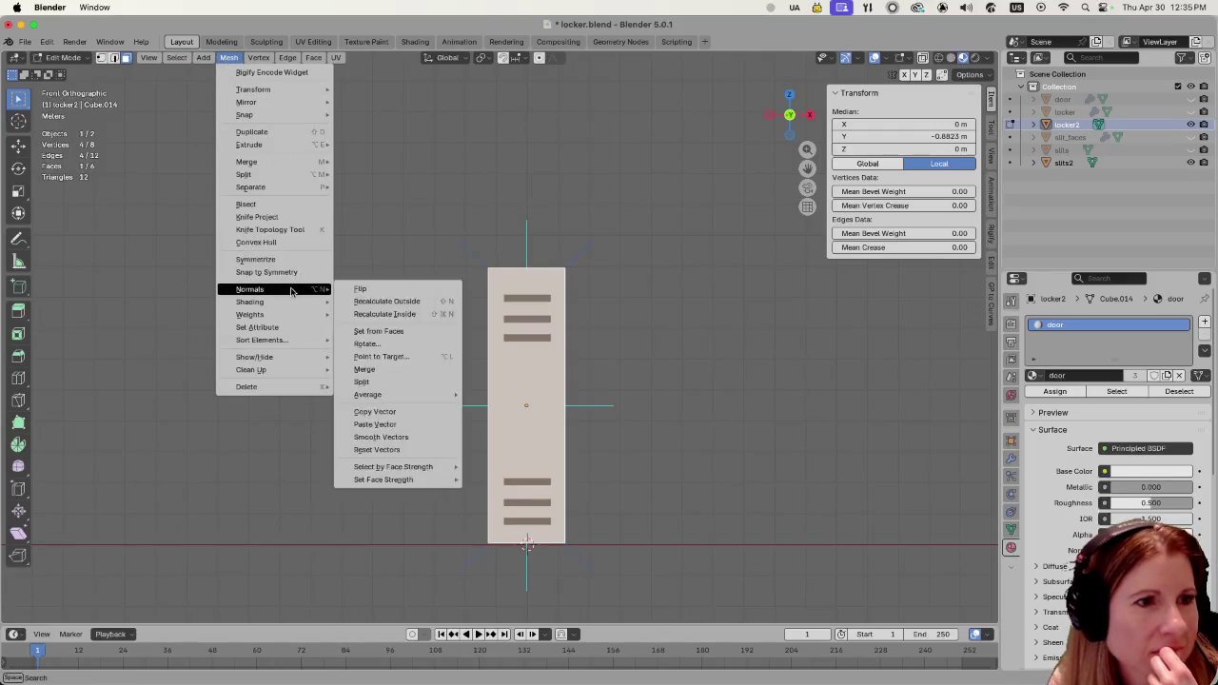
mouse_move(249, 288)
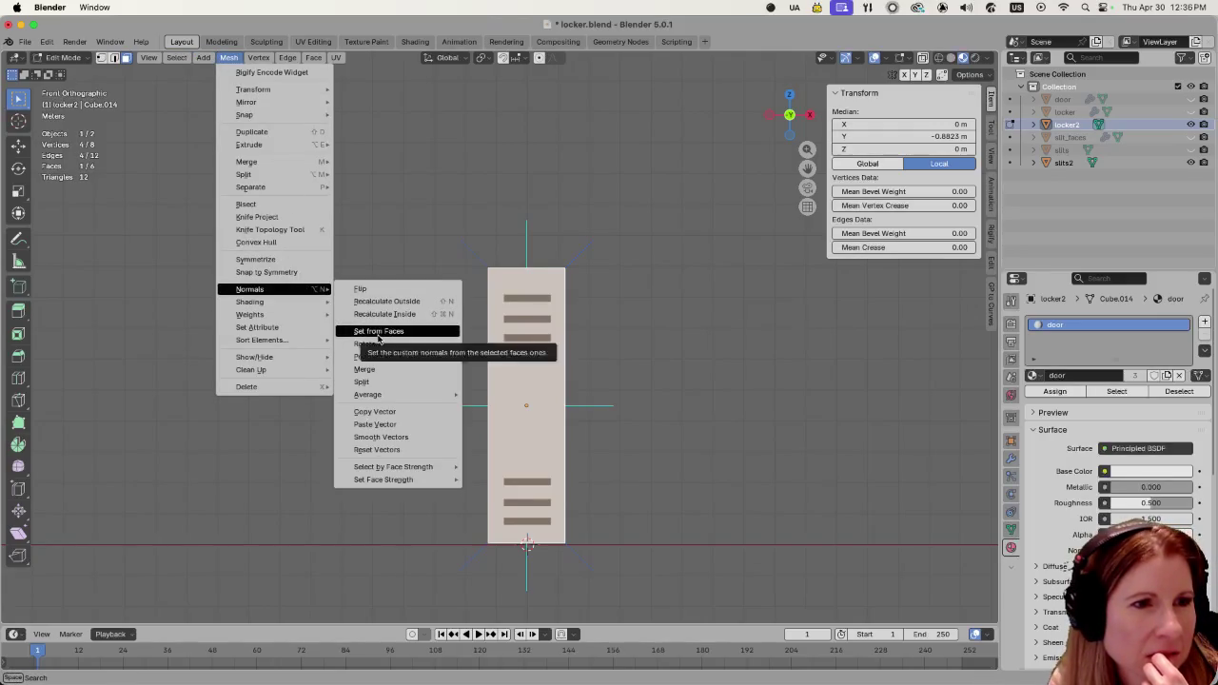
click(380, 346)
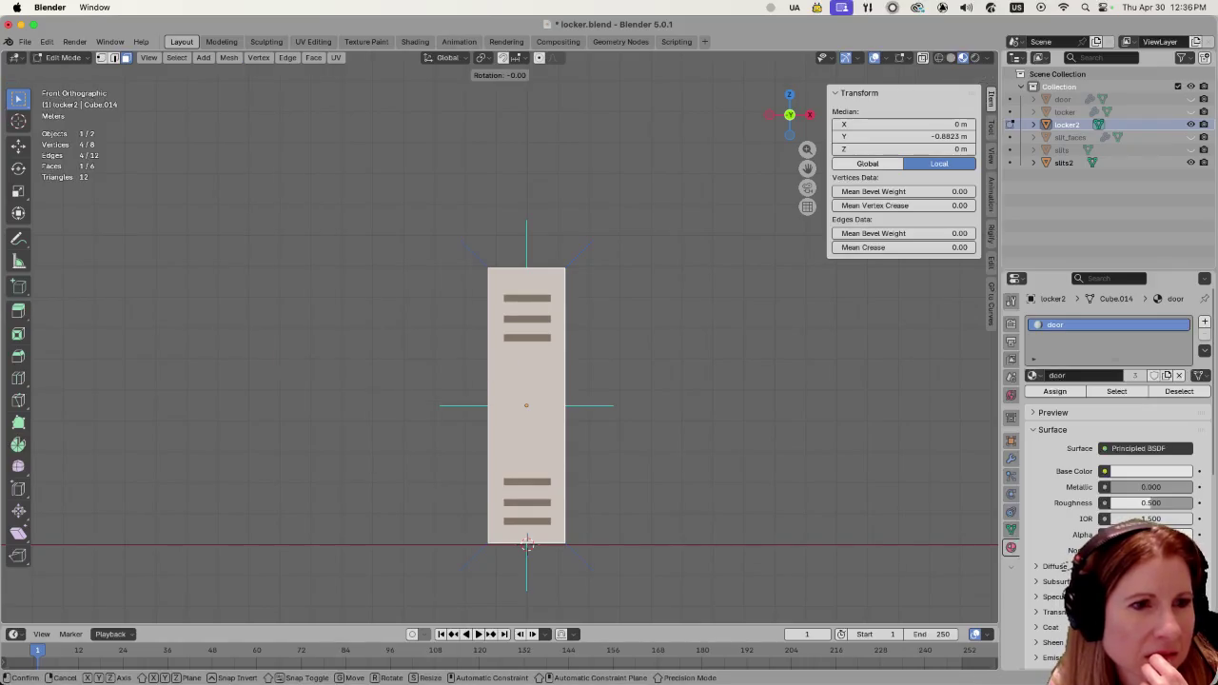
key(x)
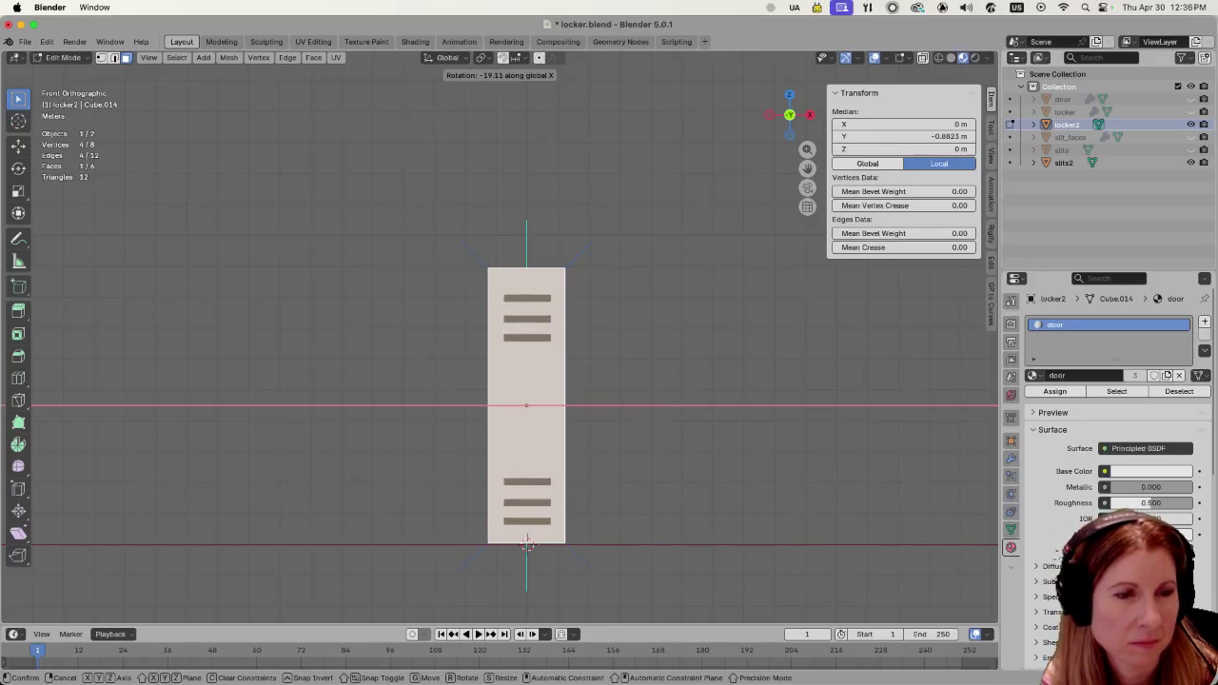
click(222, 304)
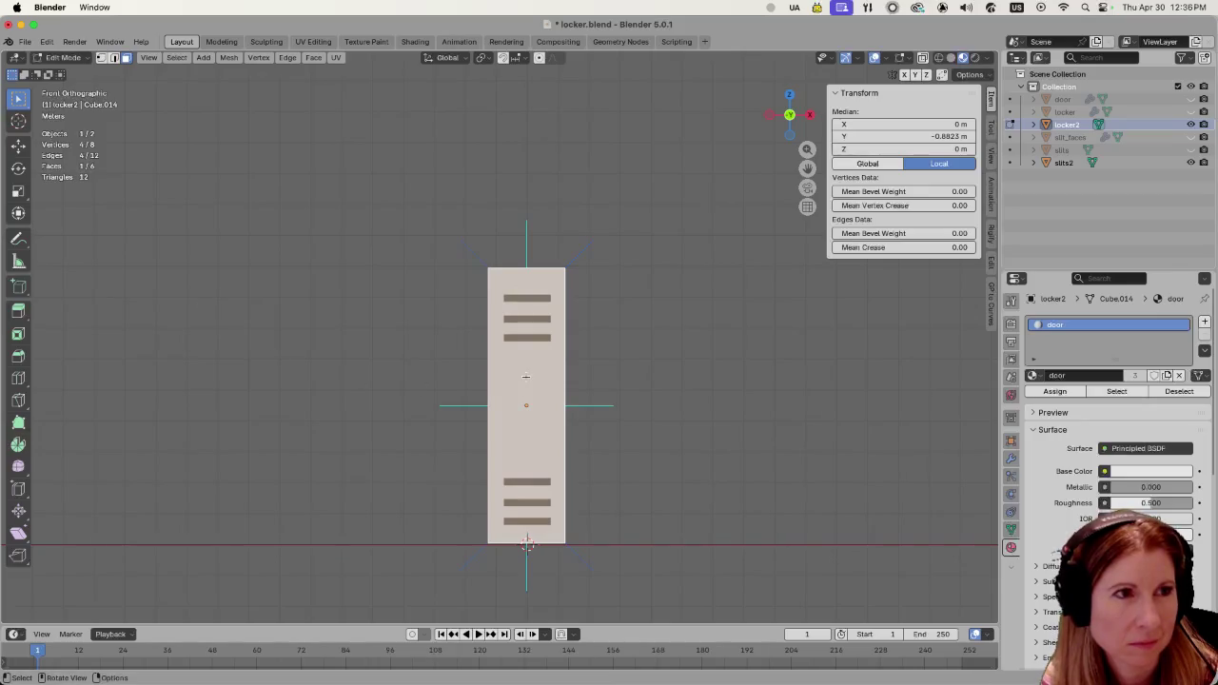
Check the locker in Object Mode, return to the front view and Edit Mode, and open the edit-mode overlays.
key(Tab)
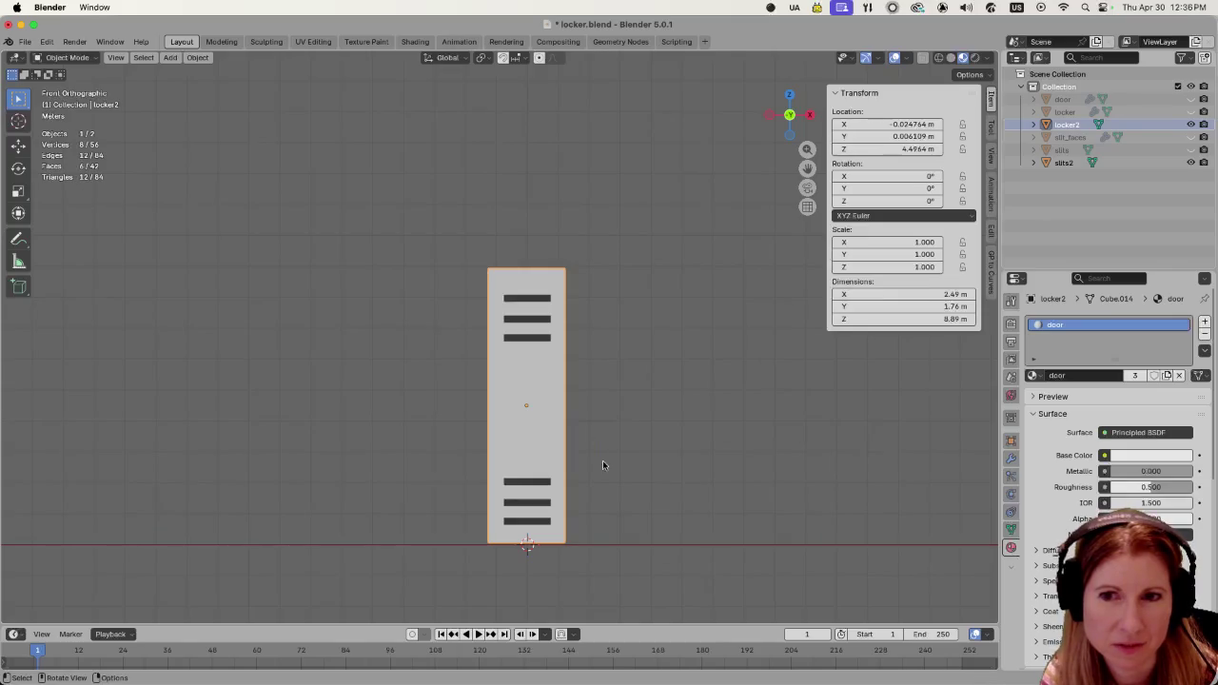
middle_drag(594, 450, 699, 415)
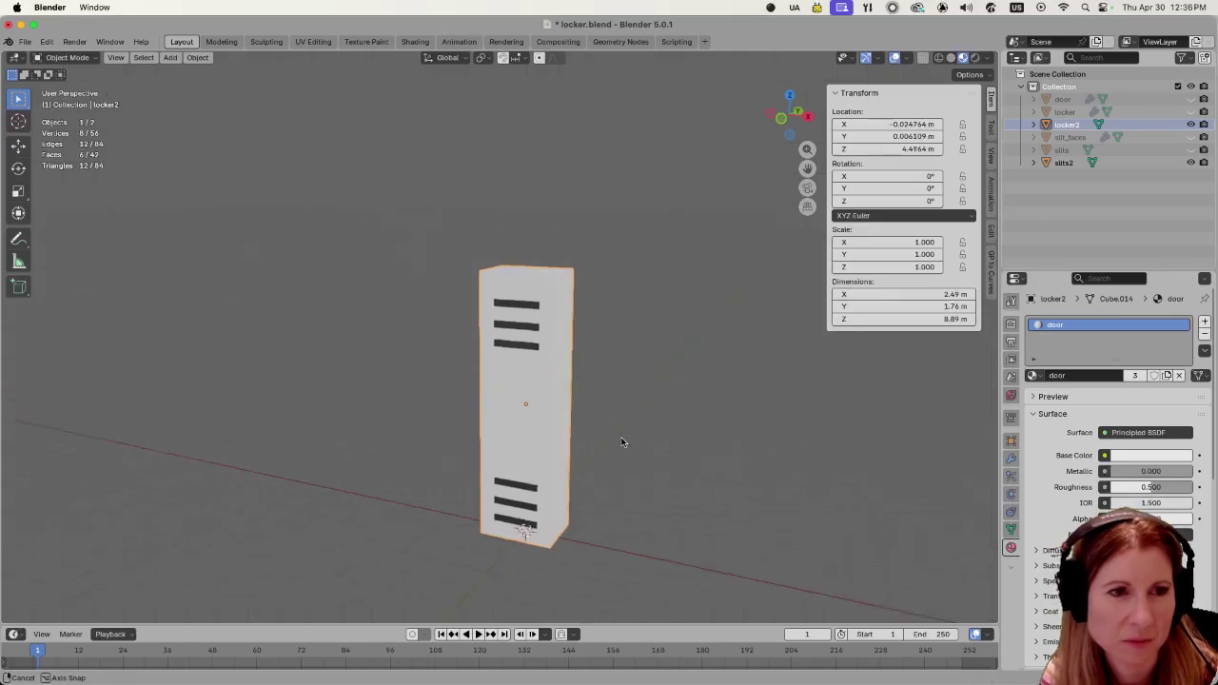
key(KP_1)
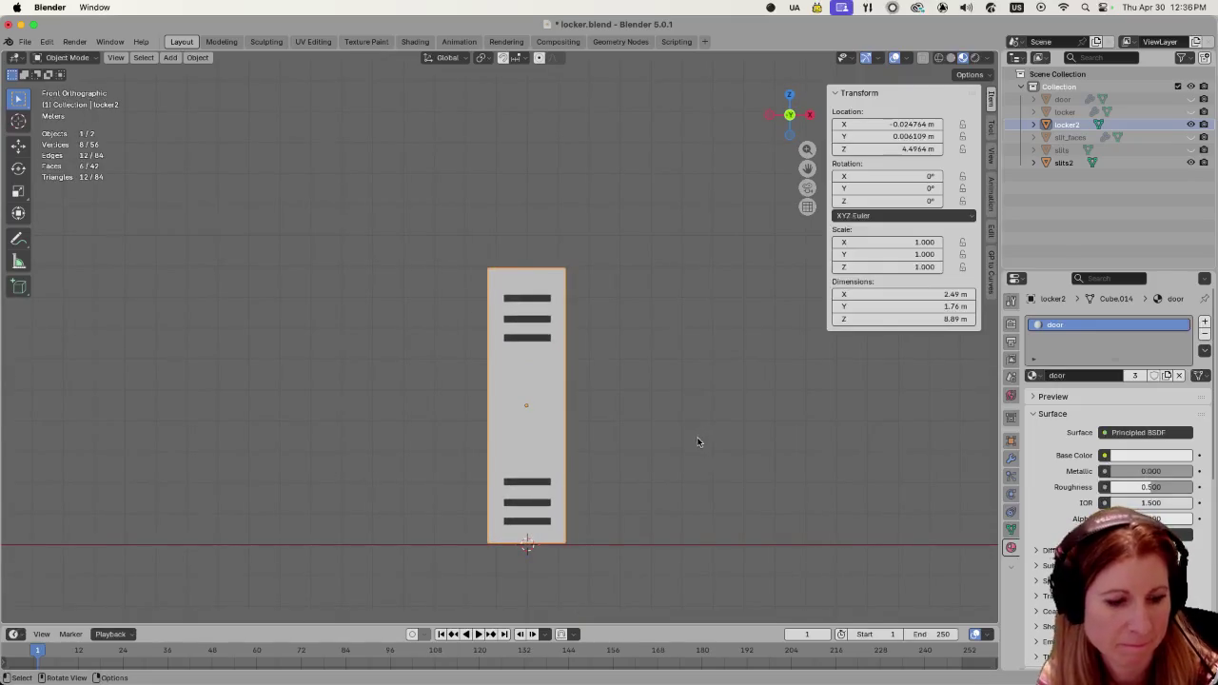
key(Tab)
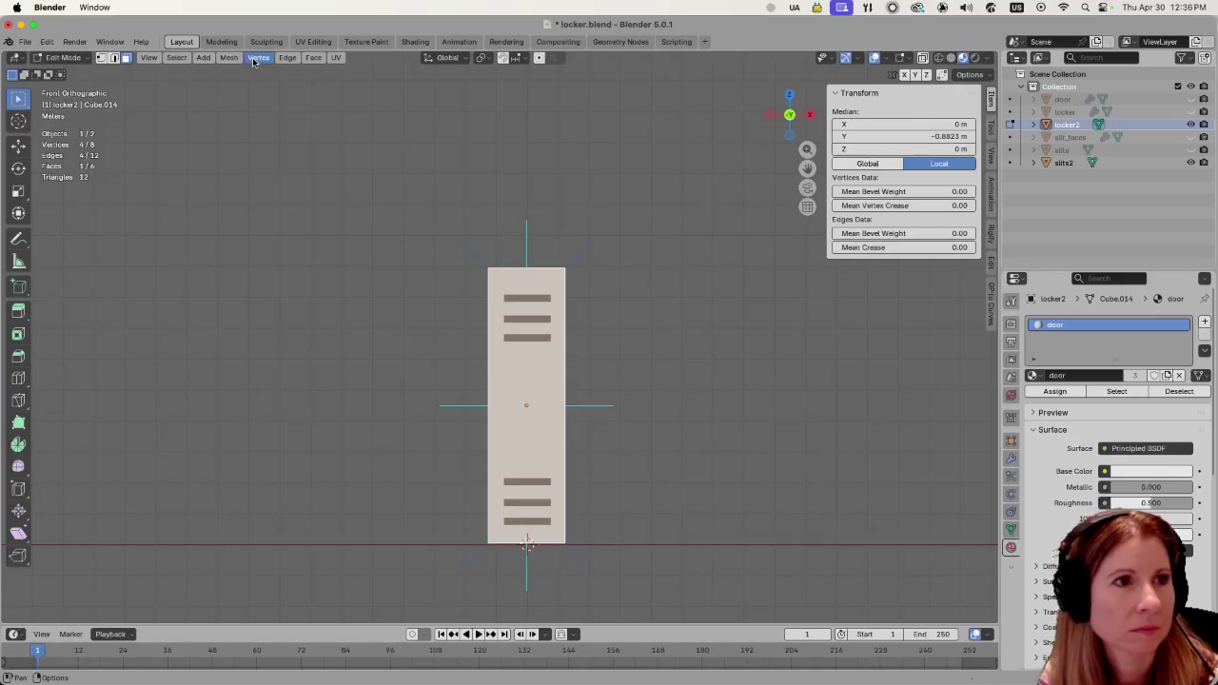
click(235, 60)
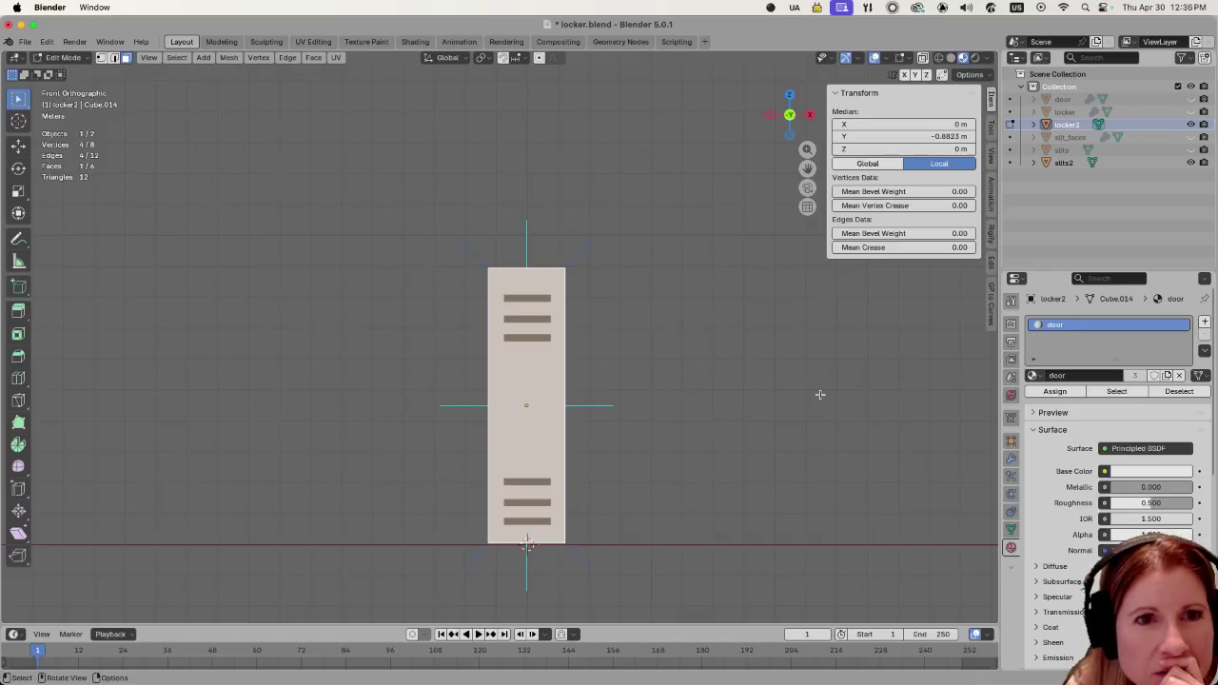
click(906, 58)
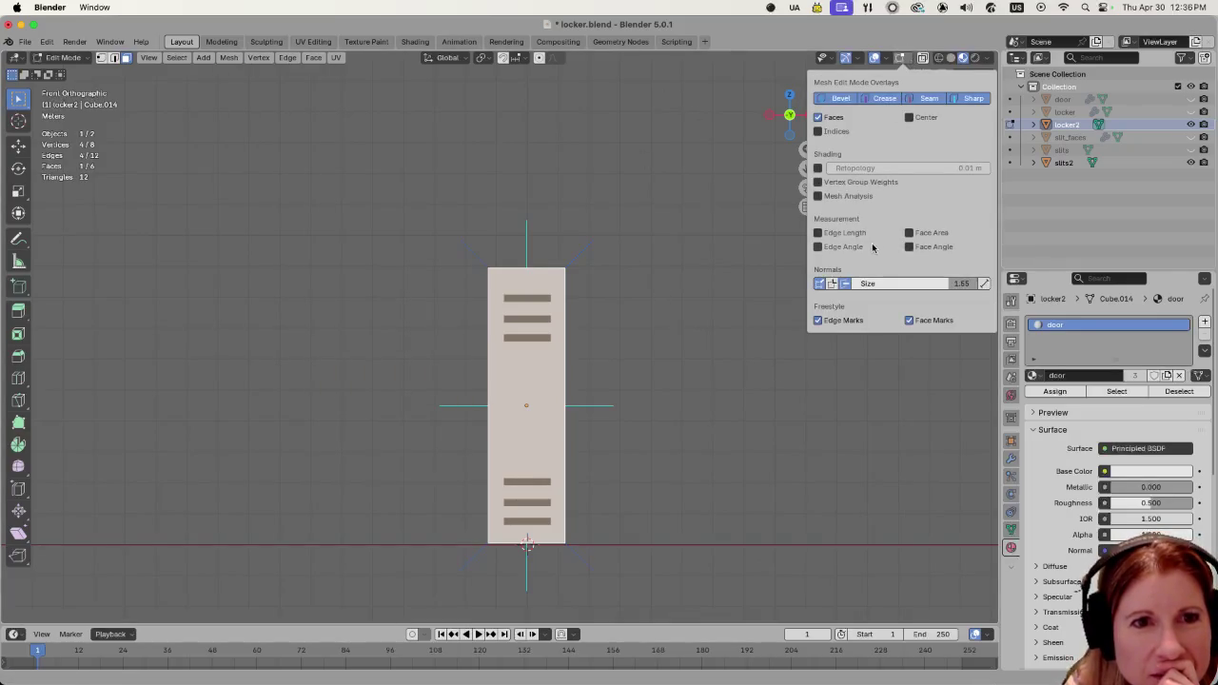
Show split normals at the door's corners and open the Mesh menu for normals operations.
click(832, 283)
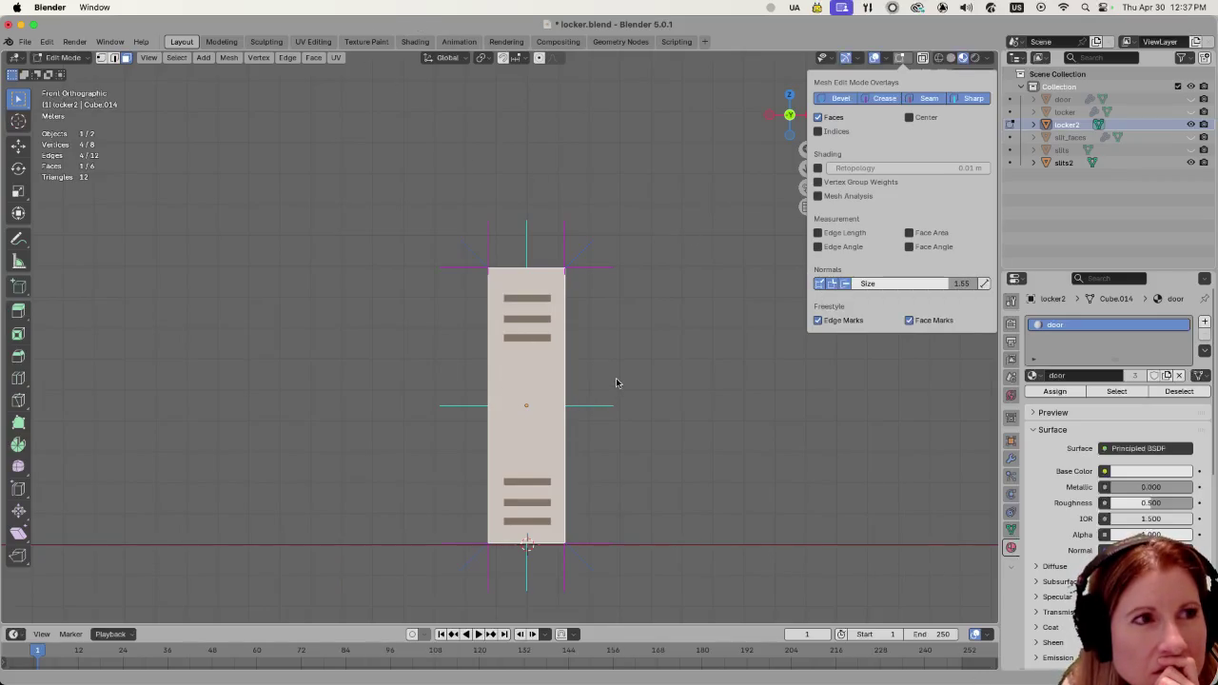
click(229, 58)
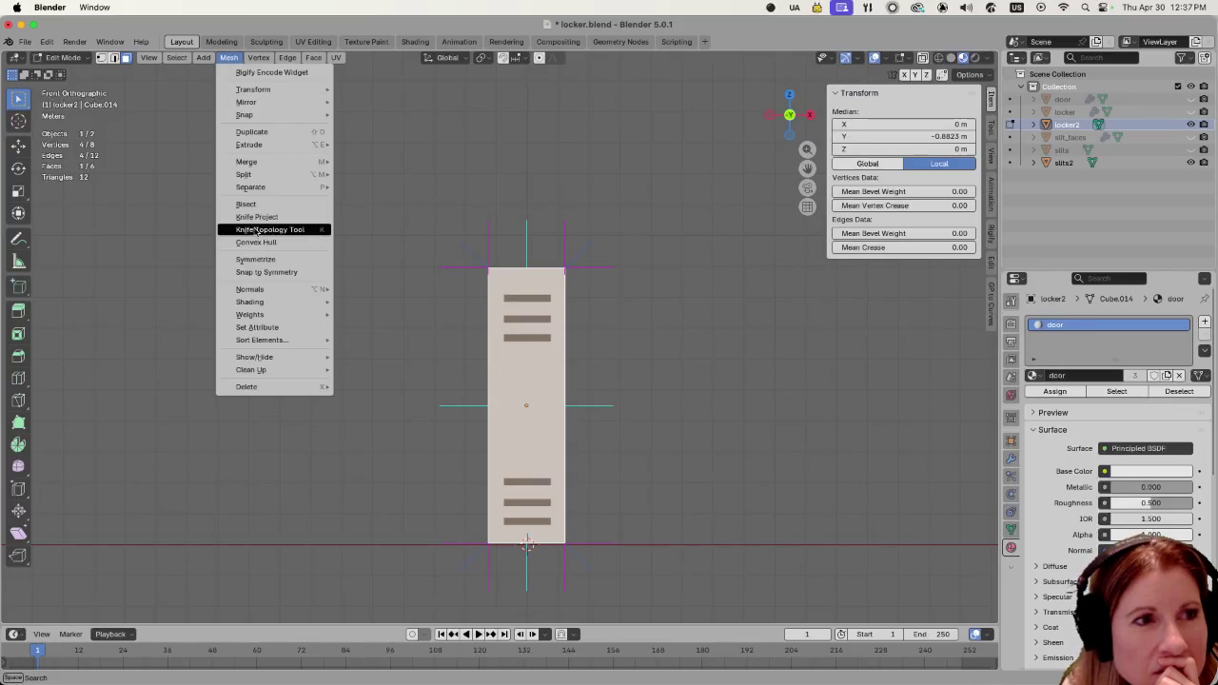
mouse_move(250, 289)
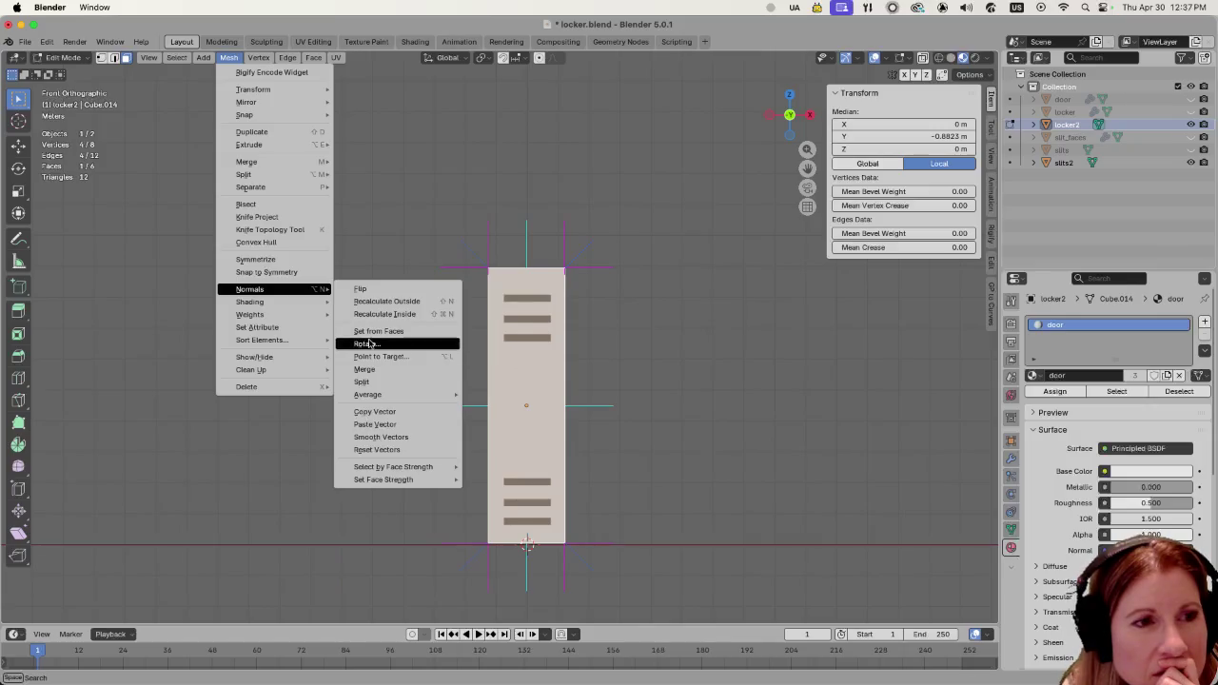
Rotate the door's custom normals 152° about global X, then return to Object Mode.
click(426, 348)
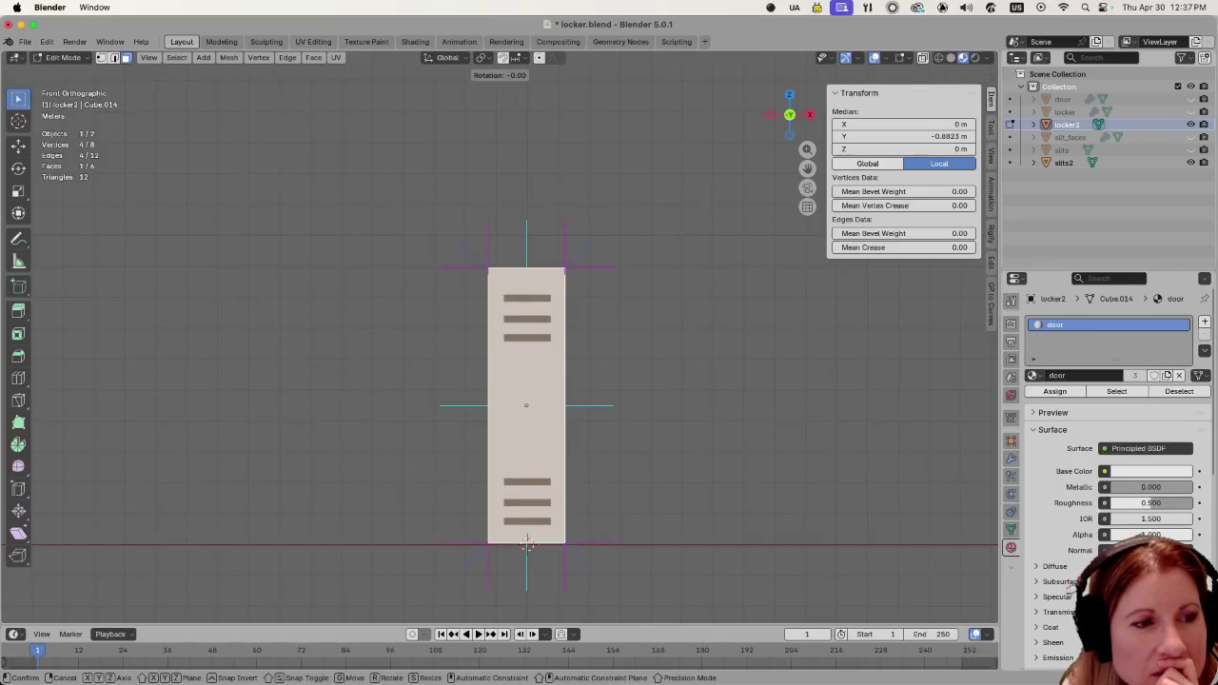
key(x)
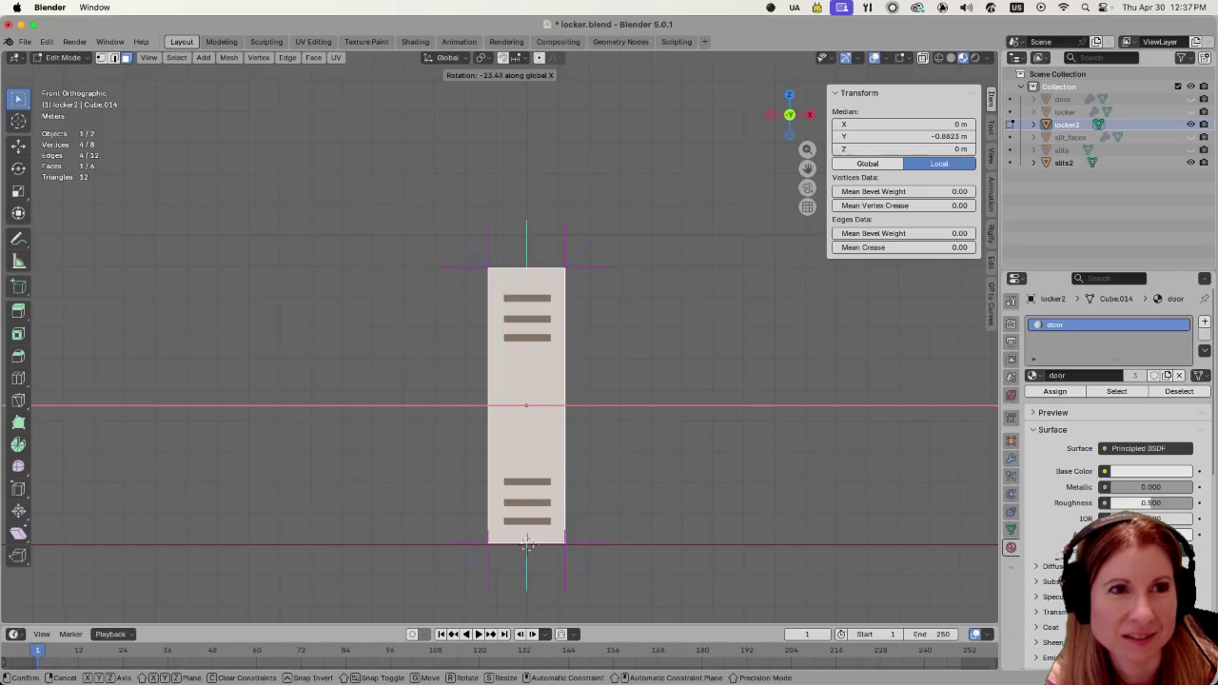
click(448, 407)
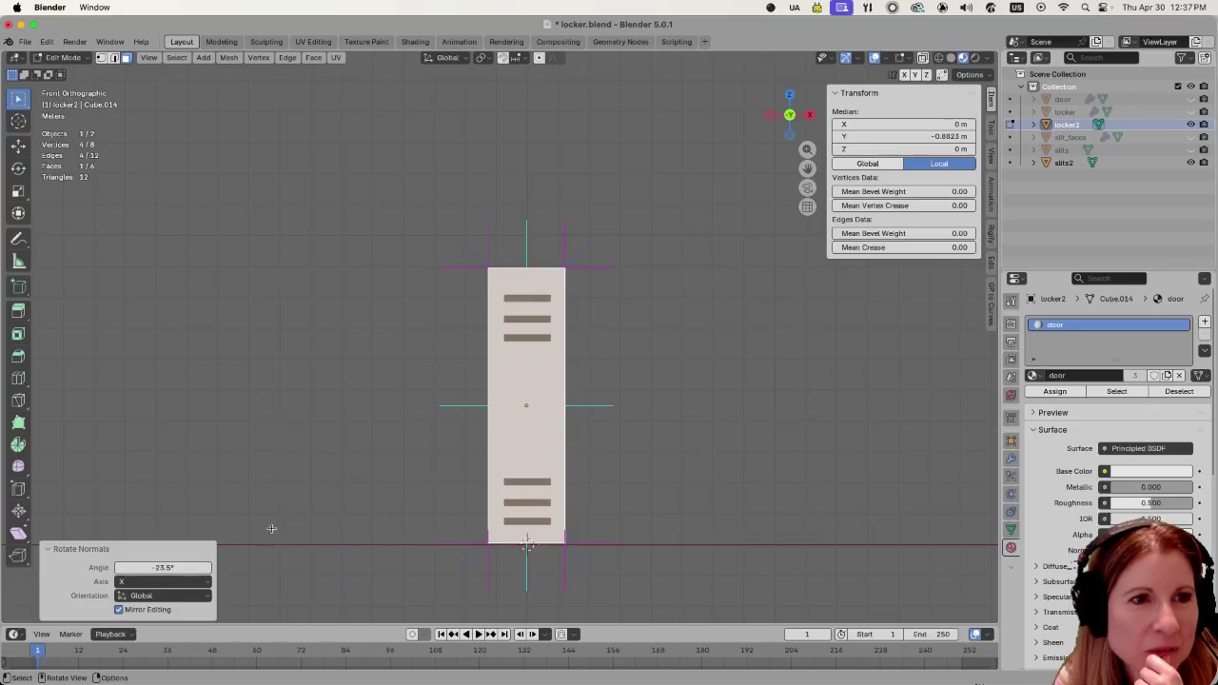
mouse_move(163, 567)
mouse_down()
mouse_move(219, 567)
mouse_move(143, 567)
mouse_up()
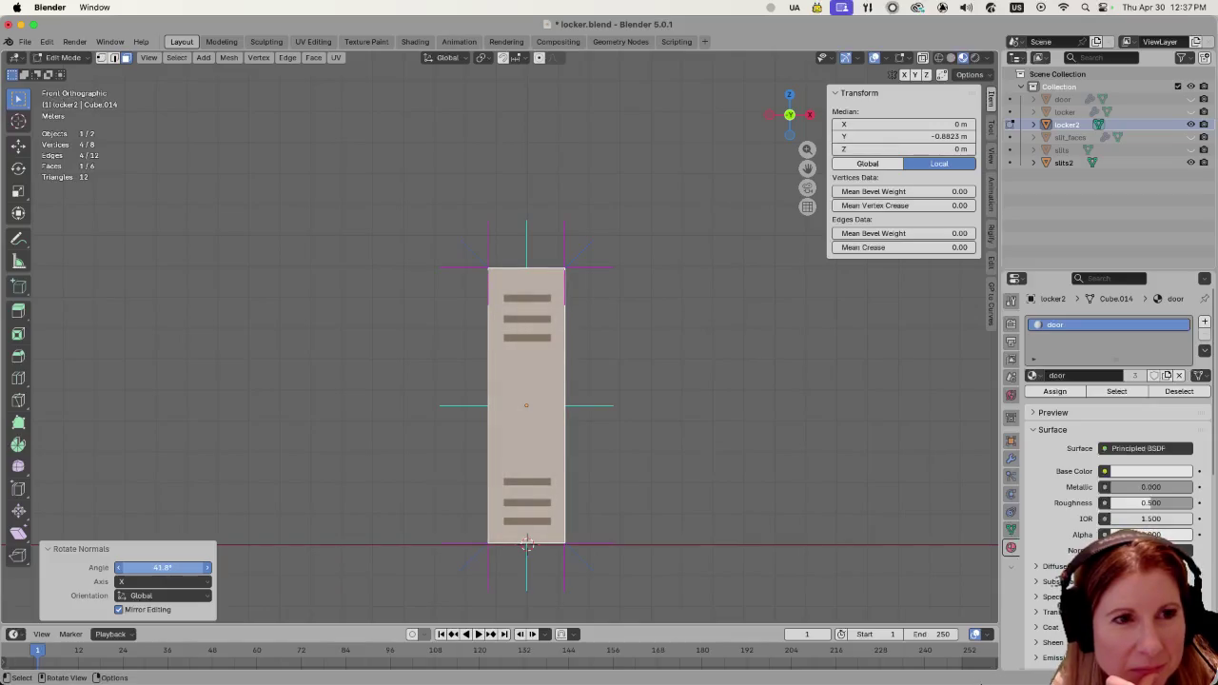
drag(163, 567, 173, 567)
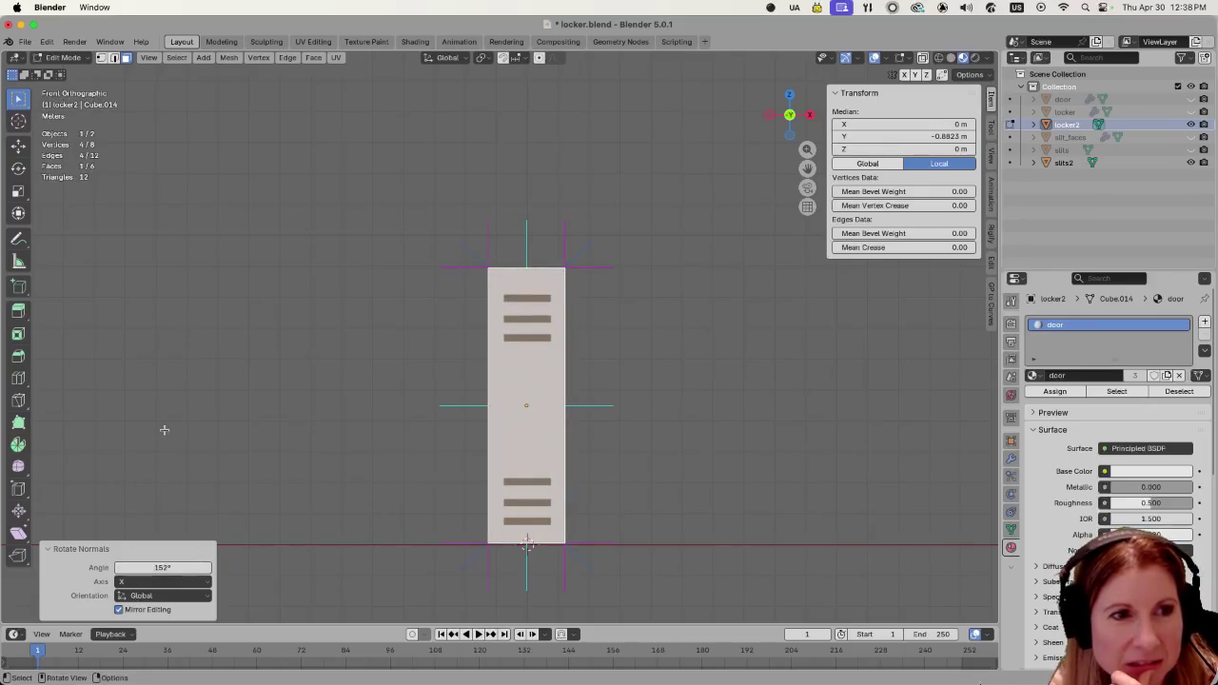
key(ctrl+z)
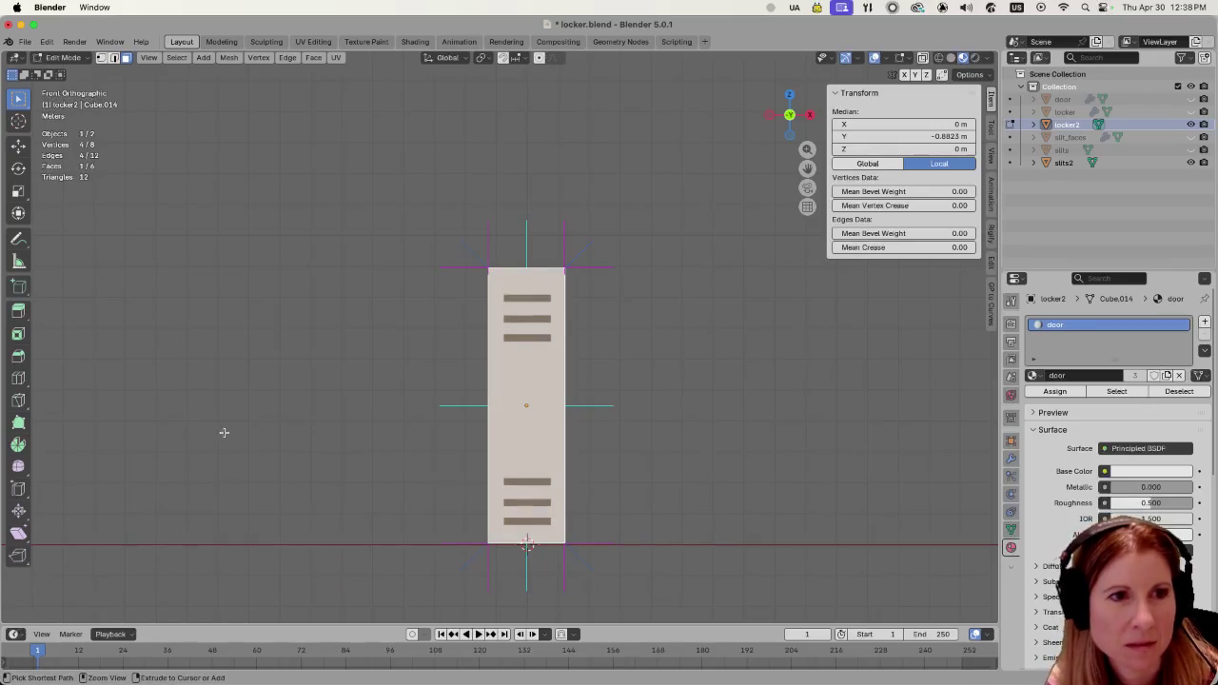
key(Tab)
scroll(358, 495, down, 2)
scroll(358, 496, down, 1)
Rotate the door's normals about global X again, checking the shading in Object Mode.
middle_drag(353, 502, 392, 505)
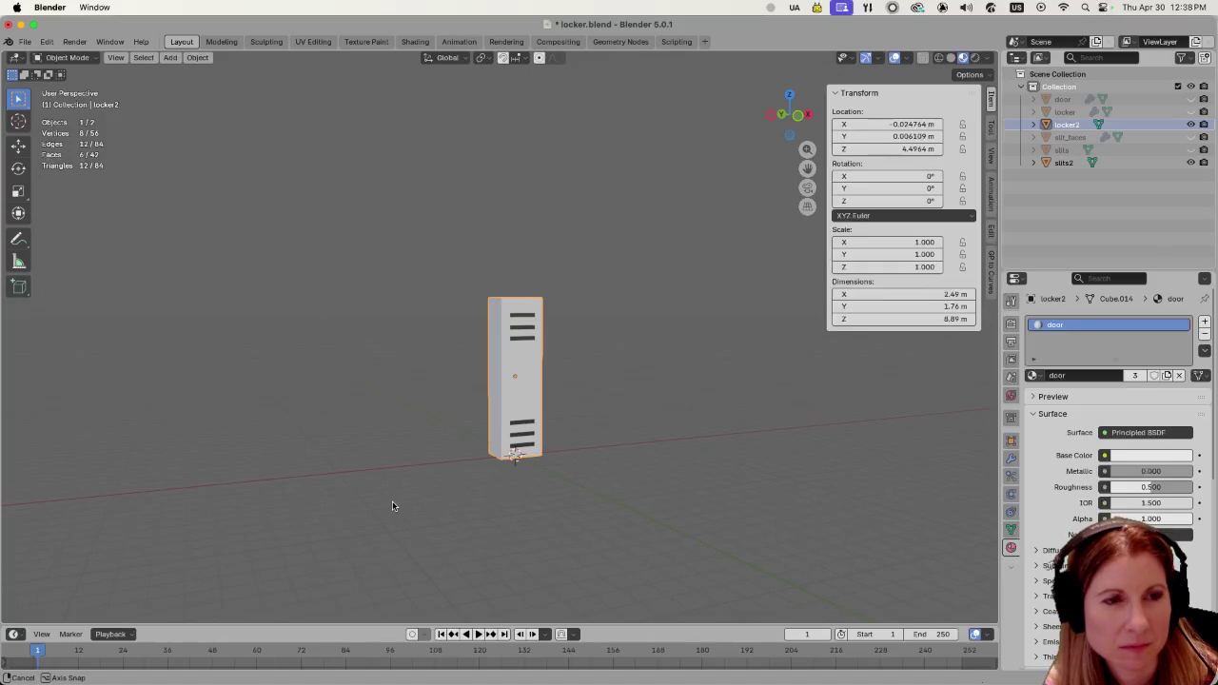
middle_drag(391, 505, 392, 505)
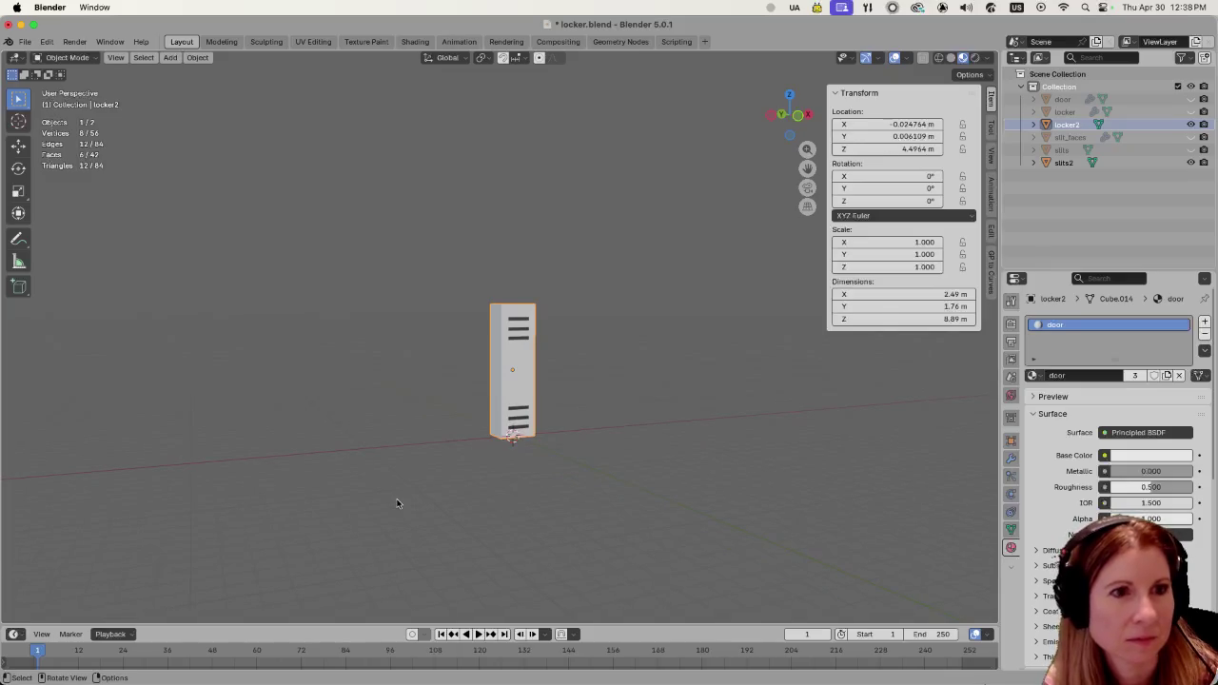
key(Tab)
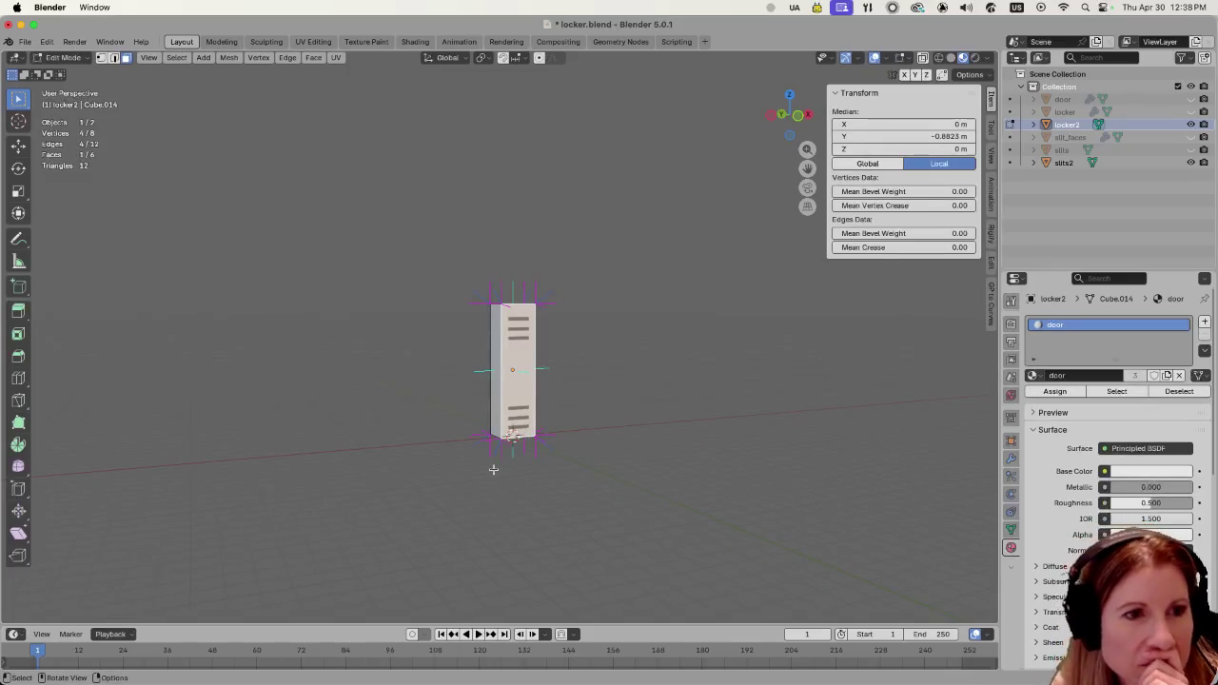
click(228, 57)
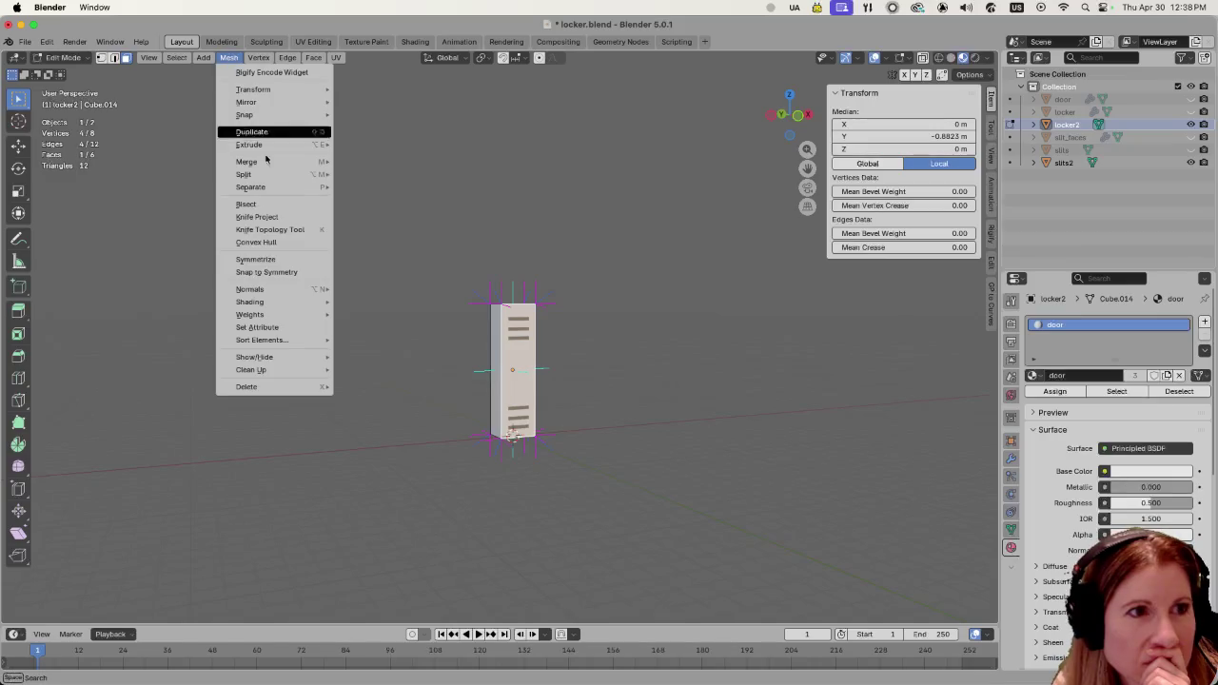
mouse_move(271, 288)
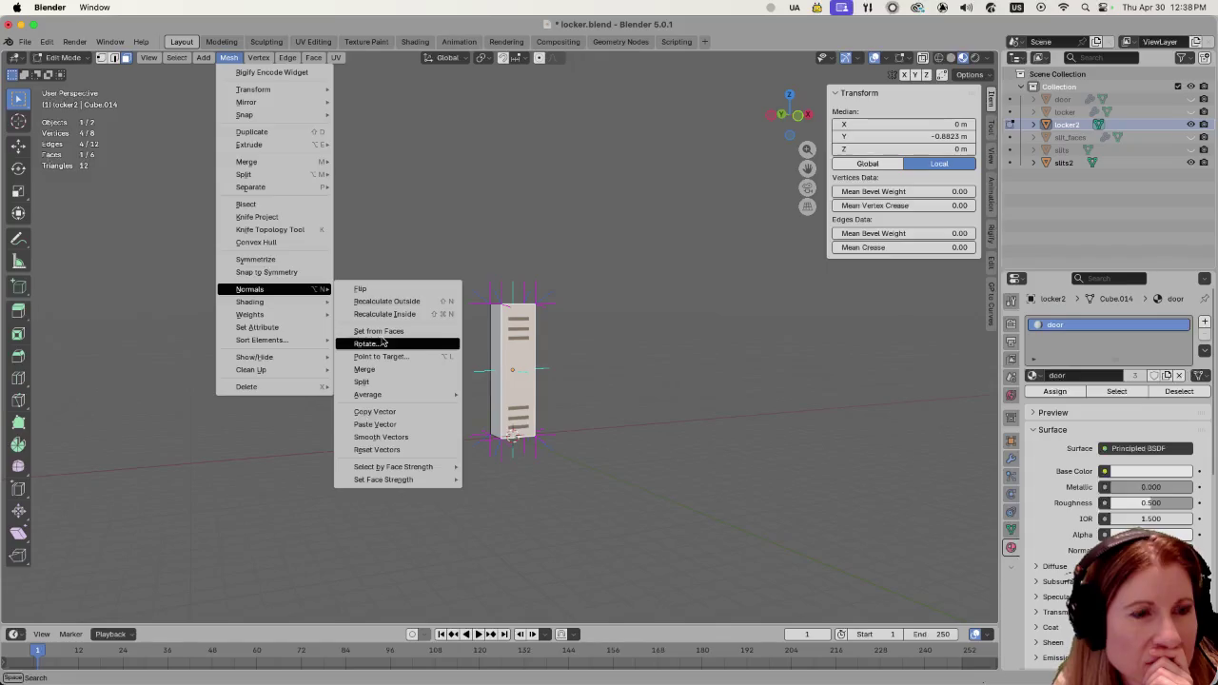
click(370, 343)
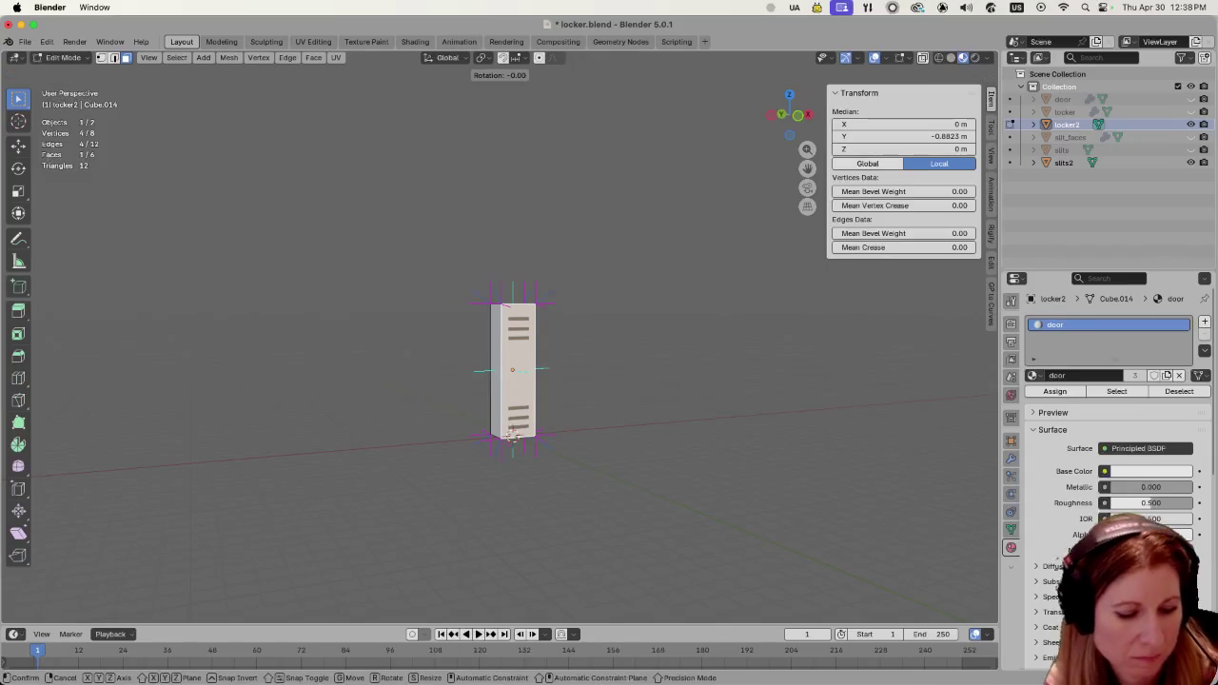
key(x)
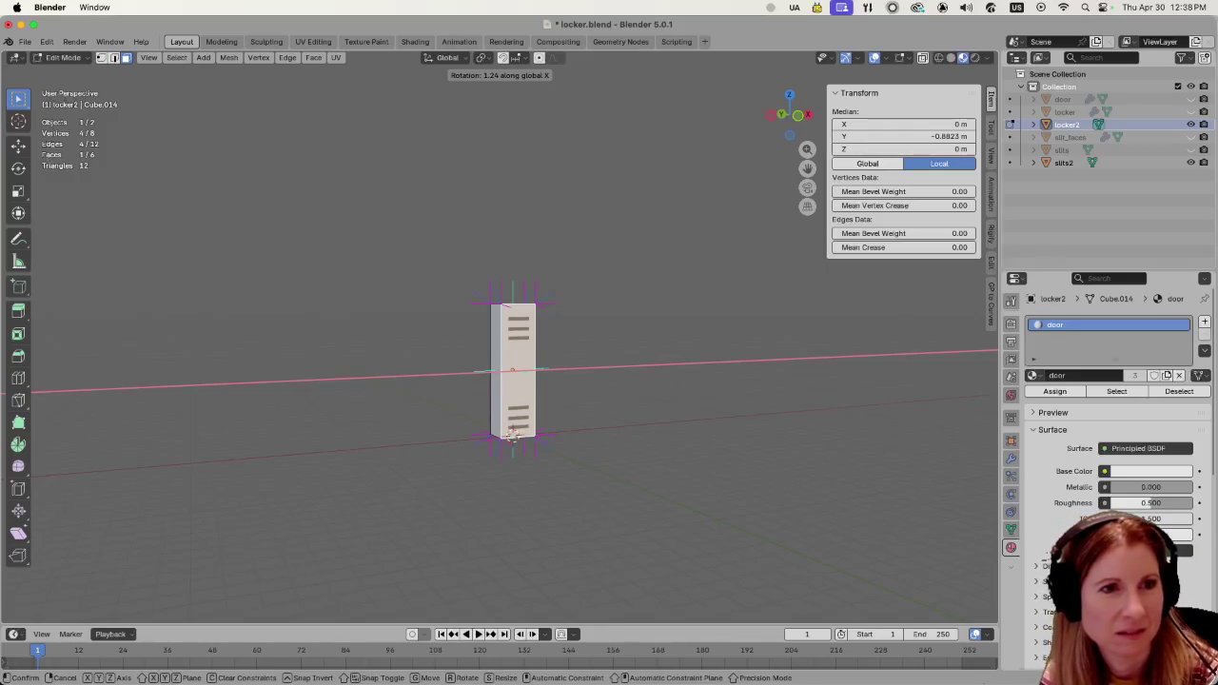
click(811, 188)
key(Tab)
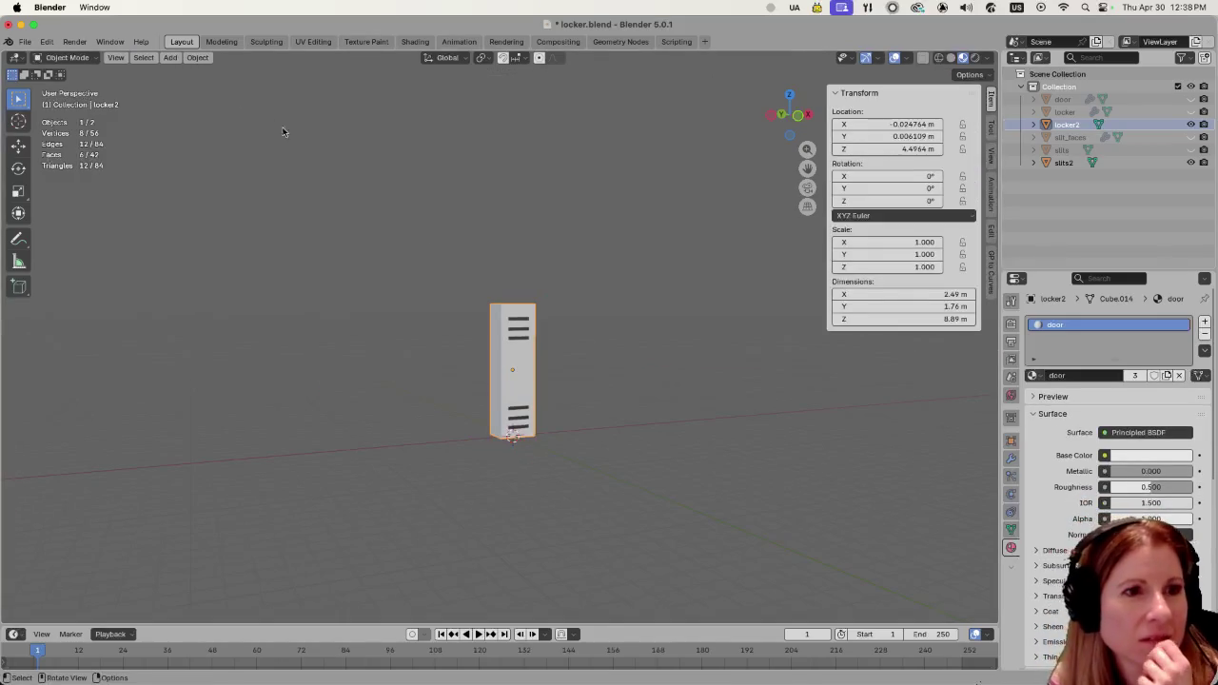
key(Tab)
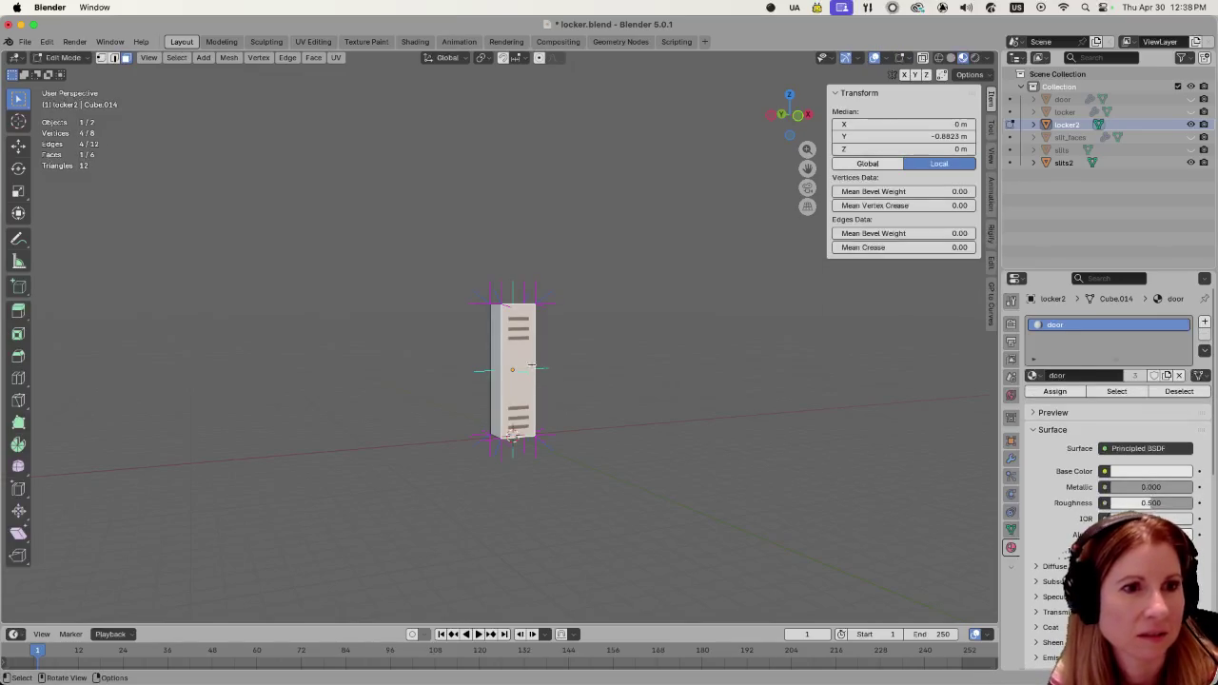
Point the door's normals toward a target at 0, 0, 0 m.
click(229, 57)
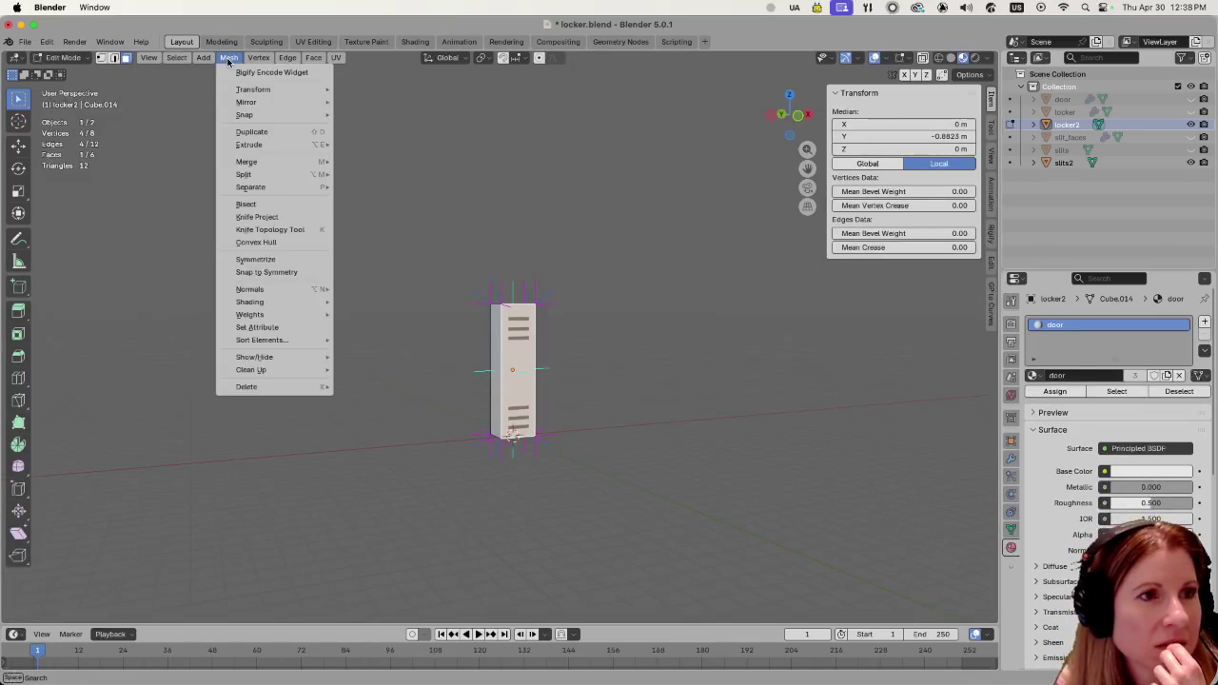
mouse_move(250, 288)
click(409, 356)
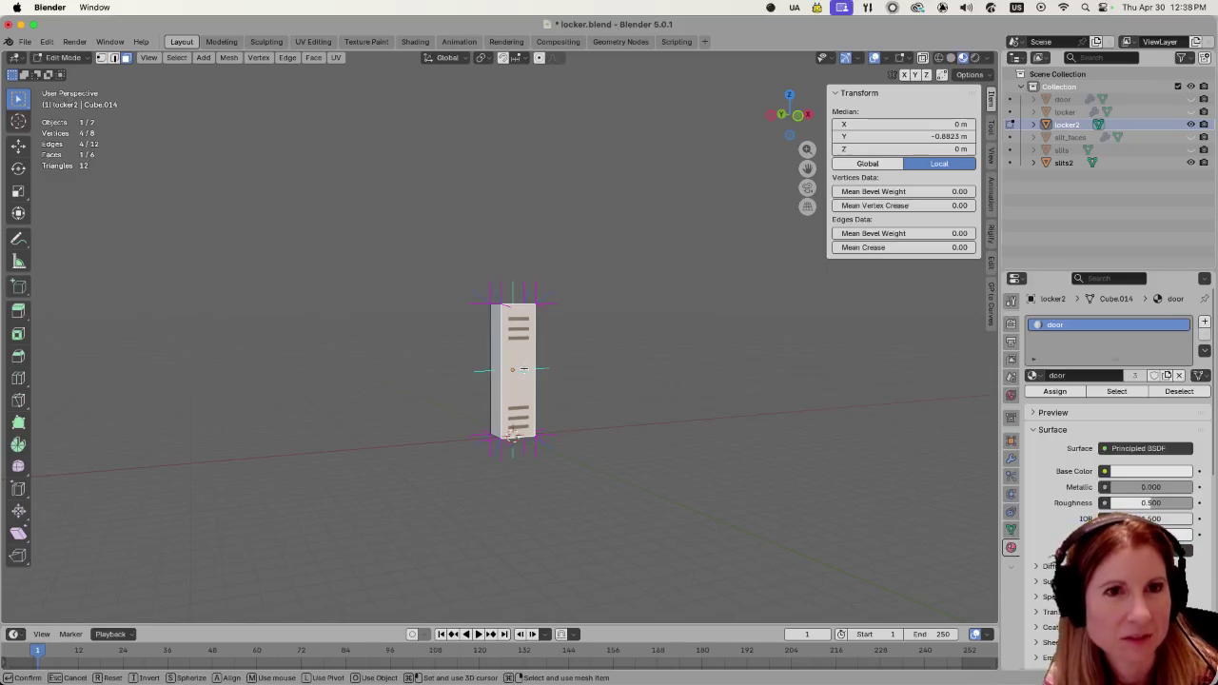
key(x)
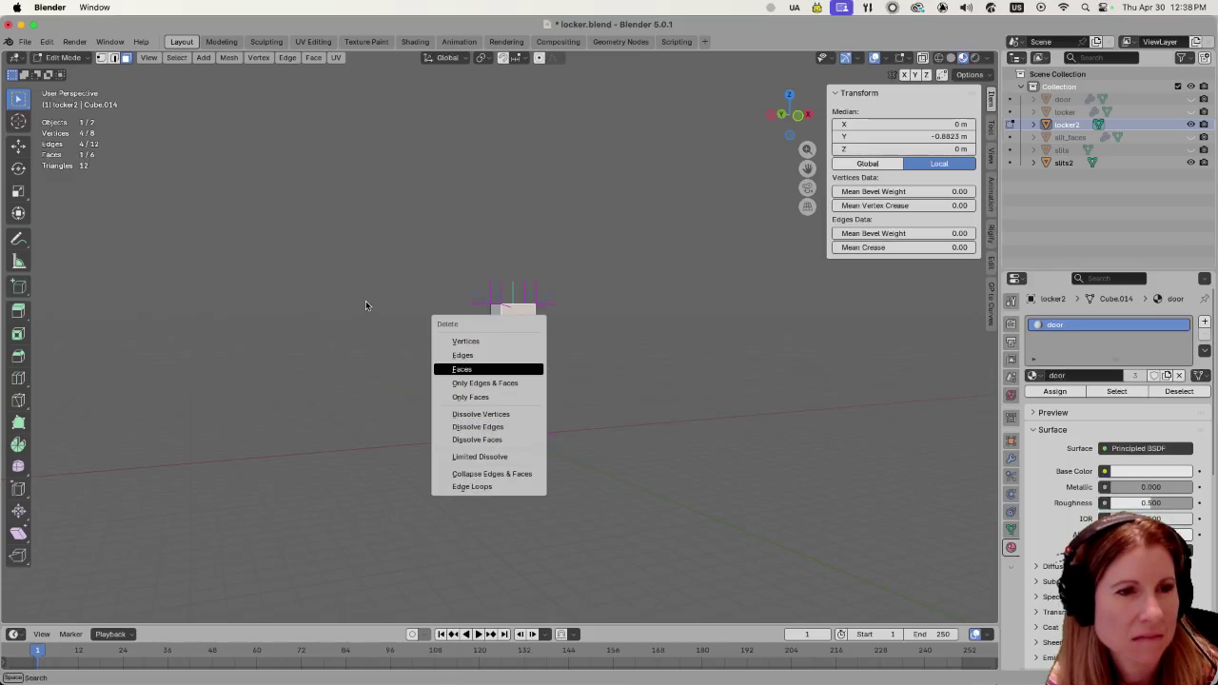
key(Escape)
key(x)
key(Escape)
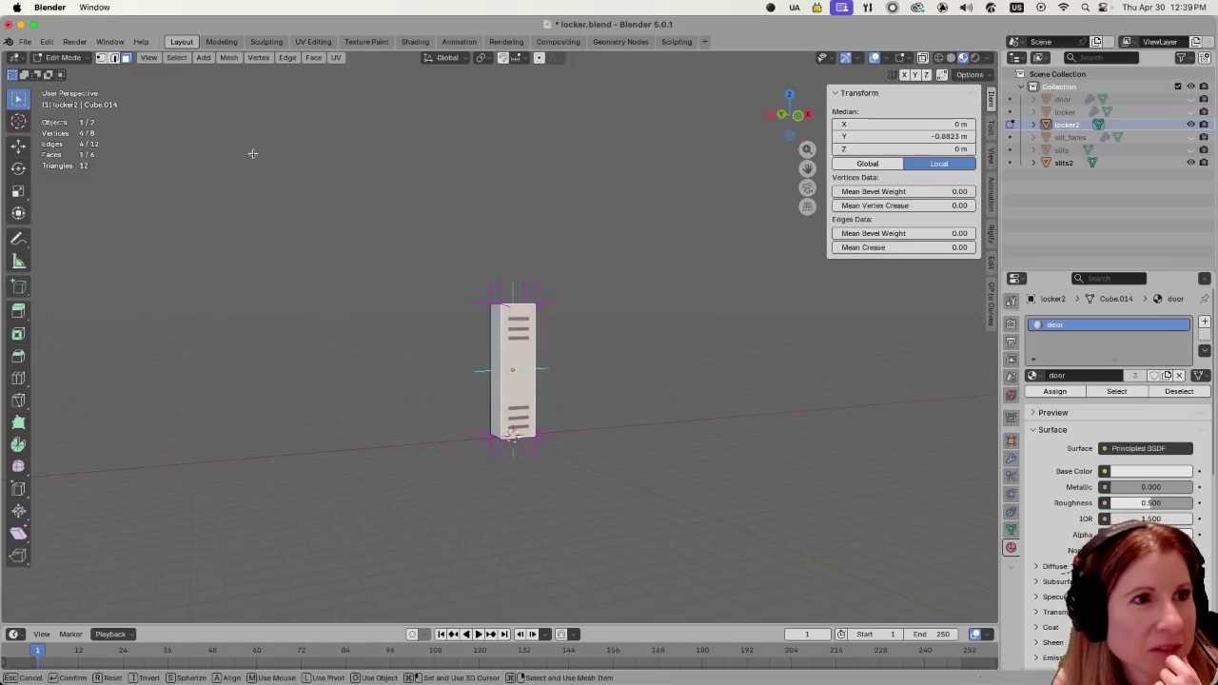
key(Return)
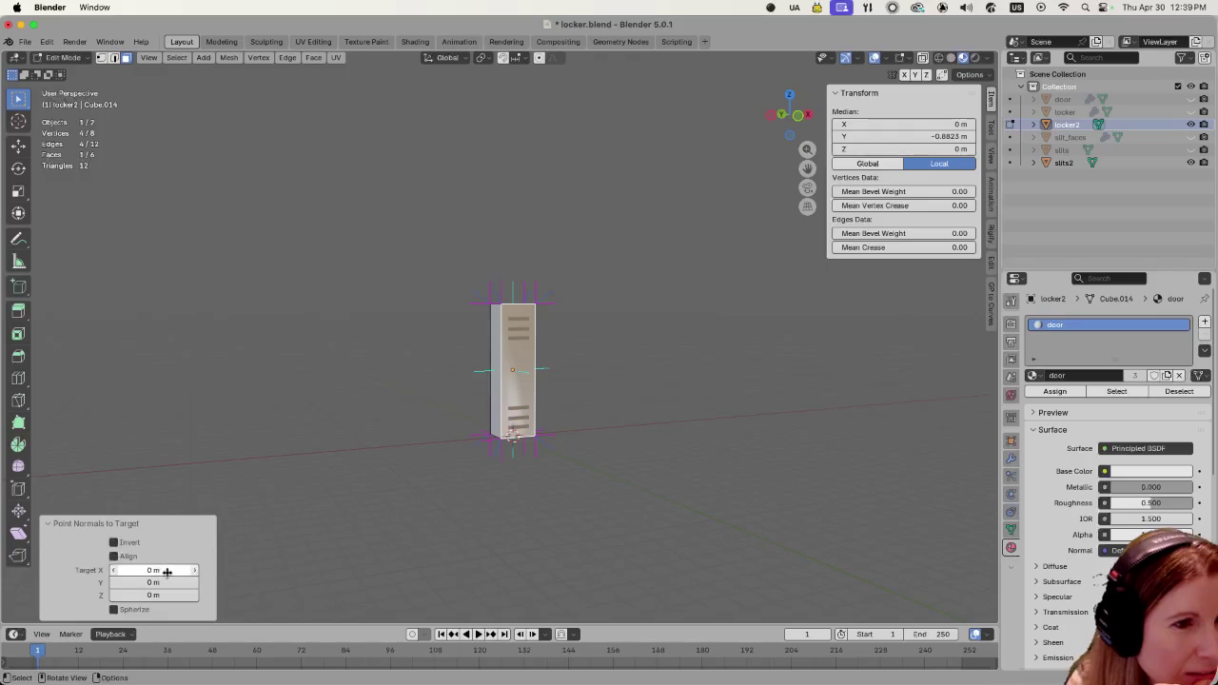
Set the normals target to -7.87, -11.3, 6.52 m, orbiting to check the shading.
drag(155, 570, 100, 570)
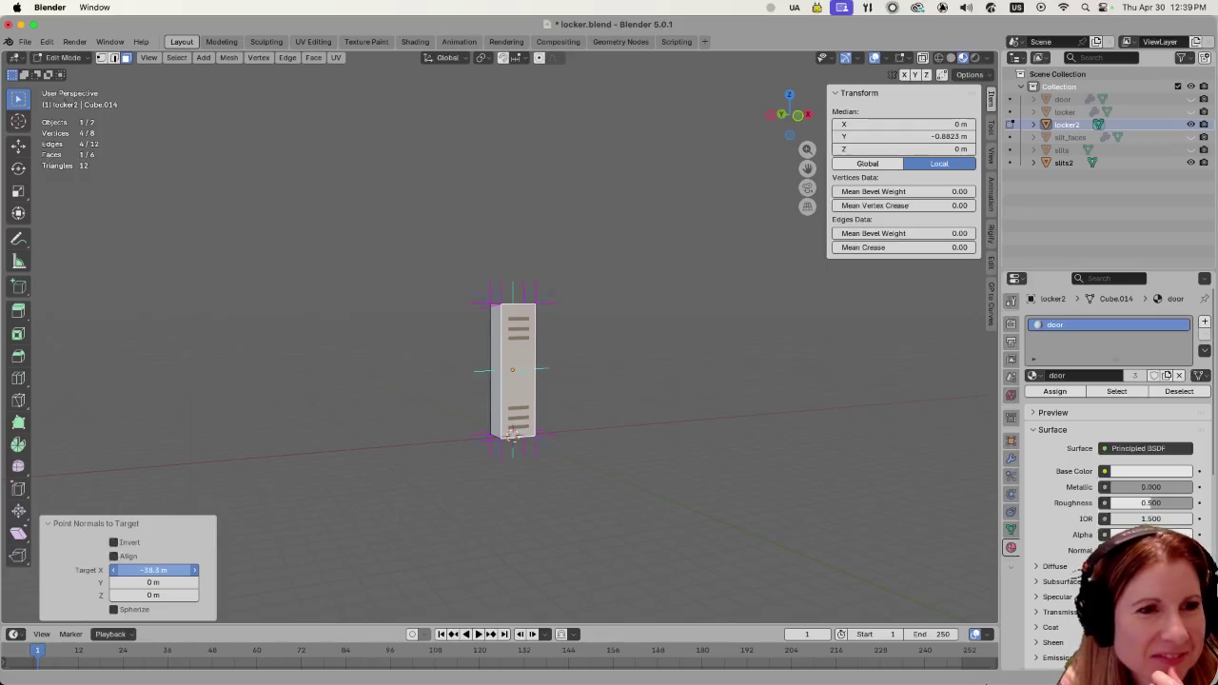
click(153, 581)
mouse_move(153, 581)
mouse_down()
mouse_move(171, 581)
mouse_move(143, 581)
mouse_up()
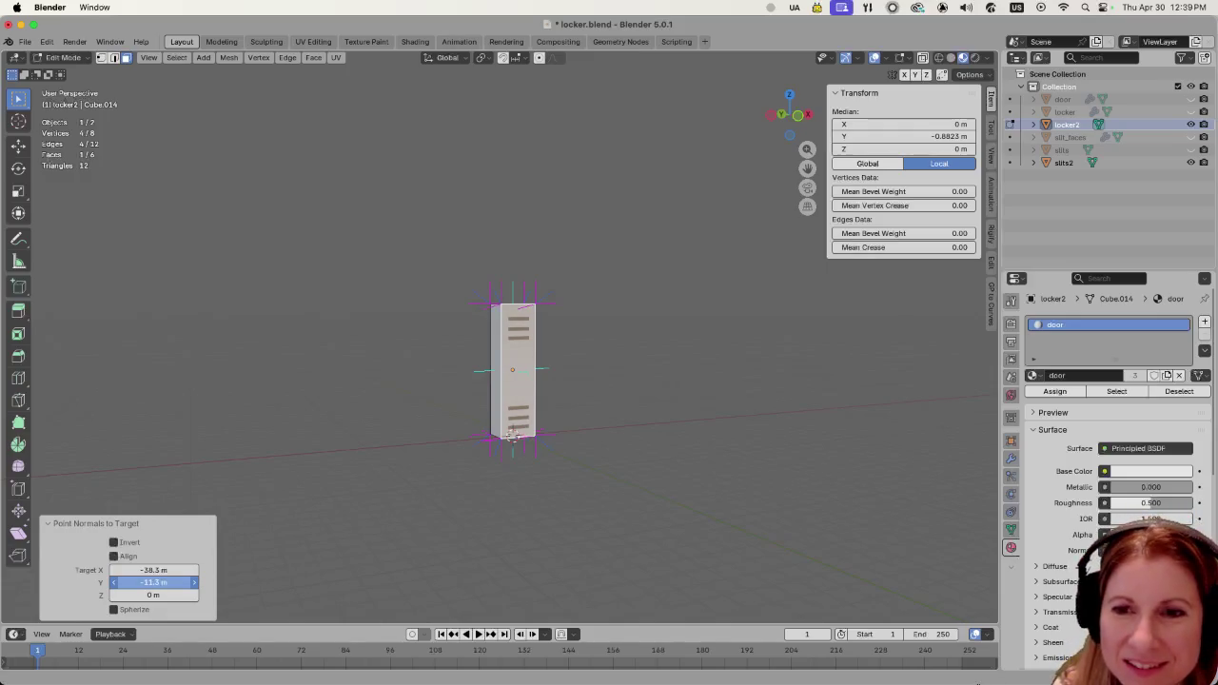
mouse_move(435, 467)
middle_down()
mouse_move(429, 578)
mouse_move(423, 446)
middle_up()
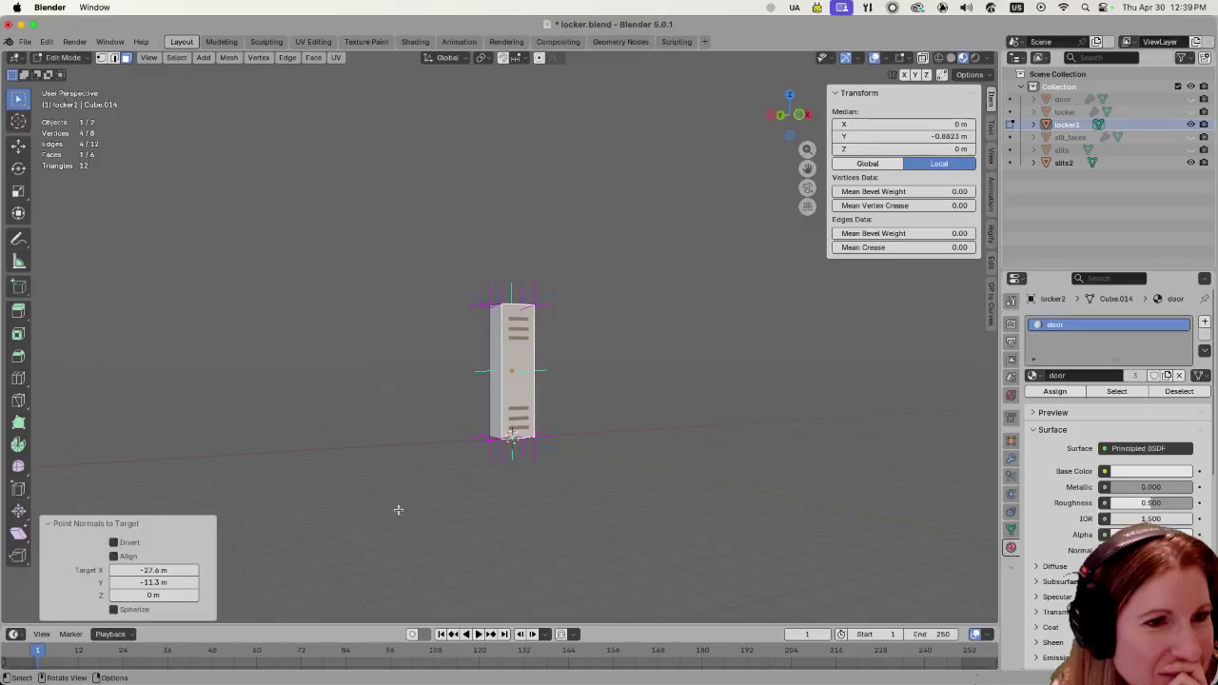
mouse_move(400, 533)
middle_down()
mouse_move(399, 561)
mouse_move(292, 574)
mouse_move(580, 508)
mouse_move(508, 517)
mouse_move(491, 527)
mouse_move(500, 533)
middle_up()
drag(143, 569, 154, 569)
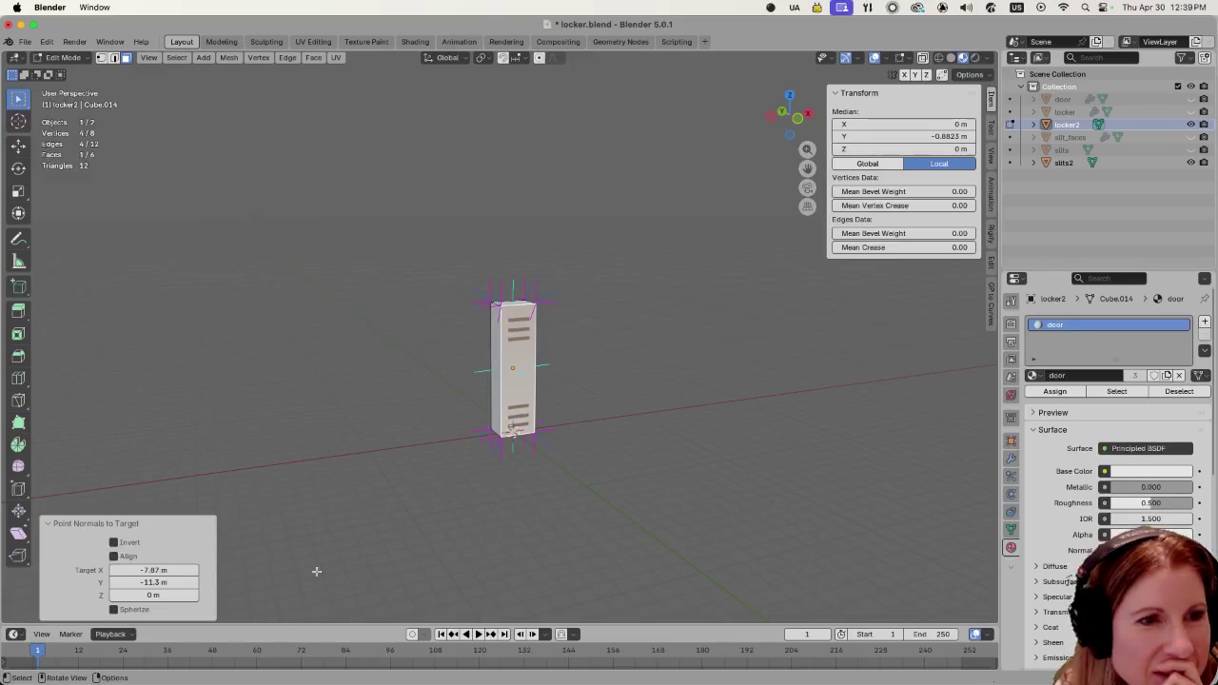
mouse_move(529, 532)
middle_down()
mouse_move(644, 472)
mouse_move(598, 485)
mouse_move(389, 482)
mouse_move(593, 462)
mouse_move(652, 429)
mouse_move(622, 427)
middle_up()
drag(152, 594, 180, 595)
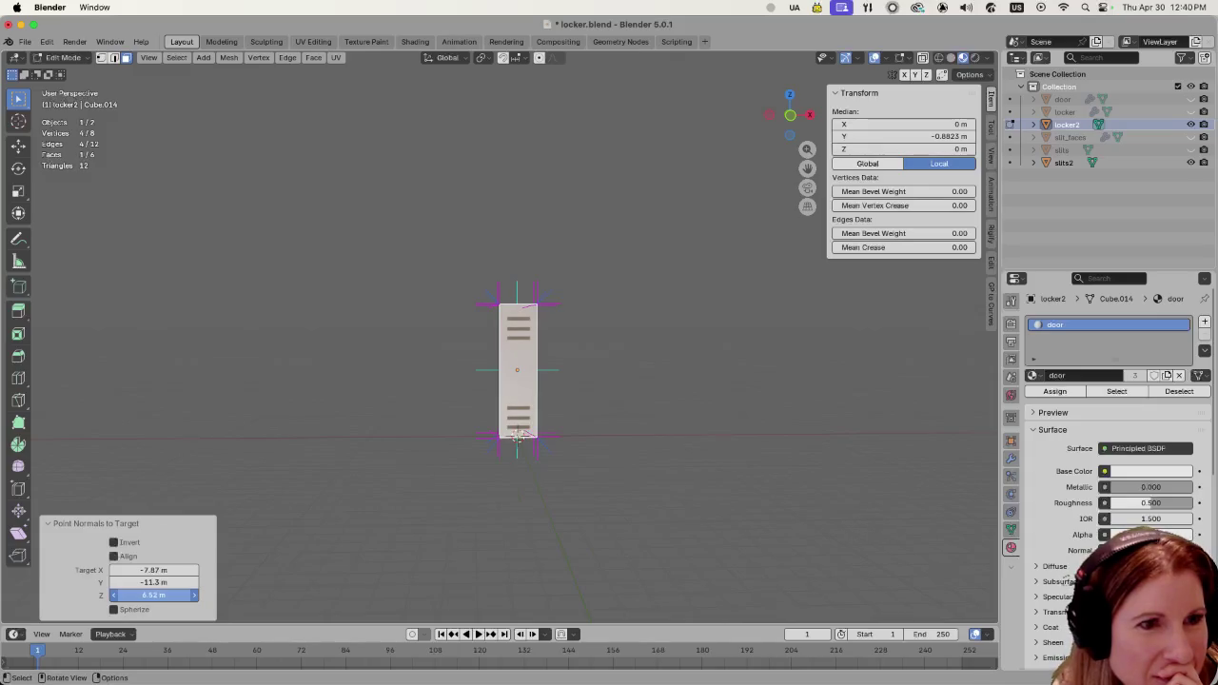
mouse_move(447, 489)
middle_down()
mouse_move(587, 489)
mouse_move(529, 499)
mouse_move(394, 484)
mouse_move(421, 489)
mouse_move(542, 348)
middle_up()
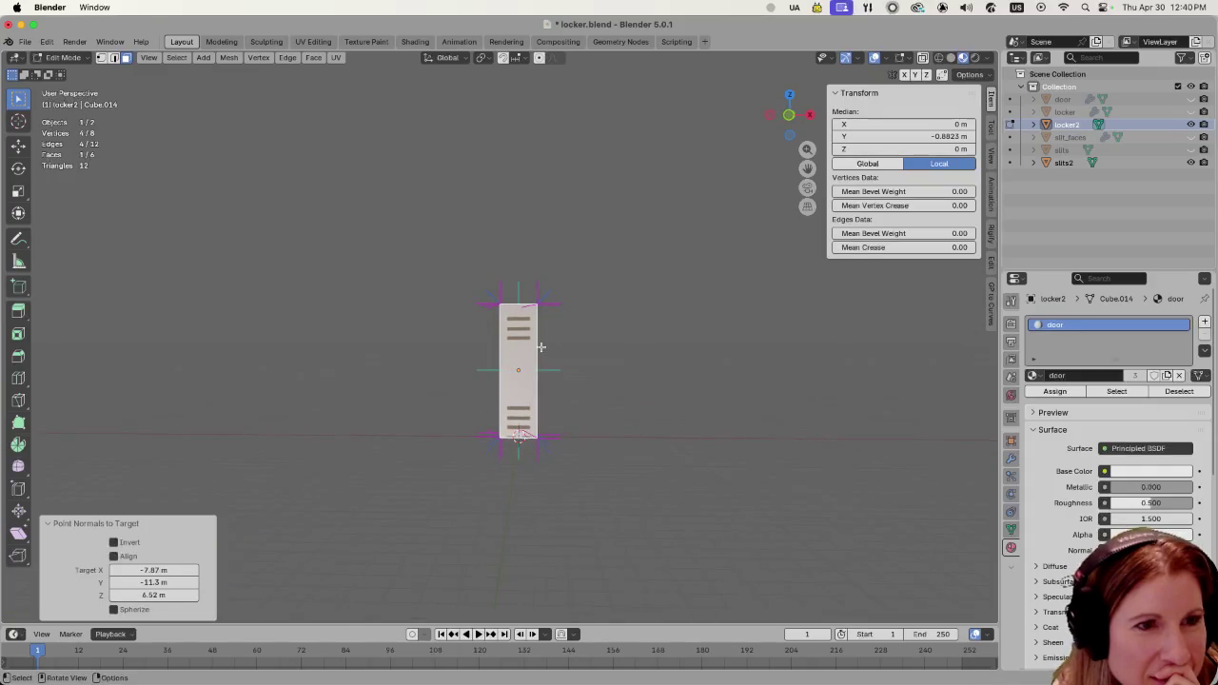
mouse_move(440, 484)
middle_down()
mouse_move(566, 508)
mouse_move(602, 496)
middle_up()
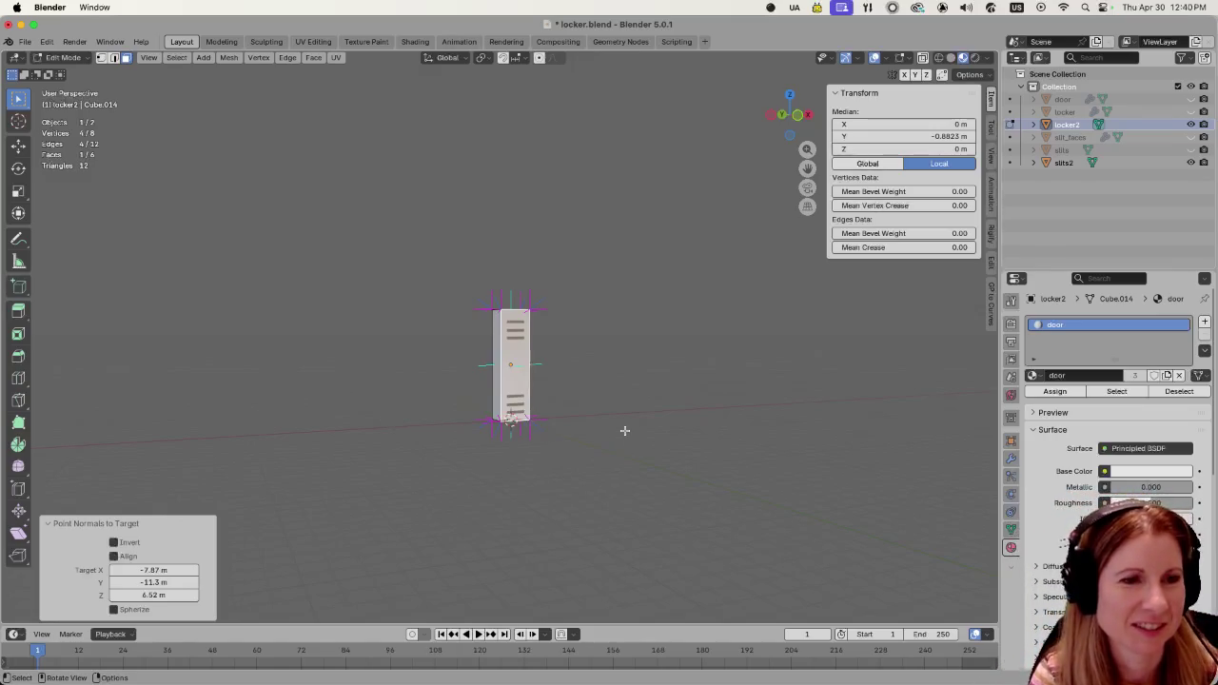
Save locker.blend and switch over to Godot.
scroll(622, 428, up, 1)
key(ctrl+s)
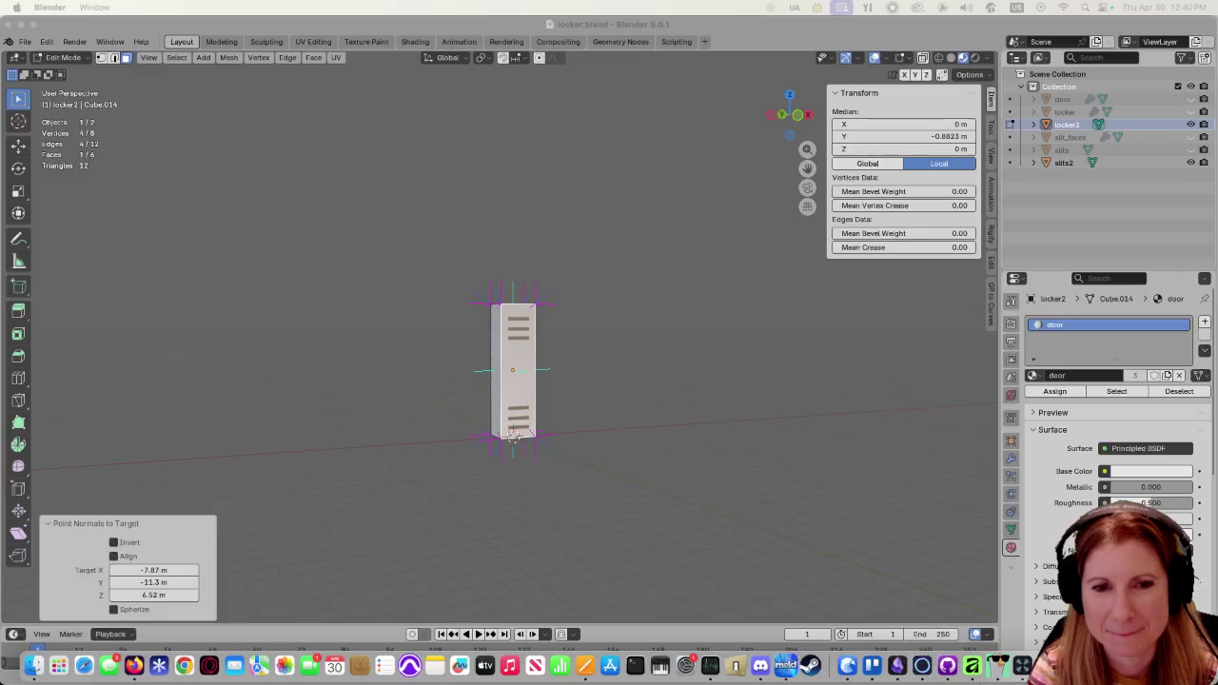
key(super+Tab)
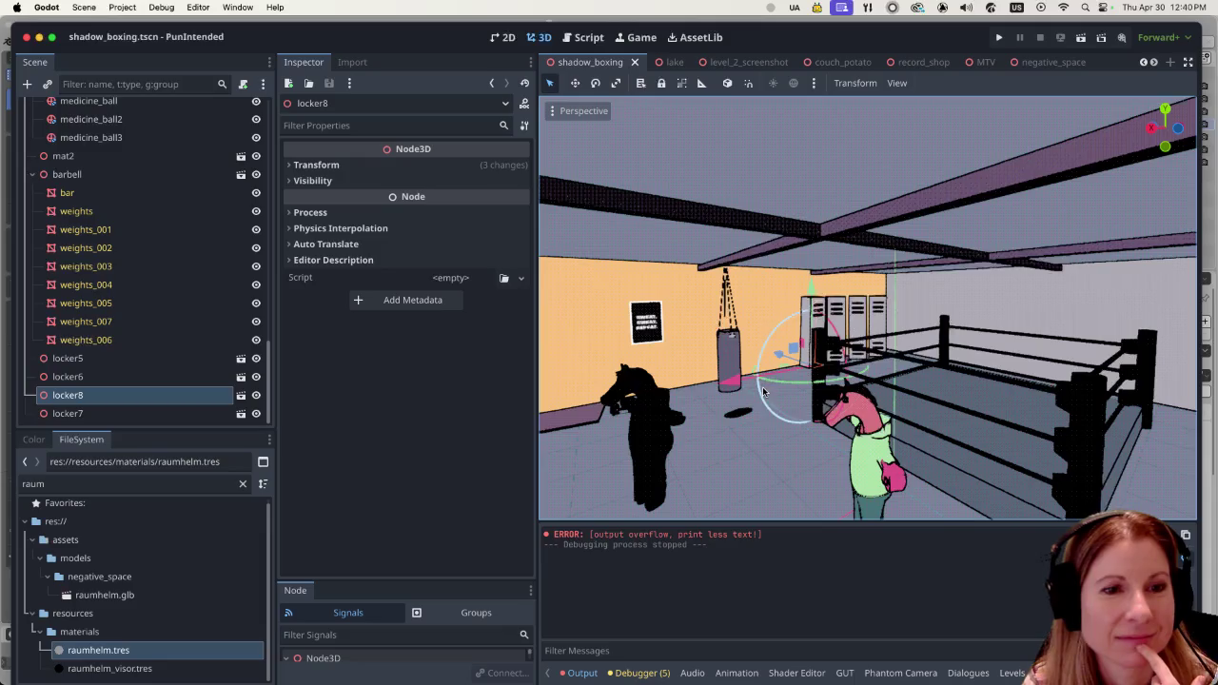
Run the gym scene in Godot to view the lockers, then close it and return to Blender.
mouse_move(764, 391)
middle_down()
mouse_move(747, 381)
mouse_move(961, 166)
middle_up()
click(1080, 38)
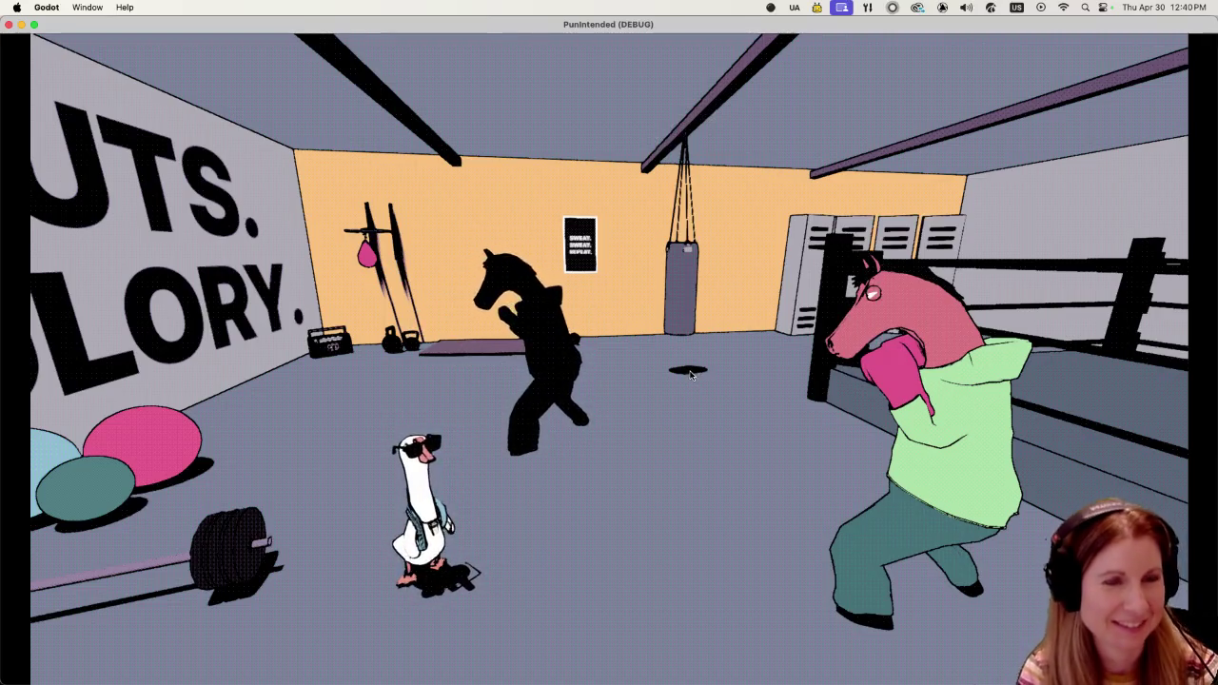
key(super+q)
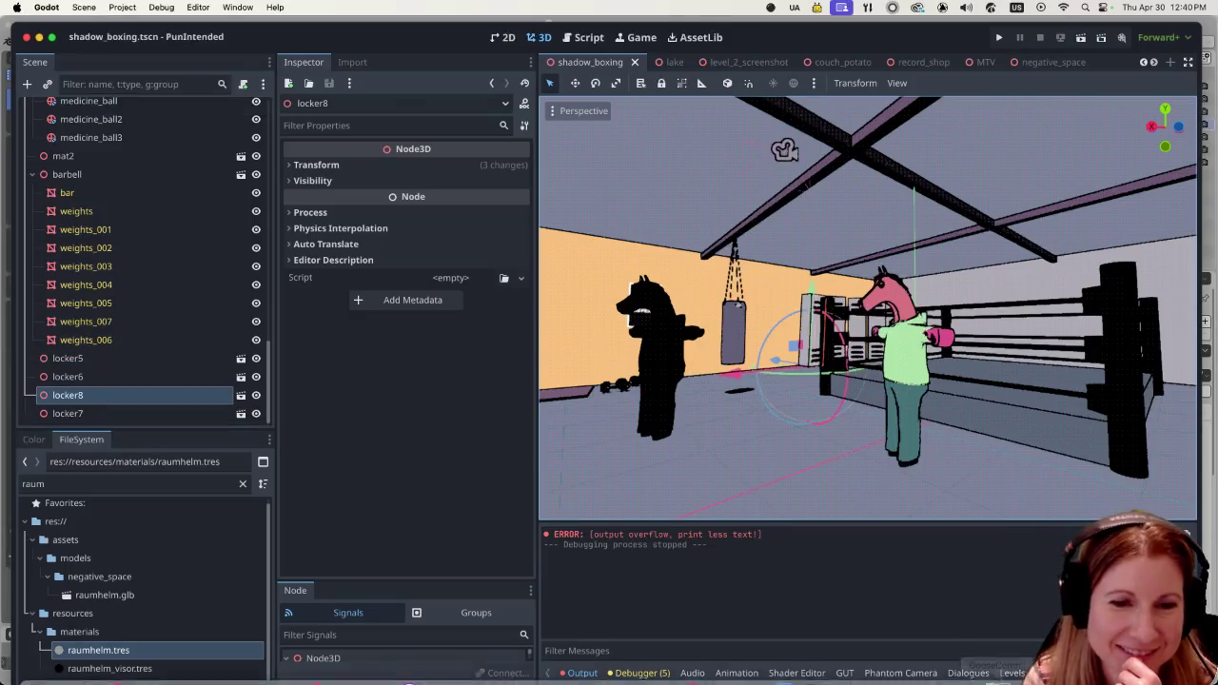
click(1046, 665)
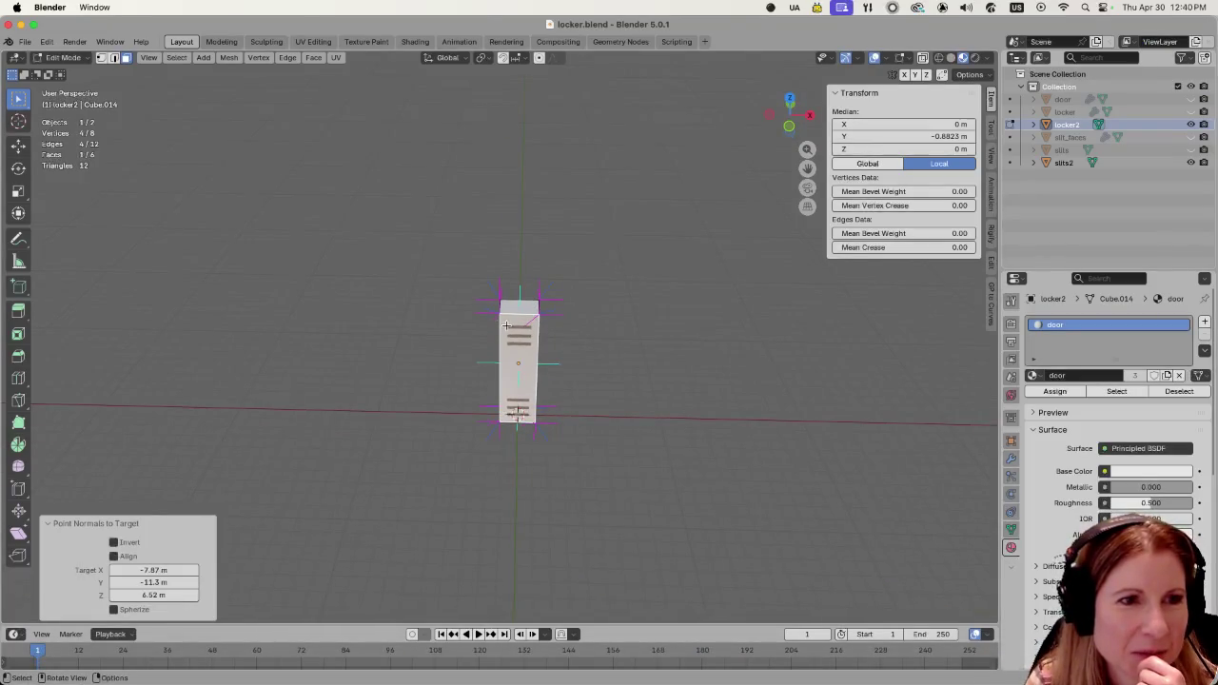
Raise the normals target Z to 9 m, viewing the locker from above and the front.
scroll(475, 324, up, 2)
scroll(480, 295, up, 3)
scroll(489, 263, up, 2)
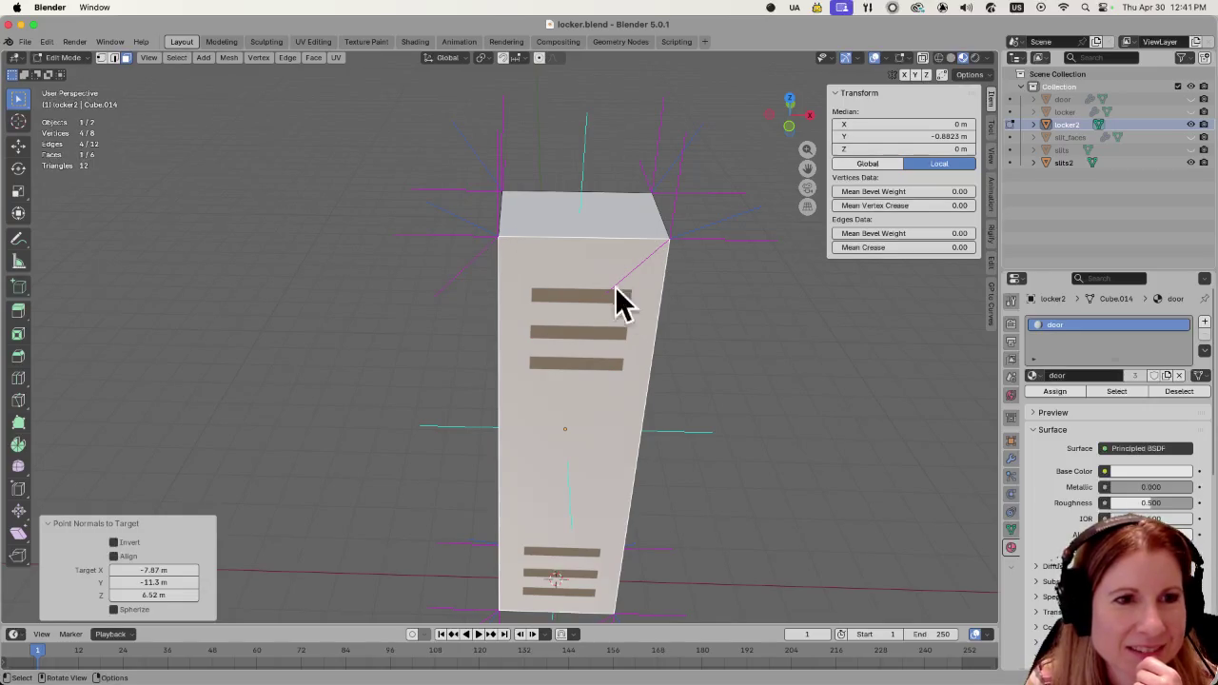
middle_drag(761, 298, 498, 304)
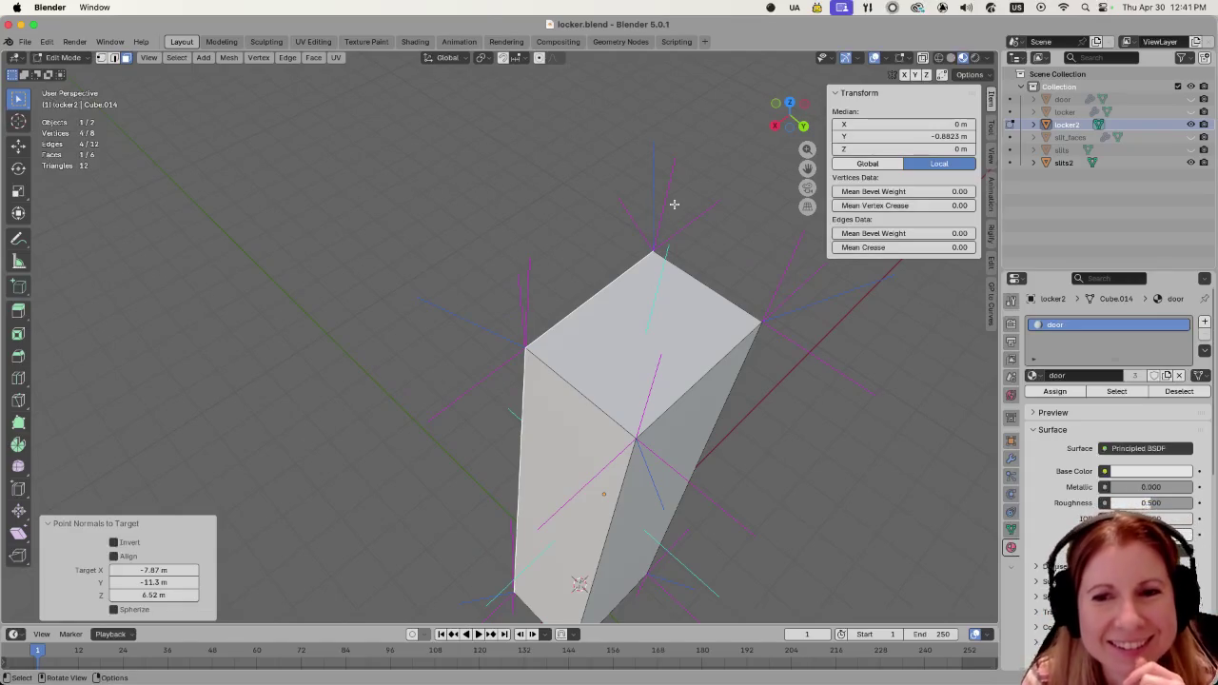
middle_drag(579, 228, 600, 247)
mouse_move(336, 323)
middle_down()
mouse_move(378, 302)
mouse_move(555, 319)
middle_up()
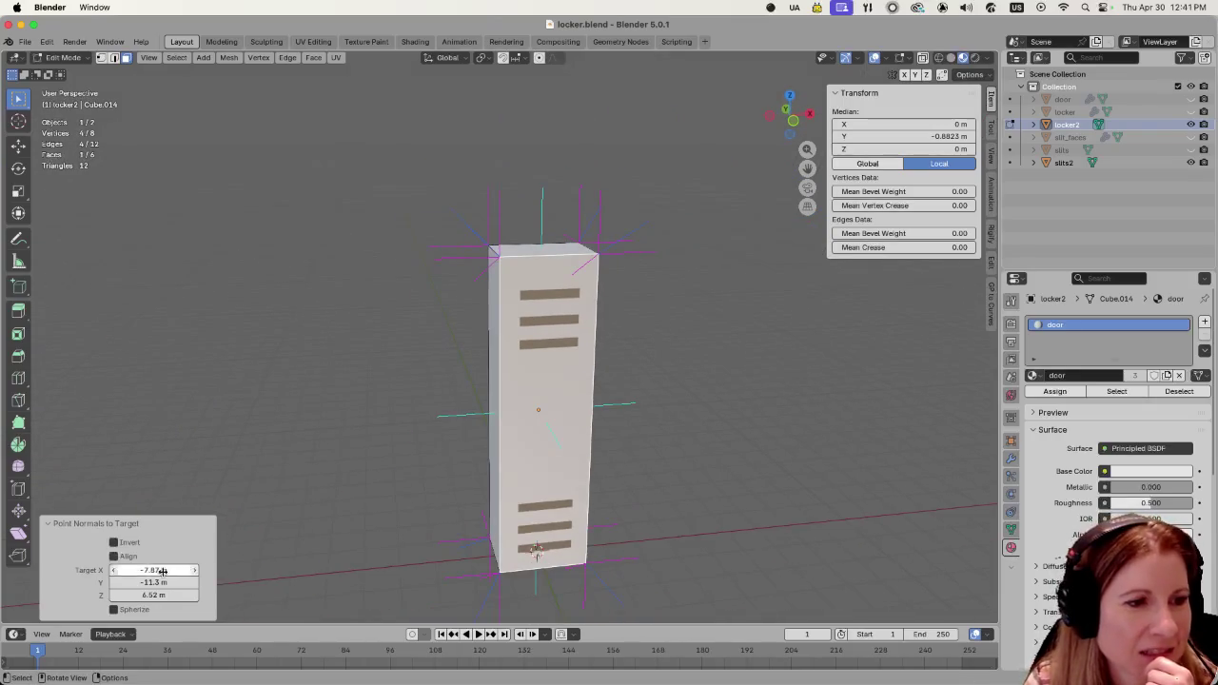
drag(152, 594, 407, 479)
mouse_move(659, 470)
middle_down()
mouse_move(545, 551)
mouse_move(543, 539)
middle_up()
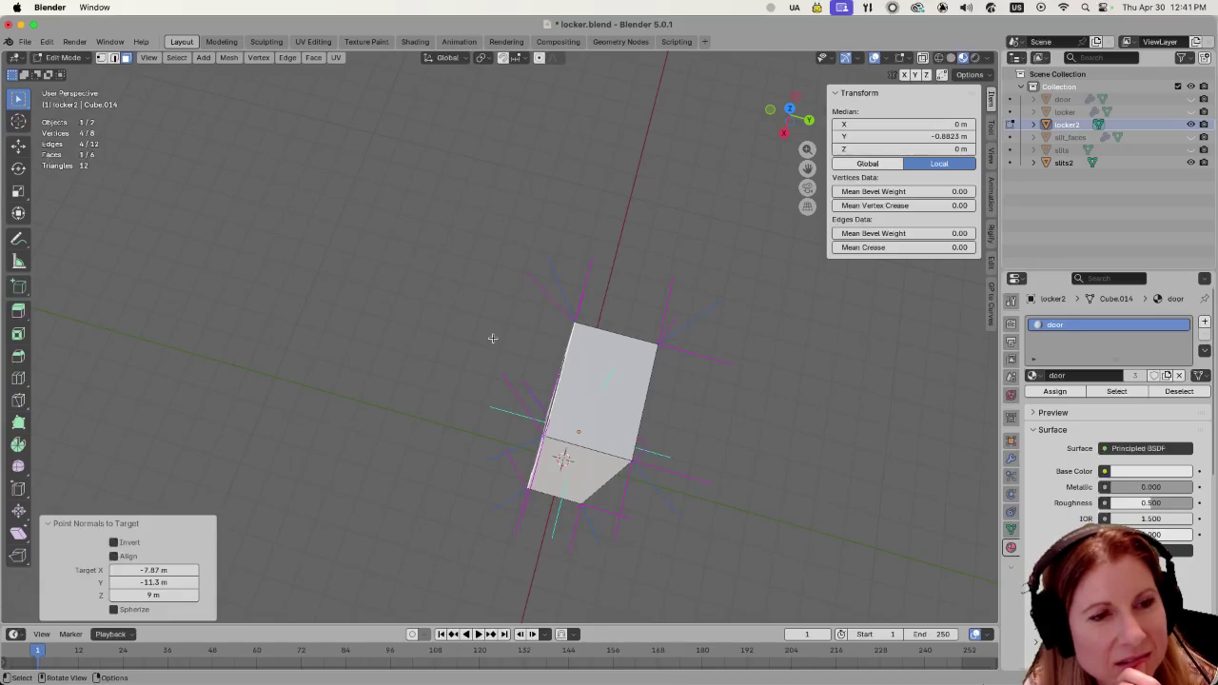
middle_drag(492, 338, 559, 341)
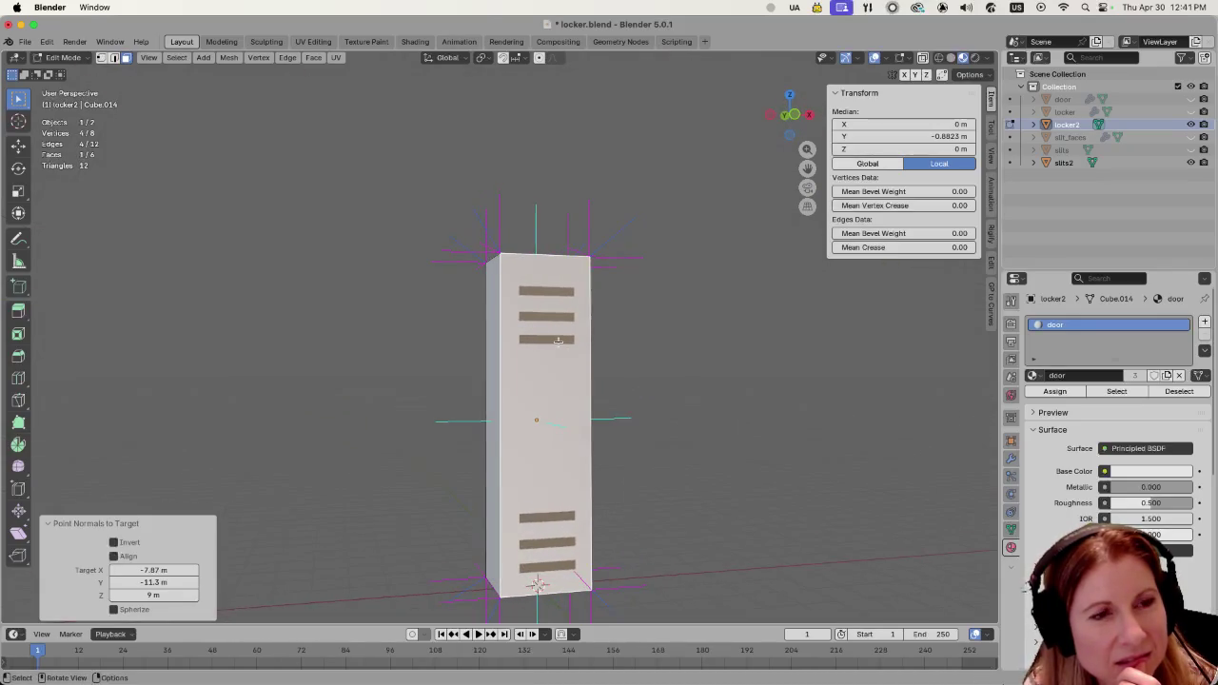
Orbit and zoom around the locker to inspect the door's new shading from several angles.
scroll(558, 340, down, 2)
scroll(540, 361, down, 2)
scroll(523, 366, up, 1)
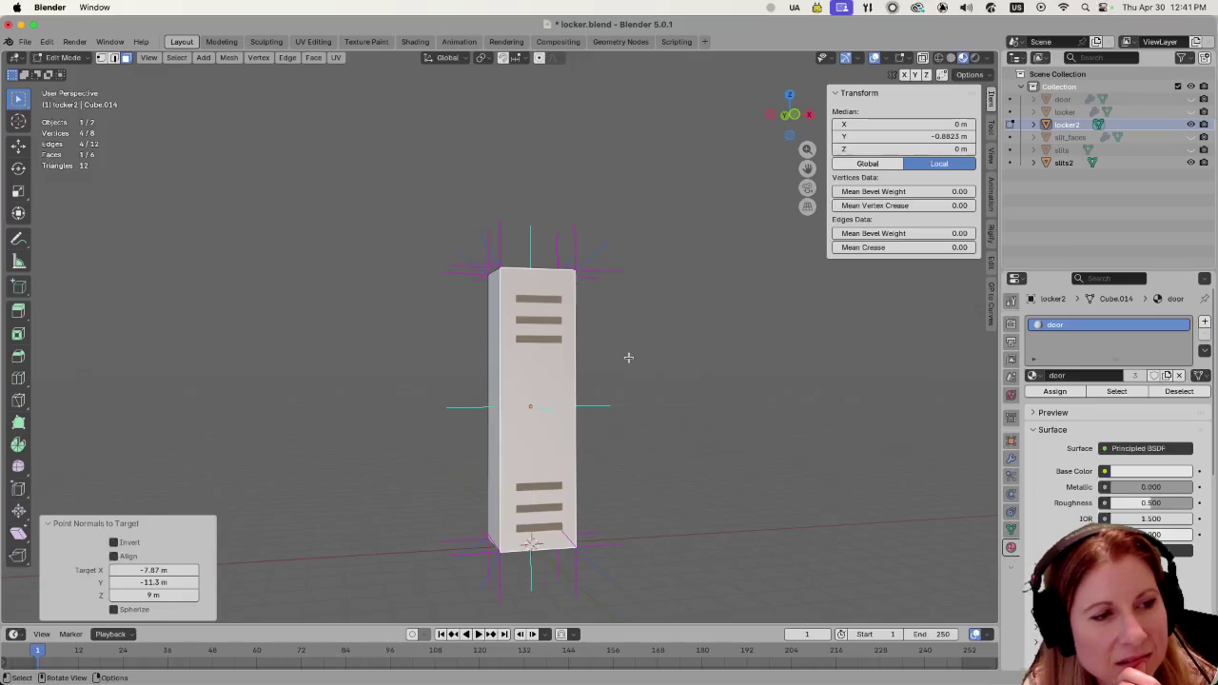
middle_drag(625, 357, 509, 308)
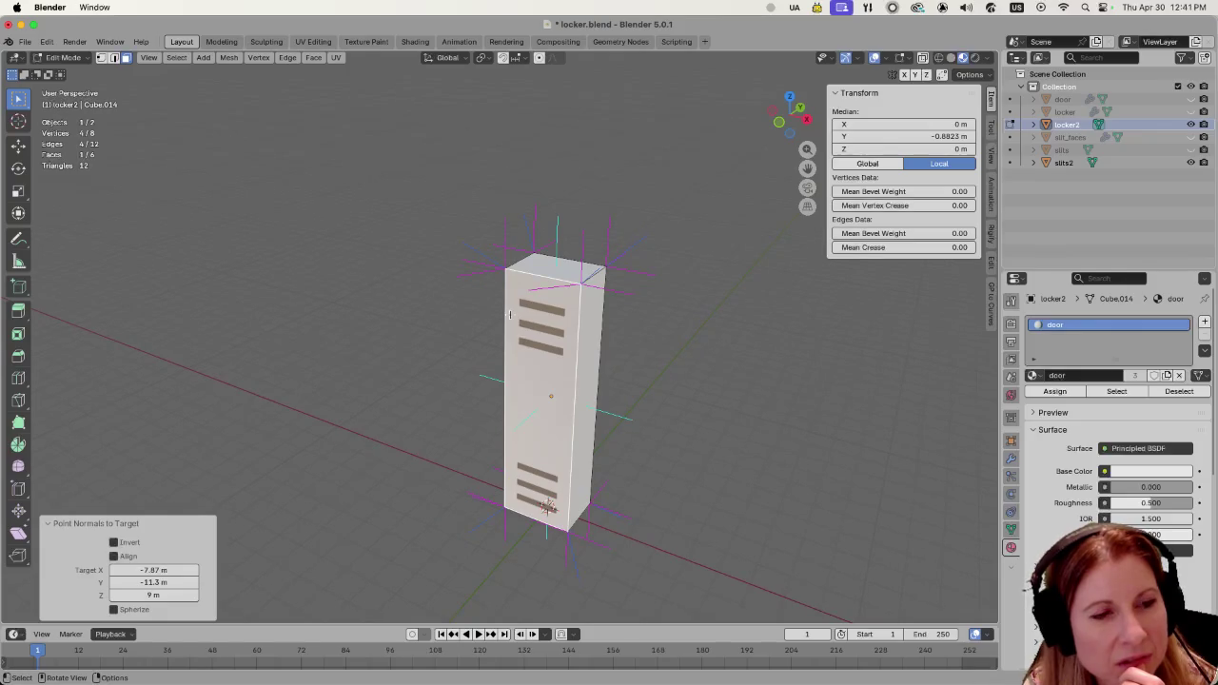
mouse_move(592, 521)
middle_down()
mouse_move(438, 443)
mouse_move(376, 441)
mouse_move(550, 379)
middle_up()
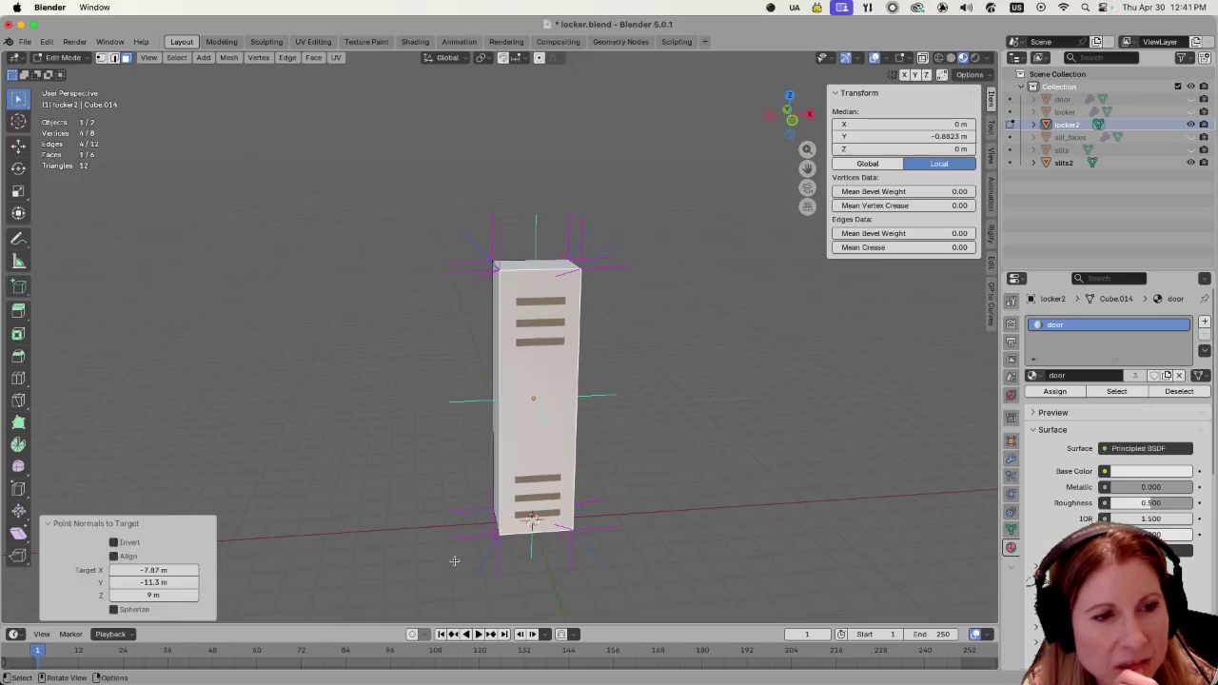
mouse_move(489, 538)
middle_down()
mouse_move(434, 536)
mouse_move(493, 448)
mouse_move(520, 510)
middle_up()
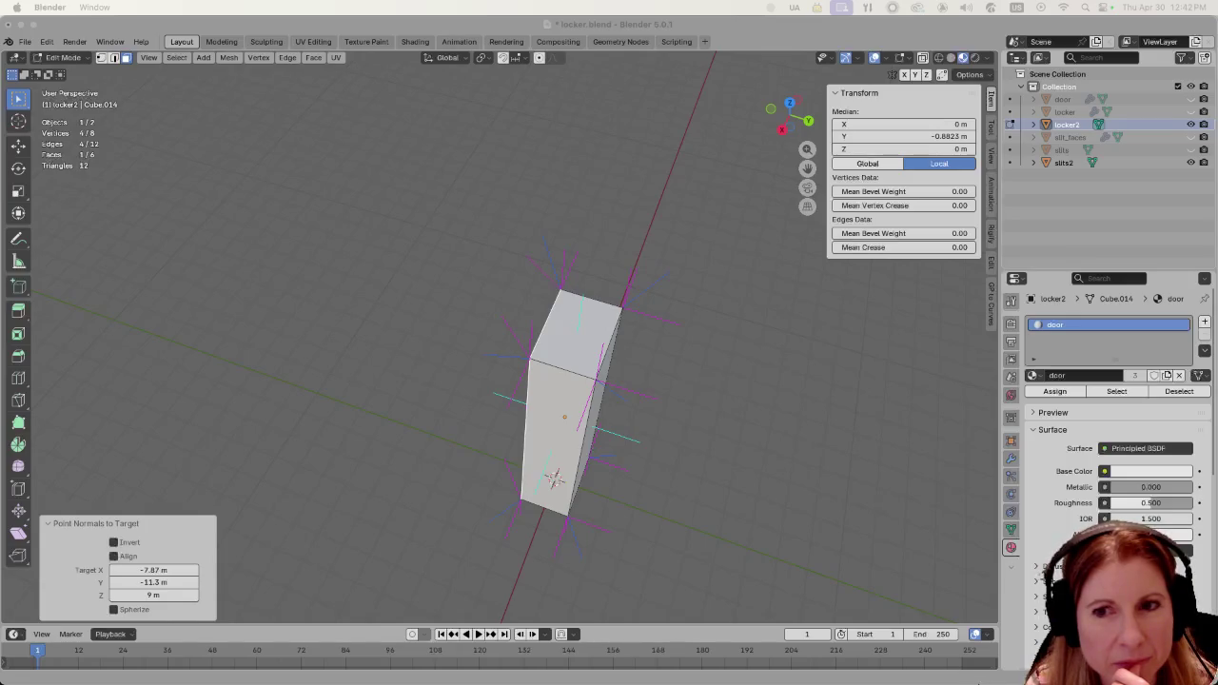
mouse_move(609, 492)
middle_down()
mouse_move(639, 367)
mouse_move(613, 378)
mouse_move(669, 364)
mouse_move(682, 374)
mouse_move(639, 463)
middle_up()
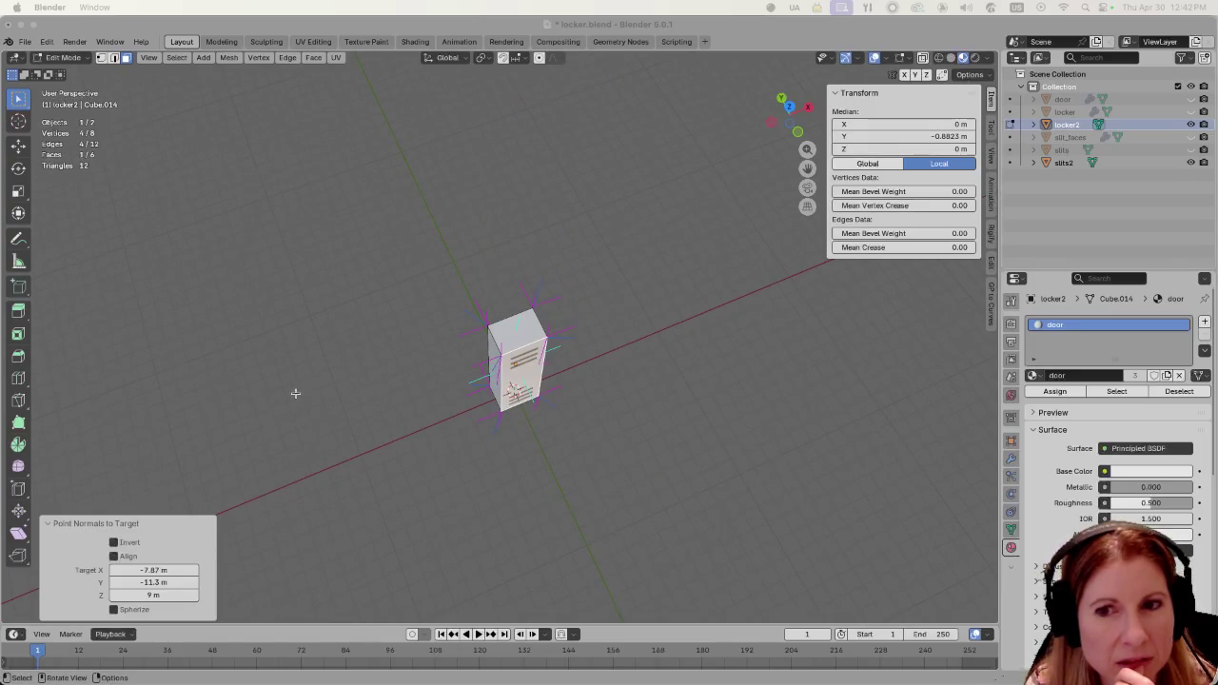
scroll(298, 399, up, 2)
scroll(470, 435, up, 2)
scroll(473, 437, up, 2)
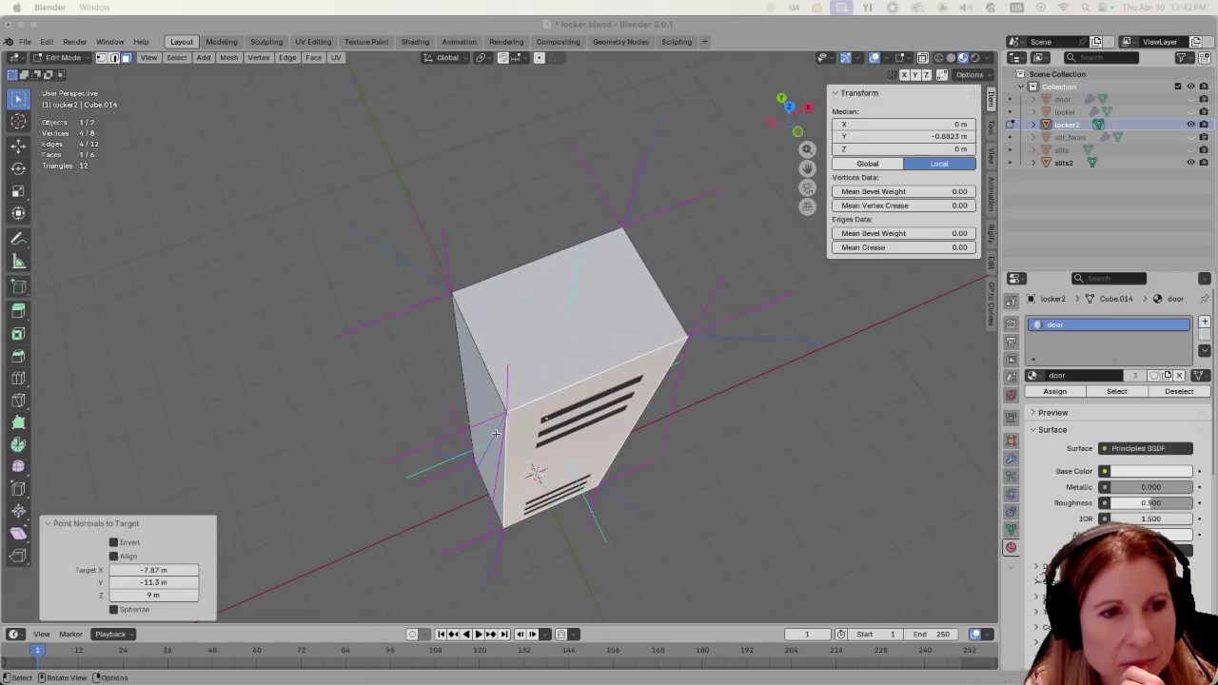
scroll(657, 509, down, 3)
scroll(609, 505, down, 3)
mouse_move(595, 510)
middle_down()
mouse_move(607, 435)
mouse_move(573, 418)
middle_up()
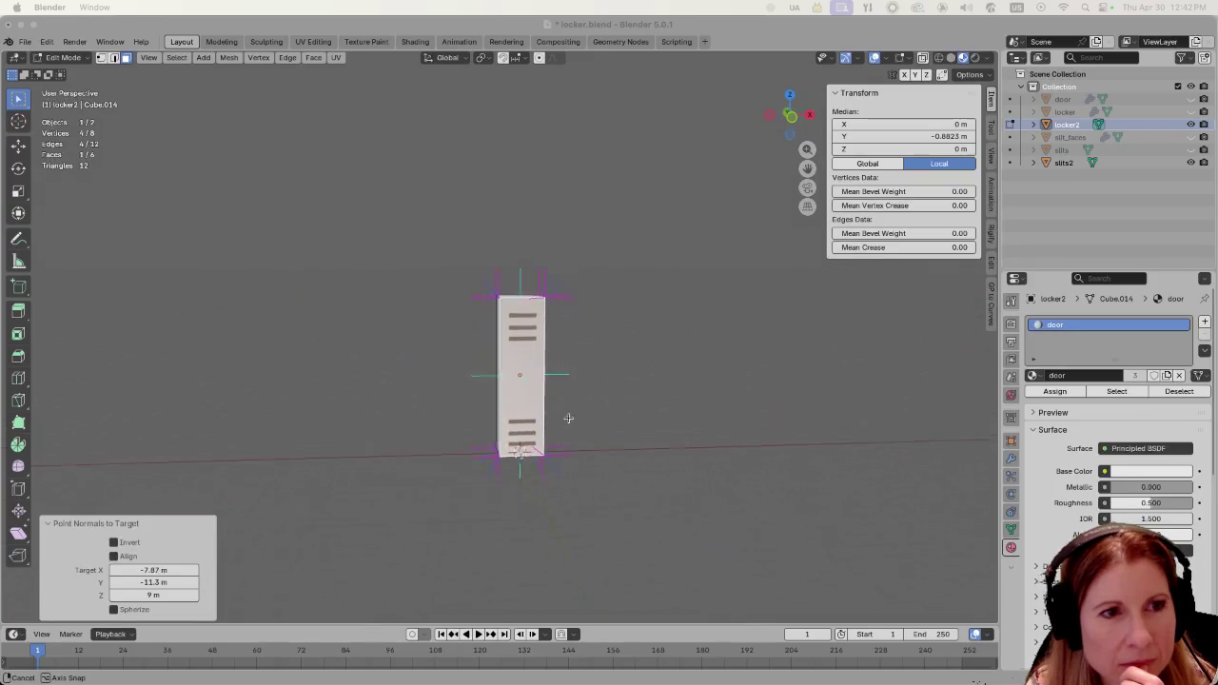
key(super+space)
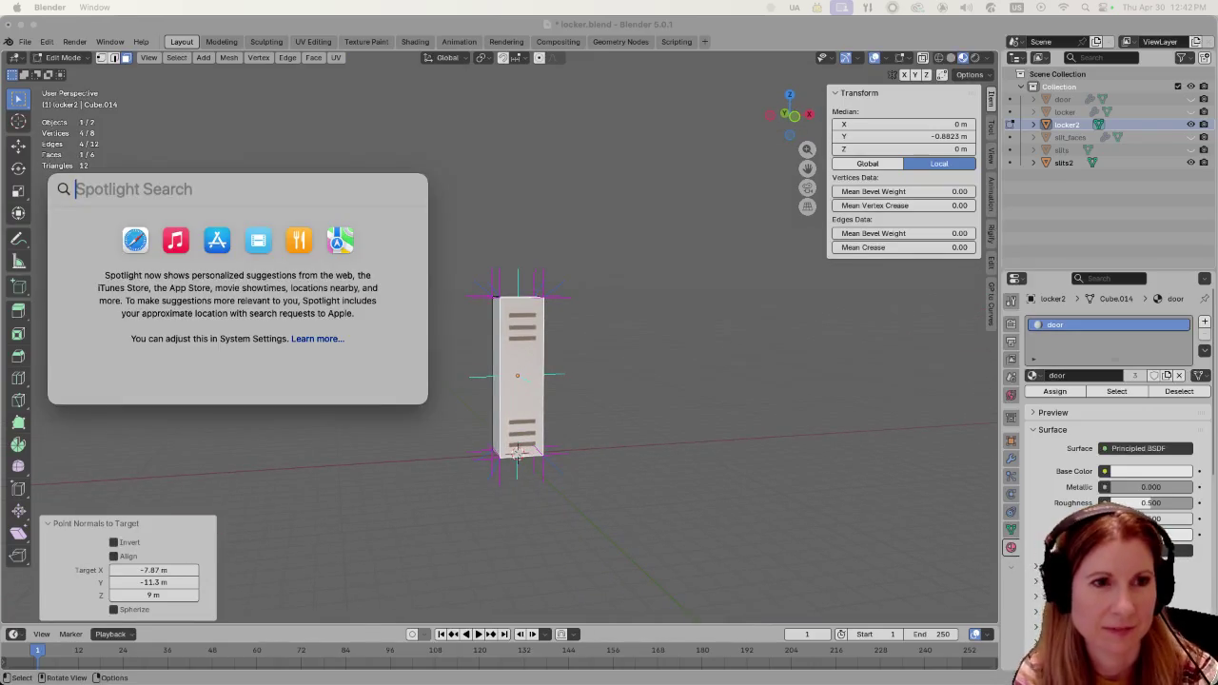
Save locker.blend, run the gym scene in Godot to check the lockers, then return to Blender.
click(664, 388)
key(super+s)
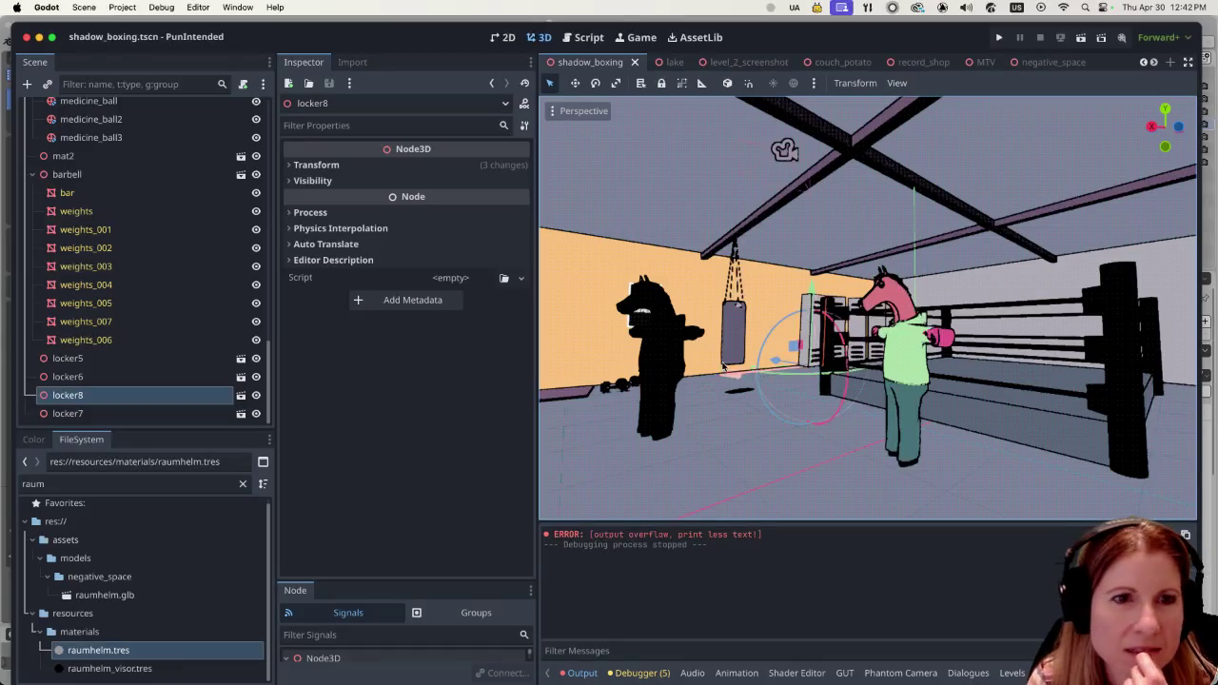
mouse_move(834, 366)
middle_down()
mouse_move(823, 343)
mouse_move(1001, 89)
middle_up()
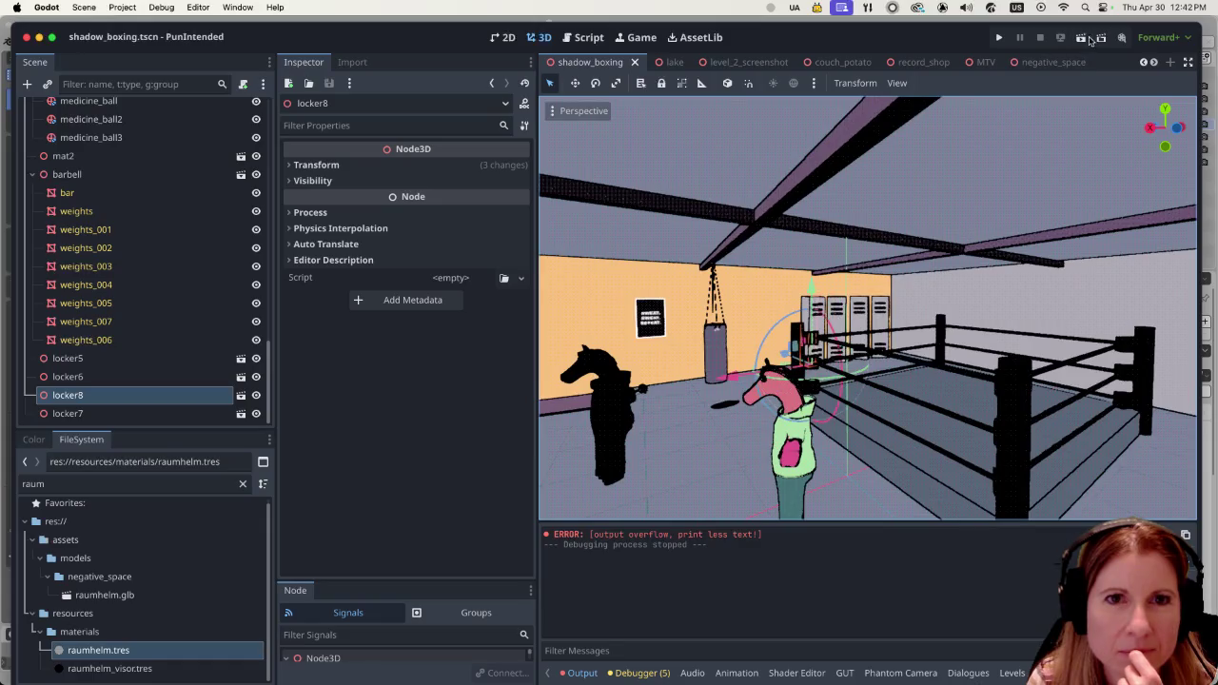
click(1082, 38)
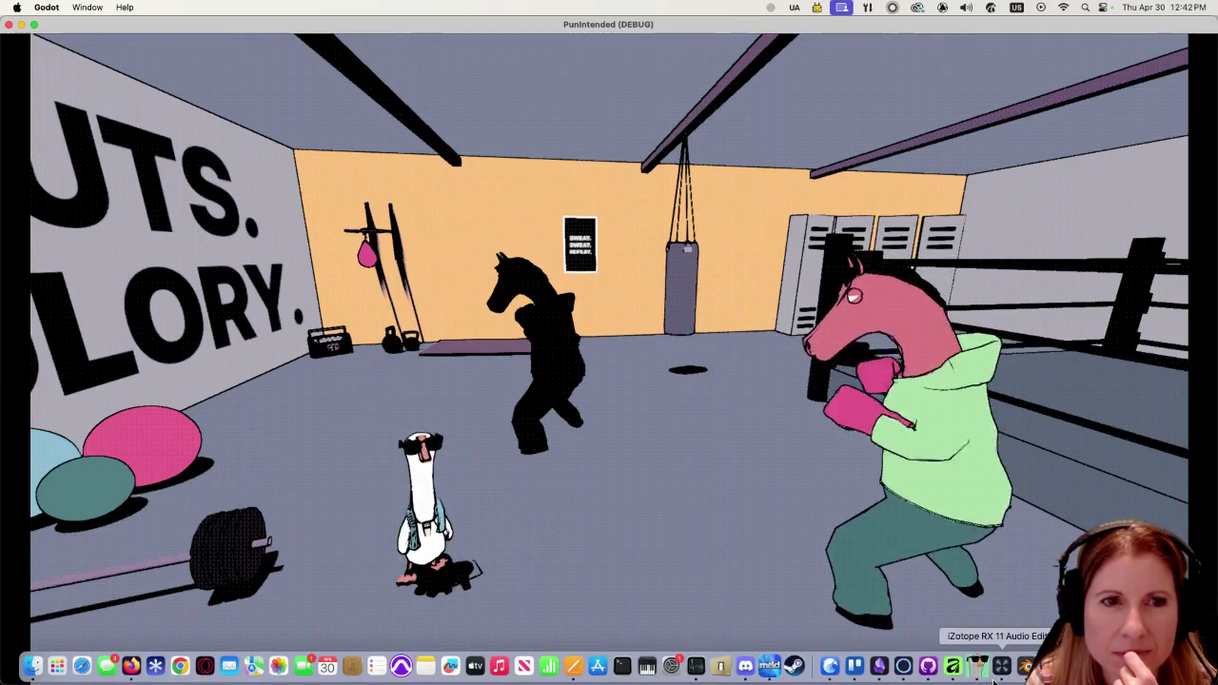
mouse_move(994, 680)
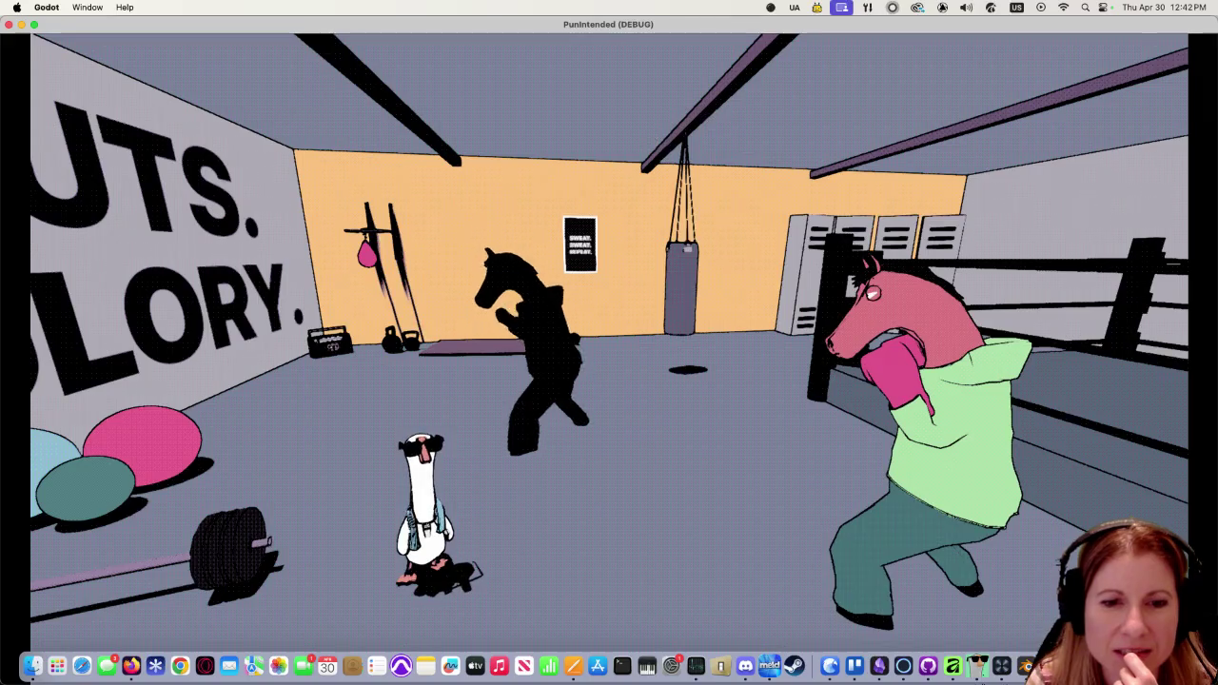
key(super+q)
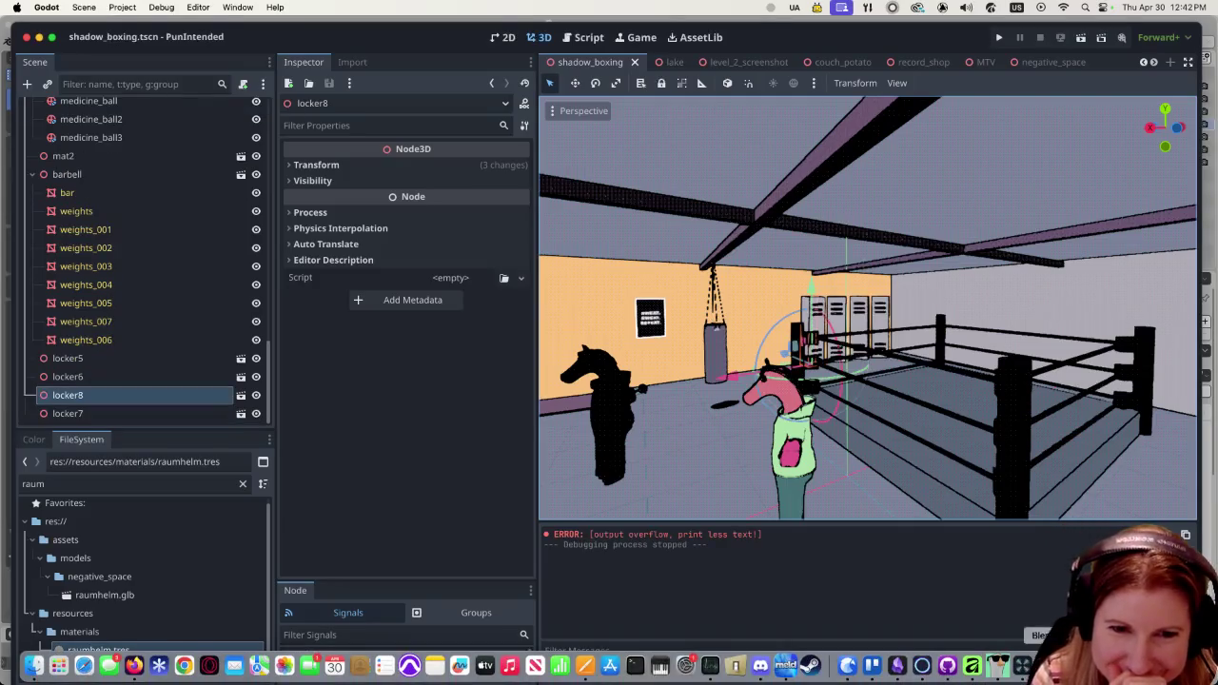
click(609, 666)
mouse_move(623, 339)
middle_down()
mouse_move(597, 391)
mouse_move(496, 365)
middle_up()
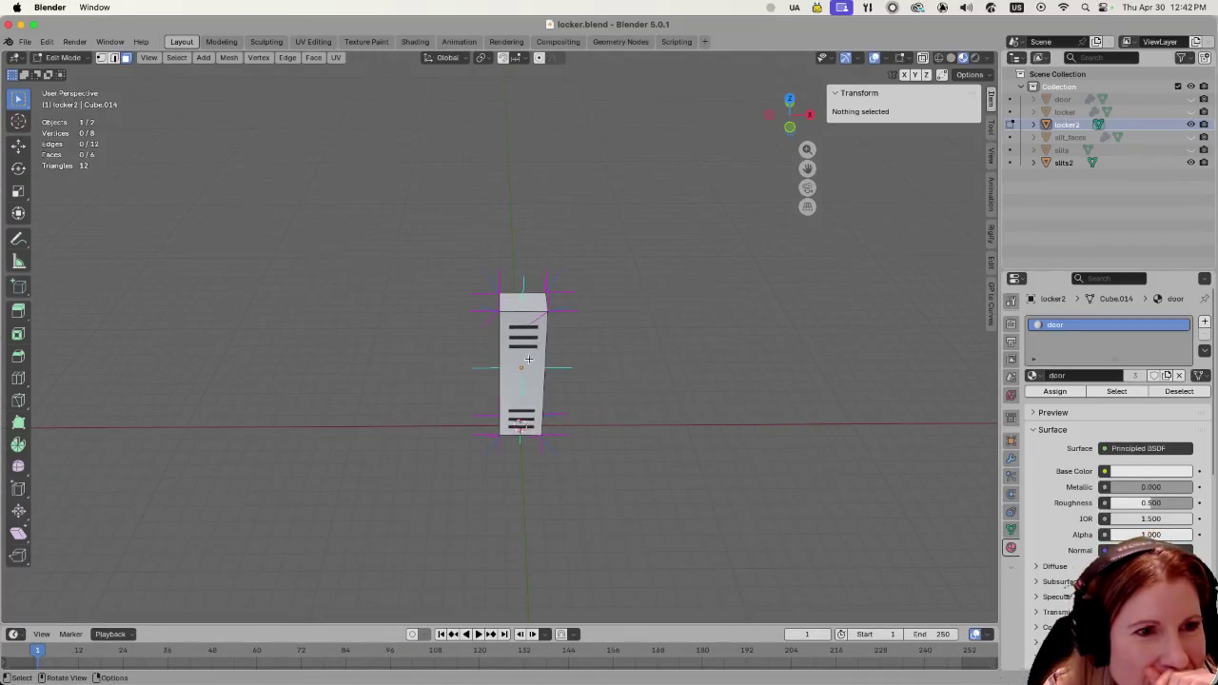
Select the locker door's front face and view the locker head-on.
click(529, 360)
mouse_move(415, 398)
middle_down()
mouse_move(437, 357)
mouse_move(416, 375)
mouse_move(387, 307)
mouse_move(388, 356)
middle_up()
scroll(365, 369, up, 2)
scroll(356, 337, down, 1)
scroll(360, 339, down, 1)
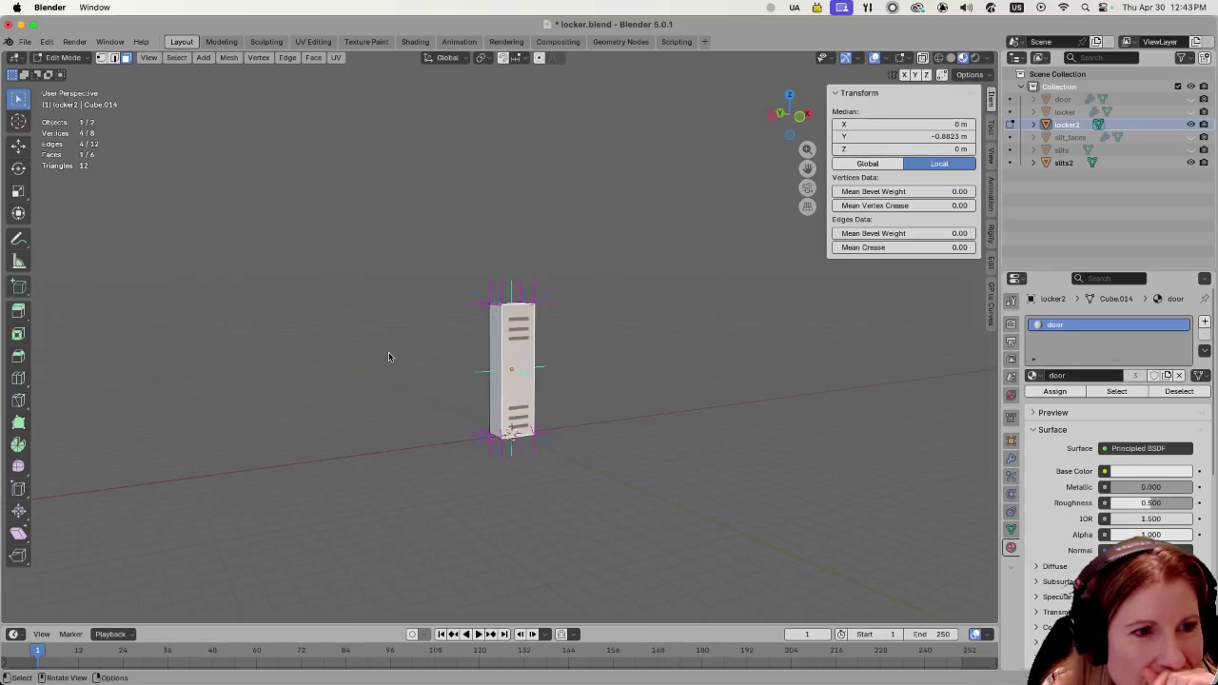
mouse_move(399, 355)
middle_down()
mouse_move(397, 386)
mouse_move(393, 353)
middle_up()
scroll(395, 352, up, 1)
scroll(395, 352, up, 1)
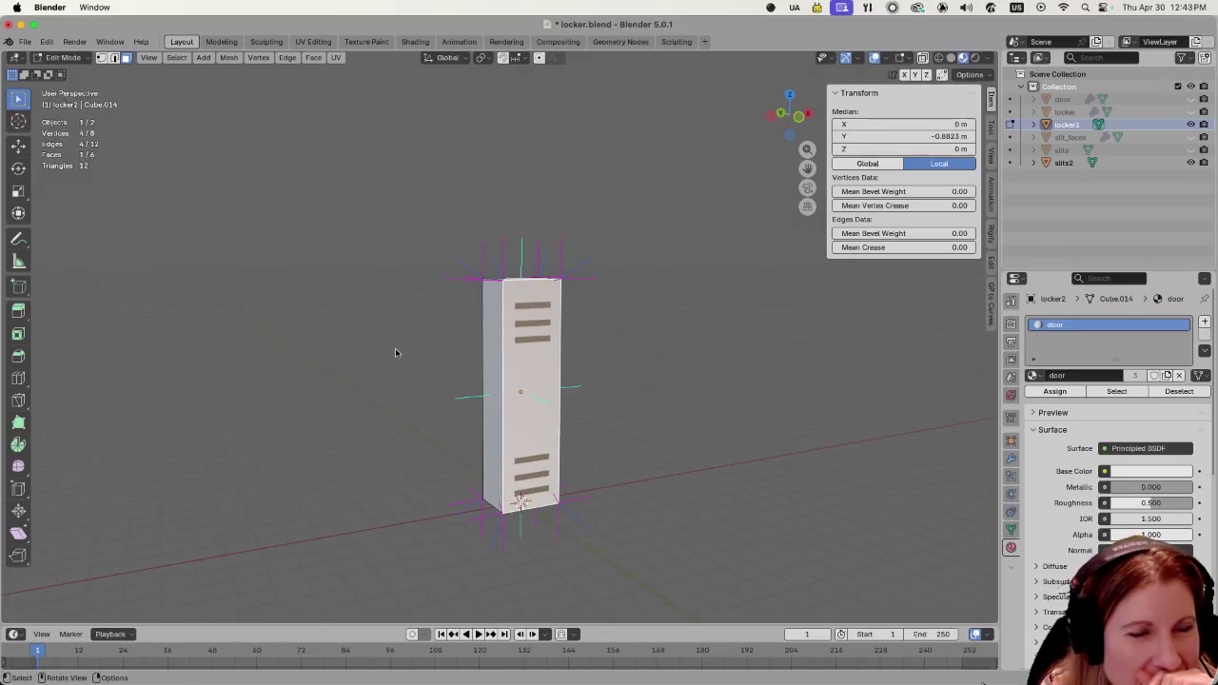
scroll(395, 352, down, 4)
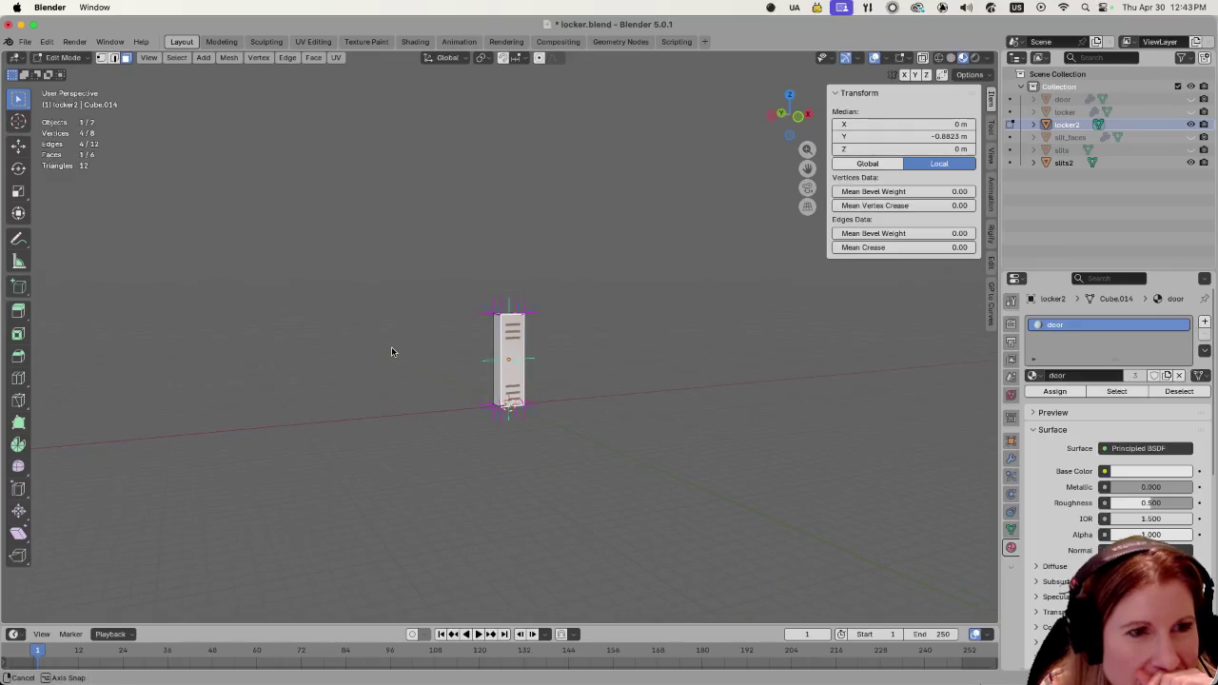
scroll(392, 352, up, 1)
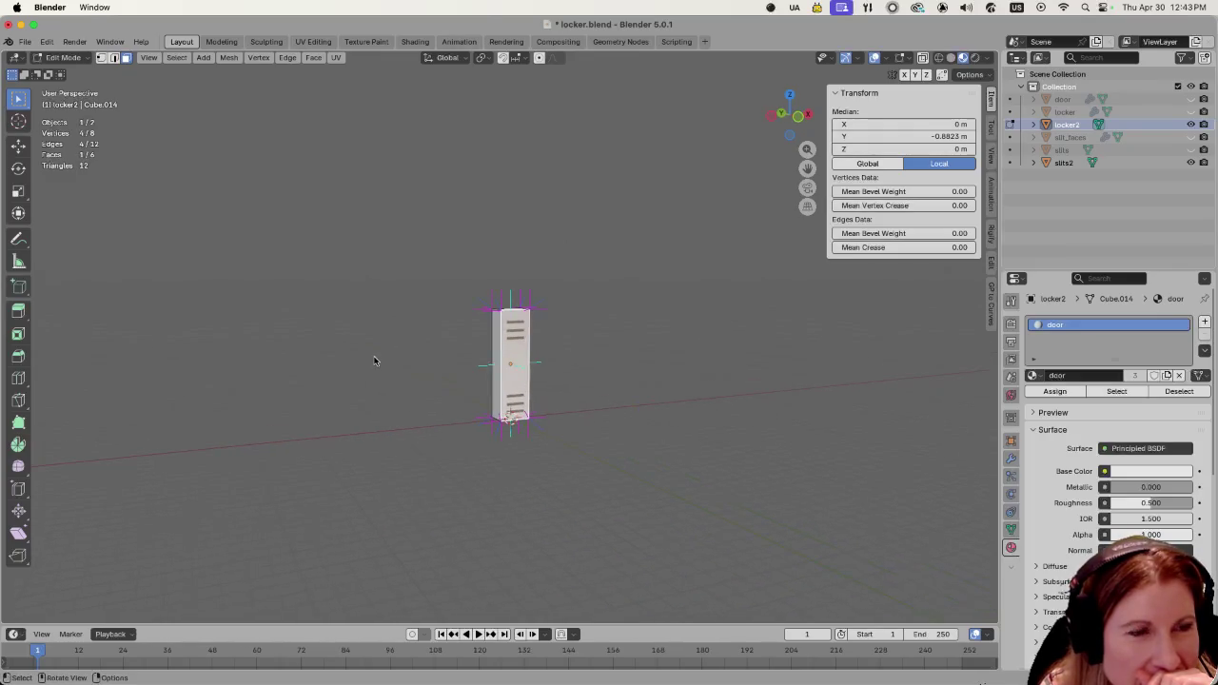
Point the door's custom normals at a target with Mesh > Normals > Point to Target.
click(232, 59)
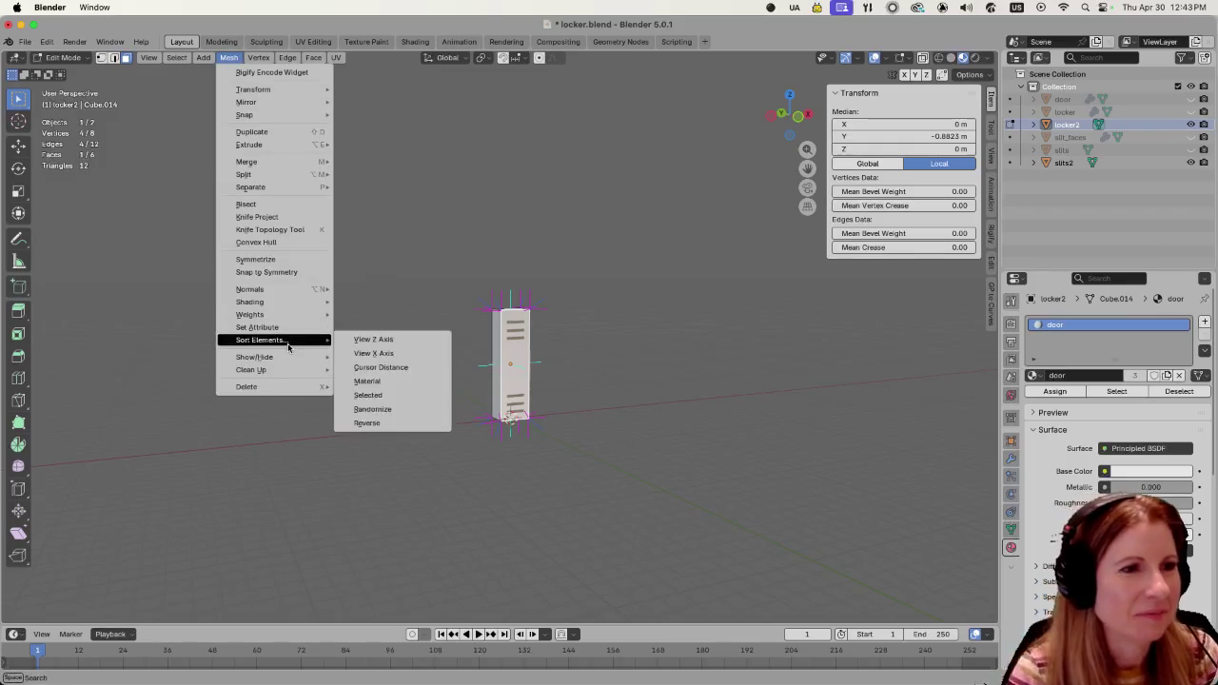
mouse_move(250, 289)
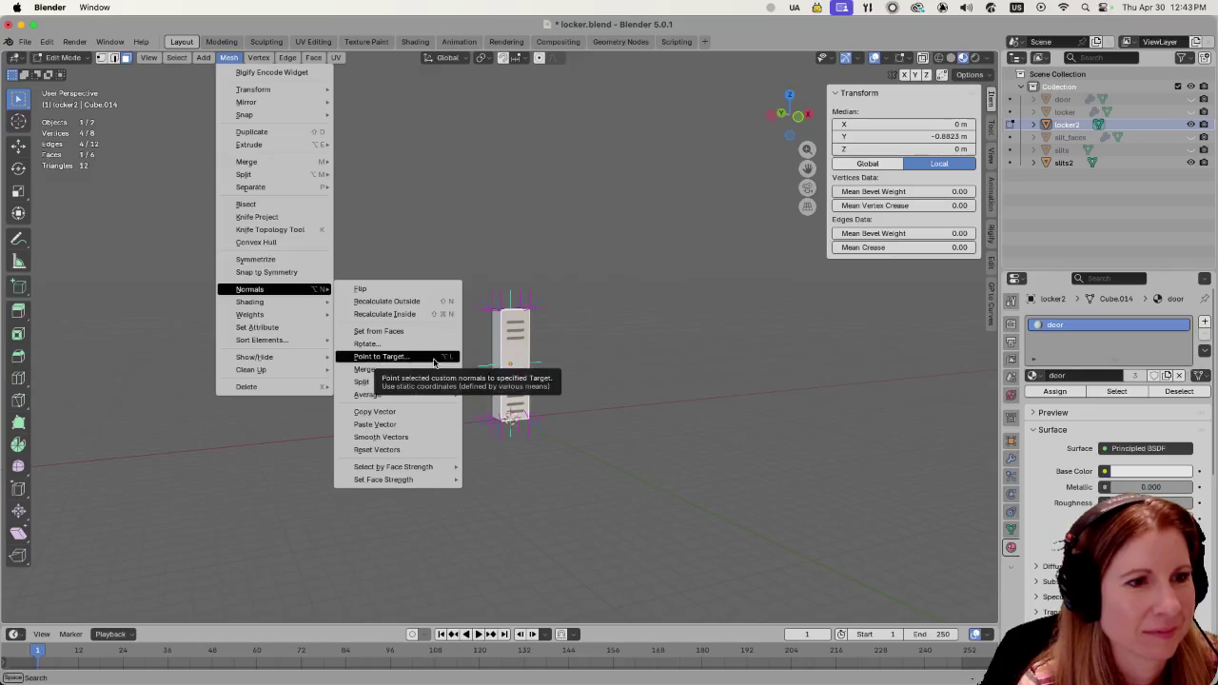
click(381, 356)
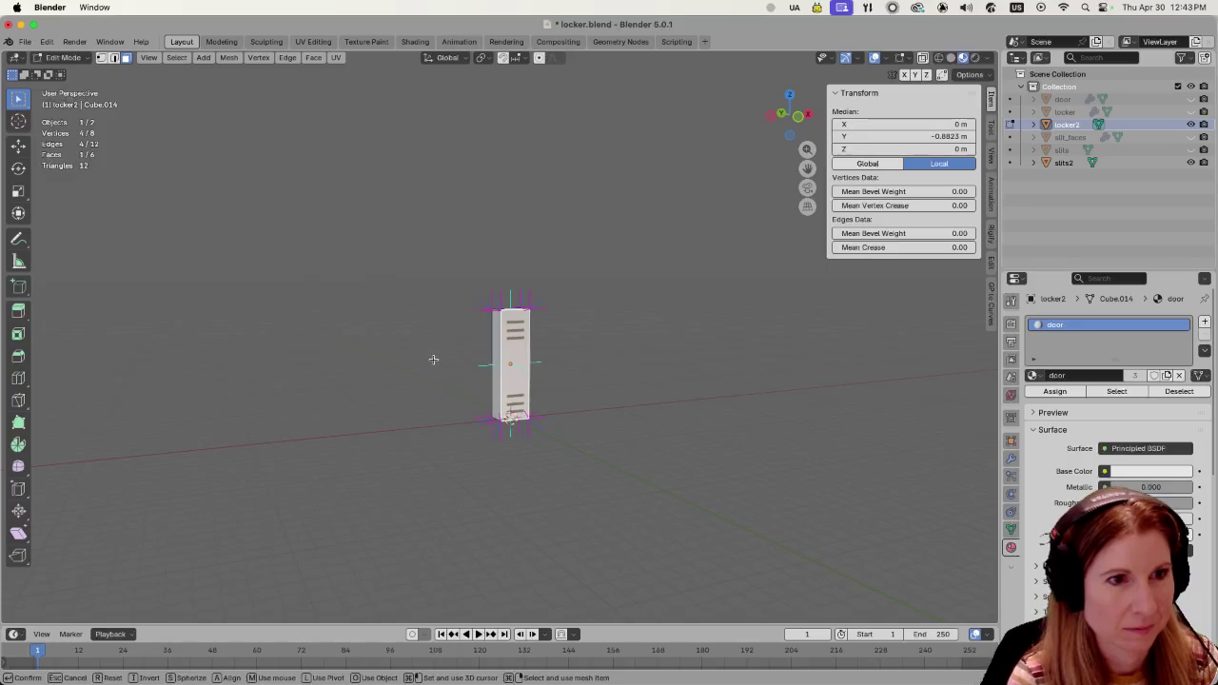
click(432, 359)
Move the normals target to −10.3, −11.3, 5.58 m and save locker.blend.
mouse_move(169, 569)
mouse_down()
mouse_move(133, 569)
mouse_move(143, 595)
mouse_up()
middle_drag(519, 508, 521, 503)
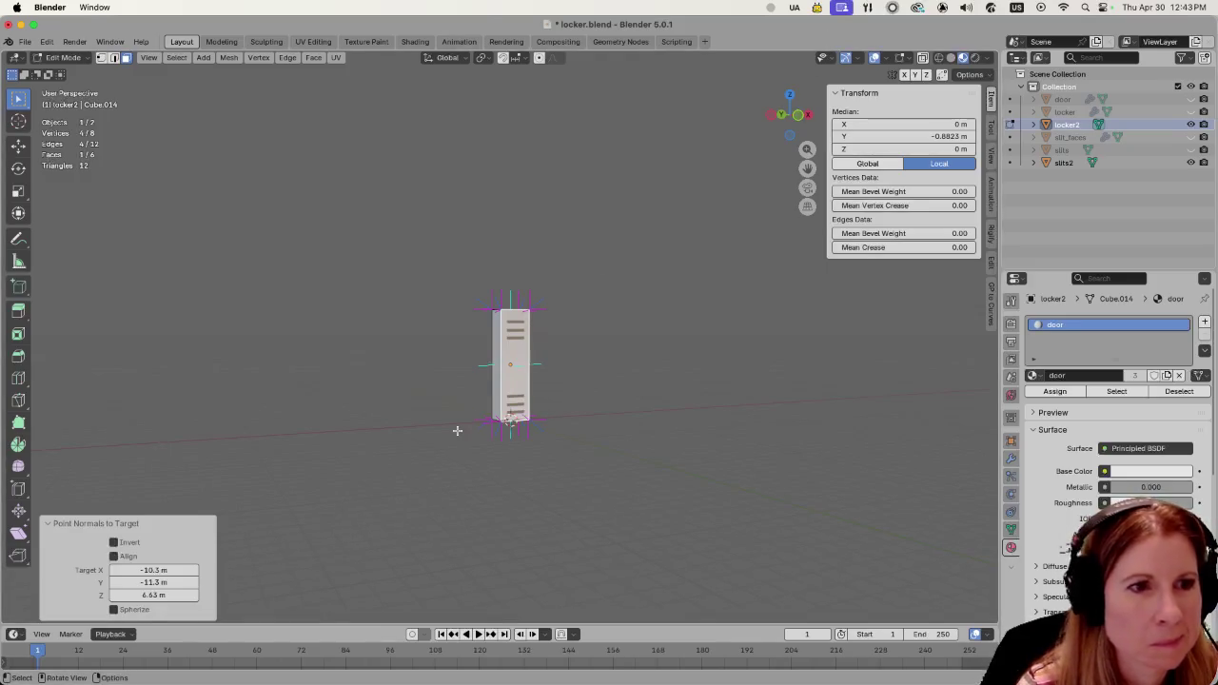
drag(145, 594, 152, 595)
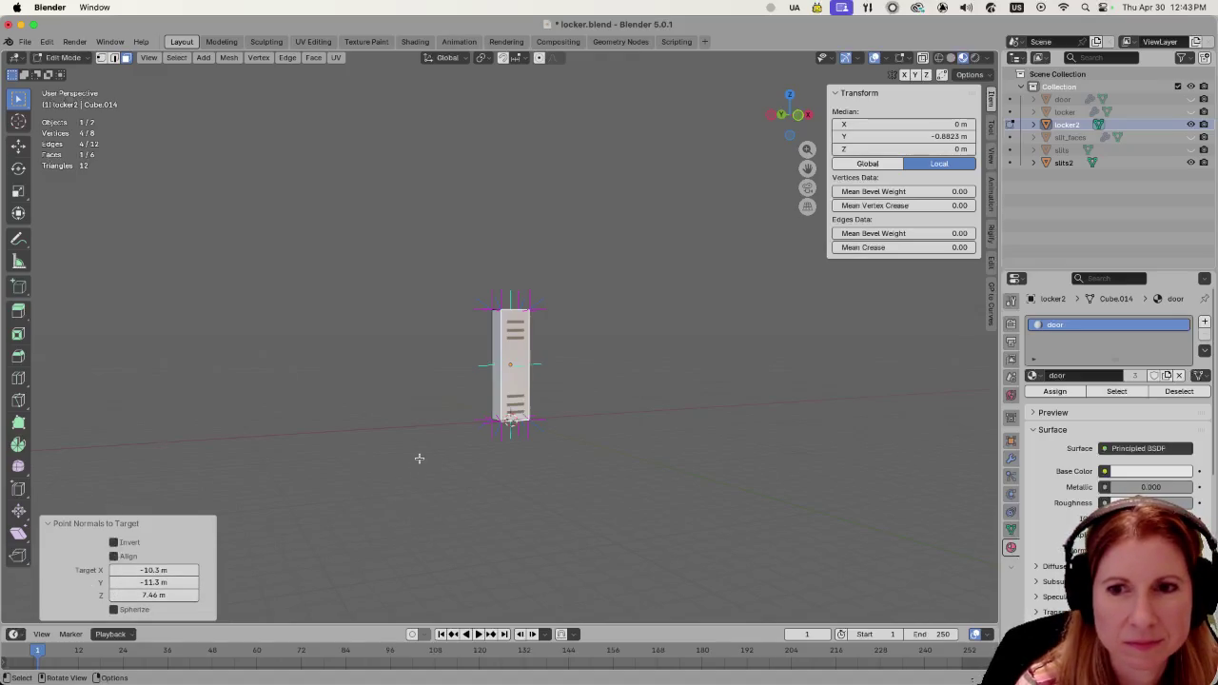
scroll(416, 455, up, 2)
scroll(413, 445, down, 2)
mouse_move(413, 444)
middle_down()
mouse_move(386, 479)
mouse_move(408, 485)
middle_up()
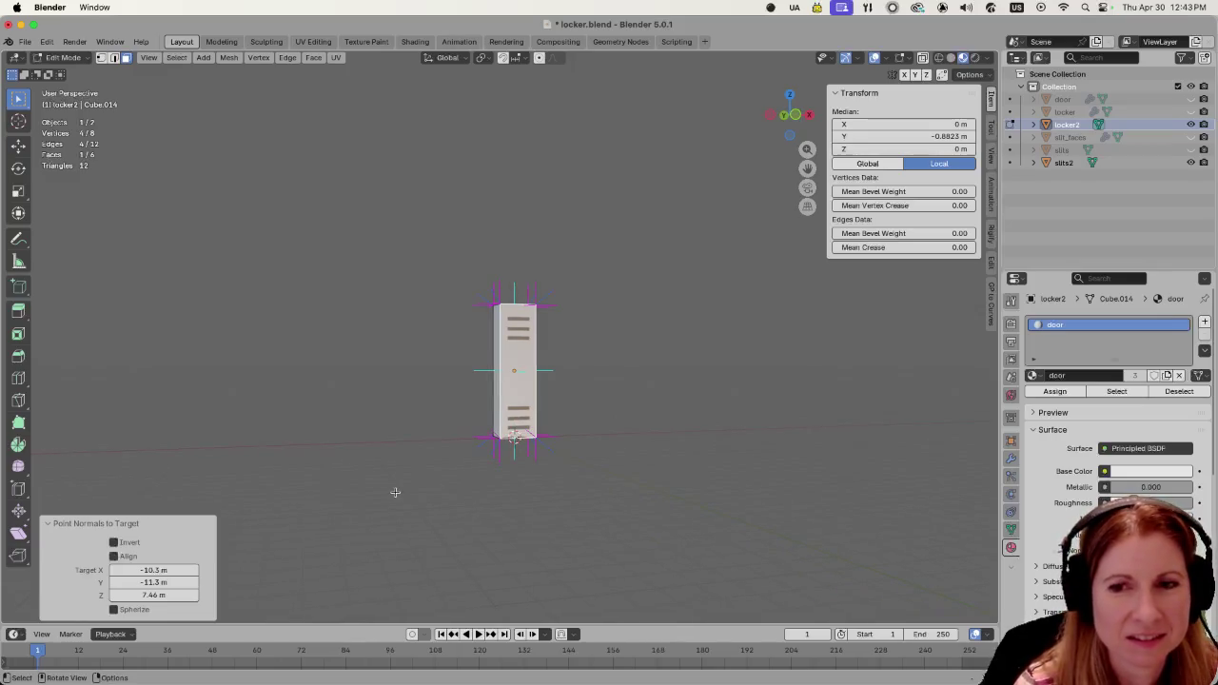
drag(155, 595, 152, 594)
middle_drag(599, 547, 605, 554)
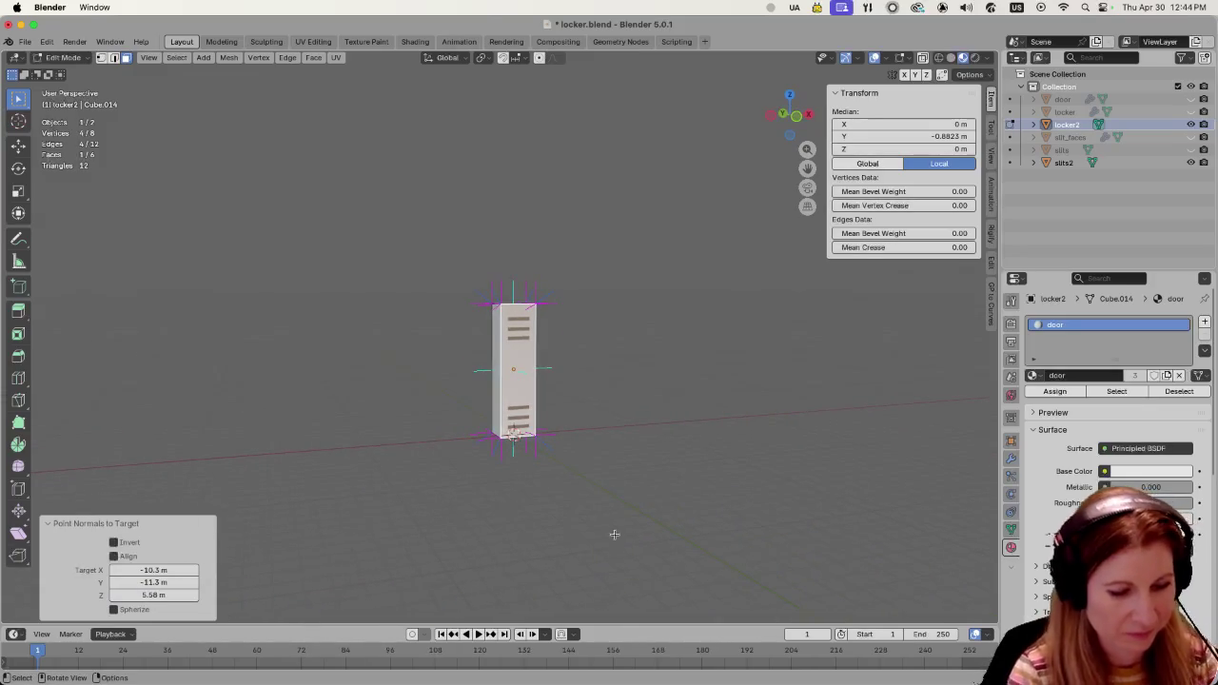
key(ctrl+s)
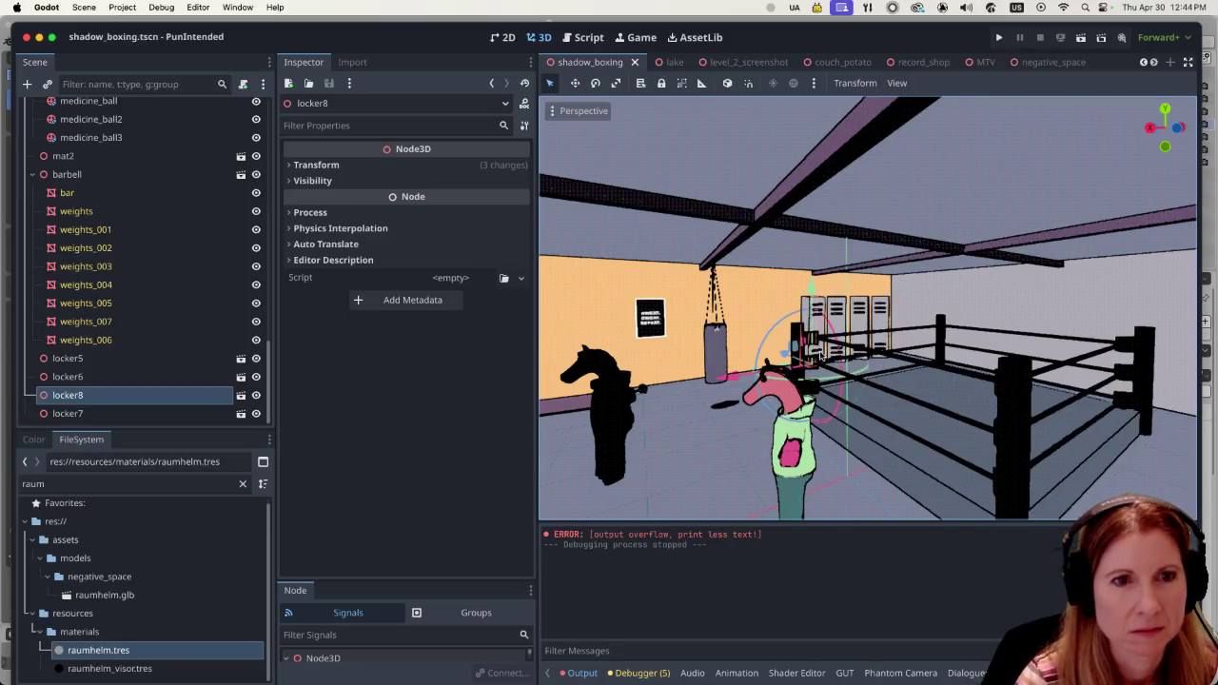
Test-run the gym scene to check the lockers, then stop the game.
mouse_move(816, 355)
middle_down()
mouse_move(926, 378)
mouse_move(999, 342)
middle_up()
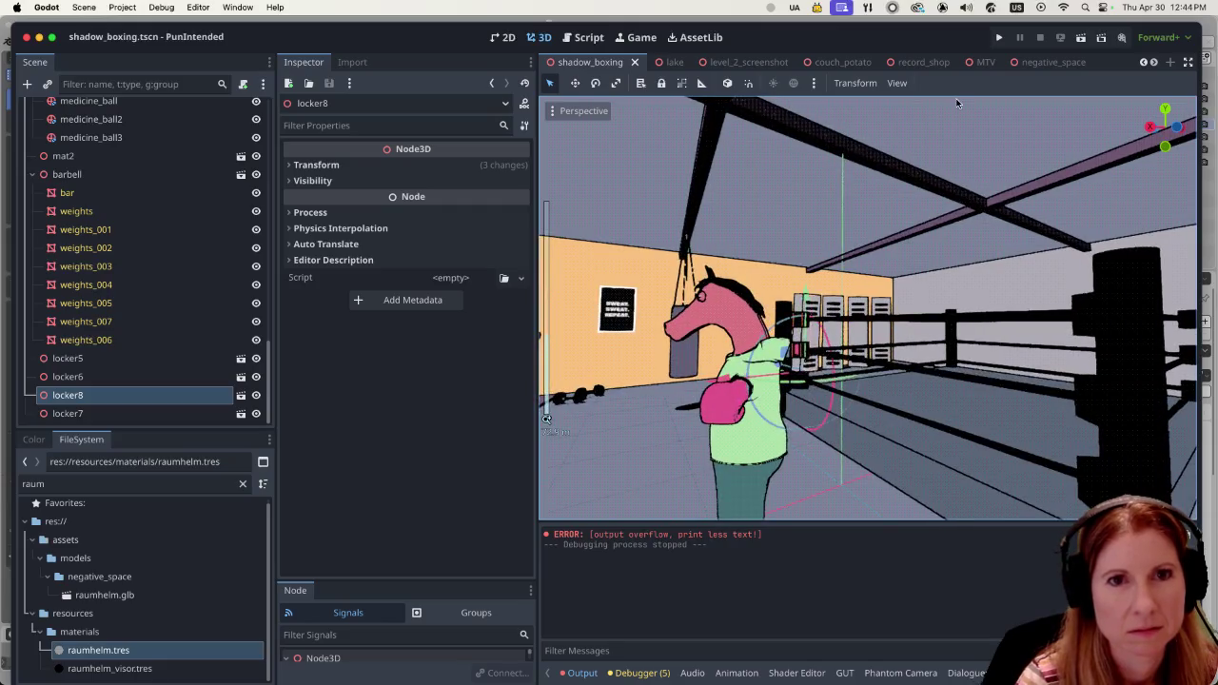
click(1085, 40)
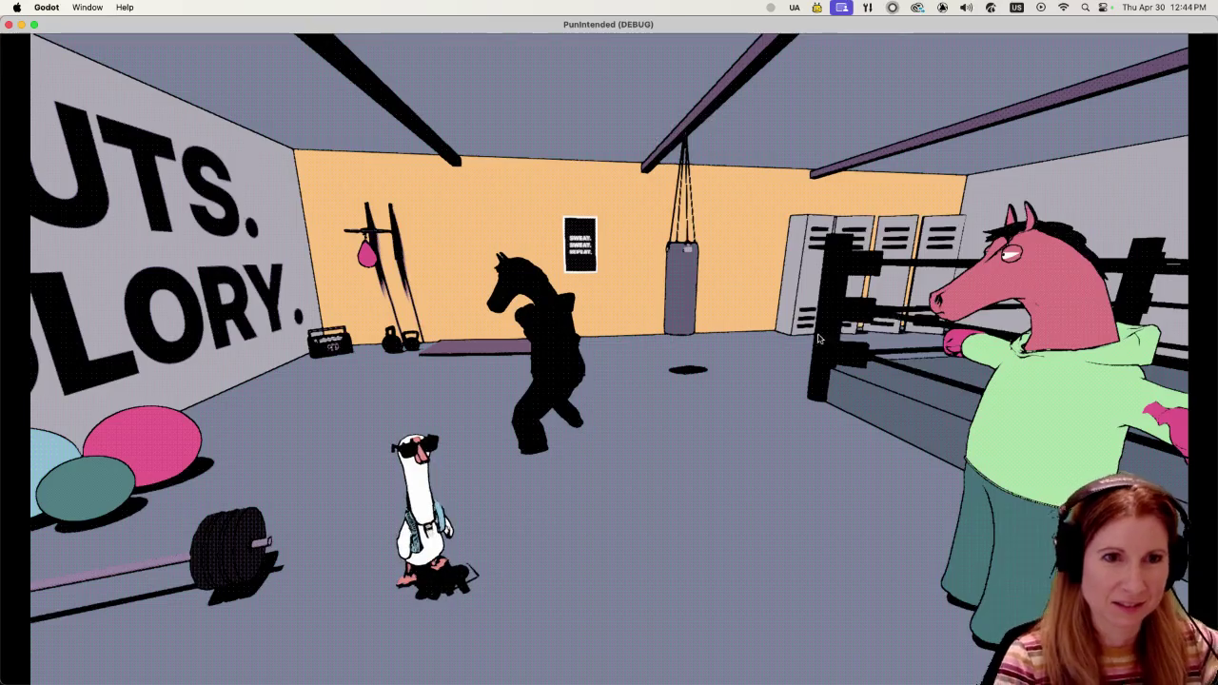
key(super+q)
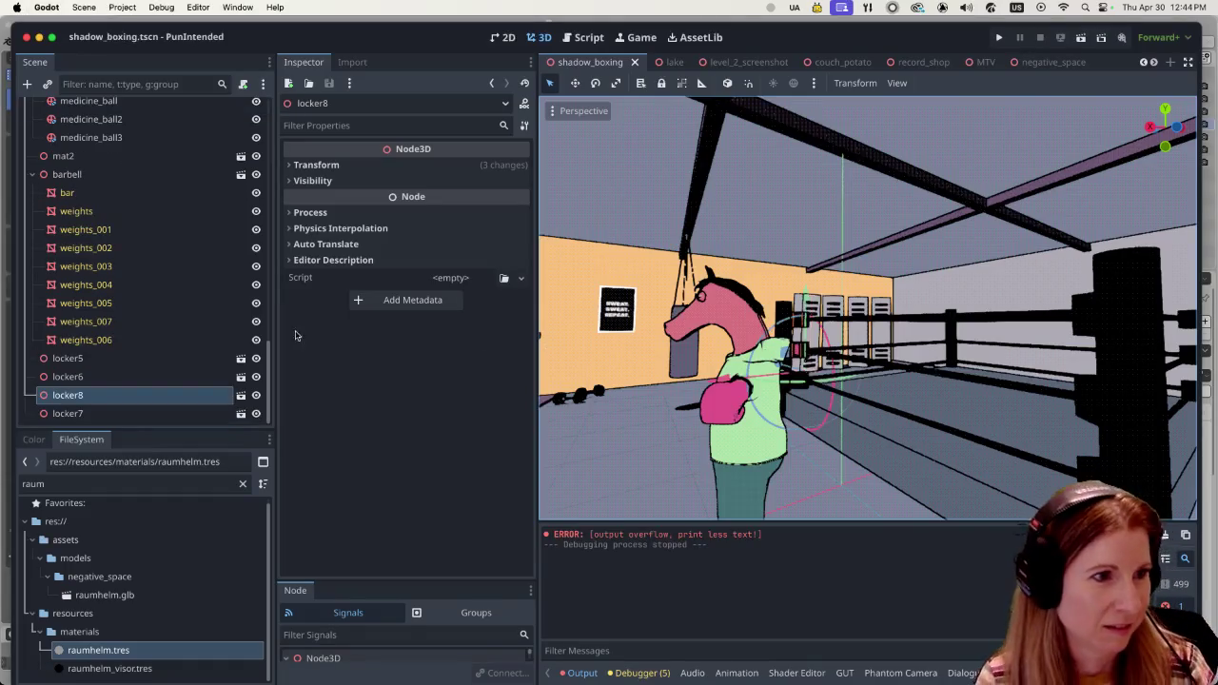
Delete the locker7 and locker5 nodes from the Scene dock.
click(121, 414)
right_click(121, 414)
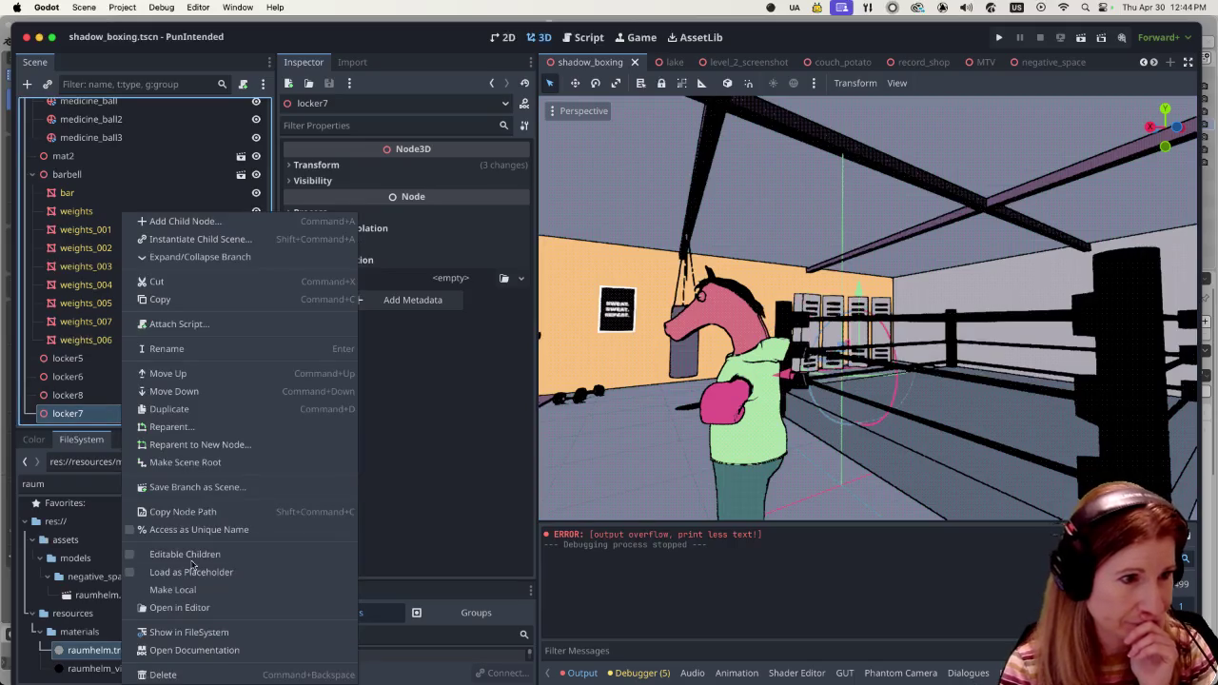
click(189, 674)
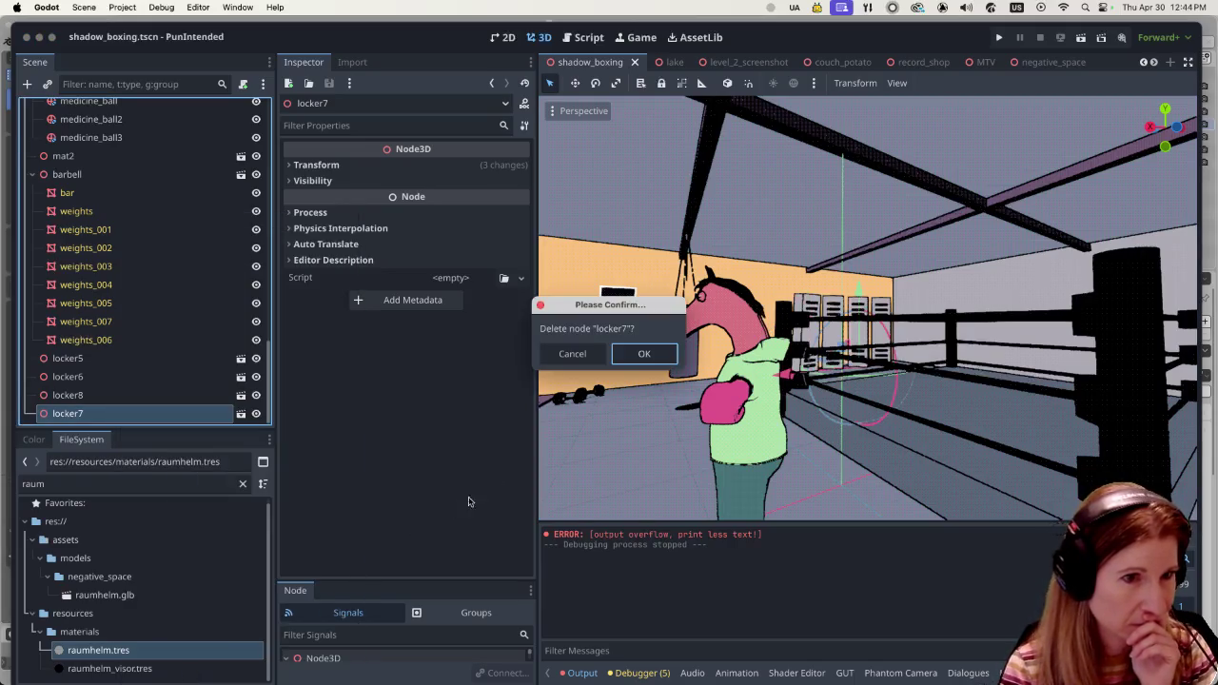
click(646, 354)
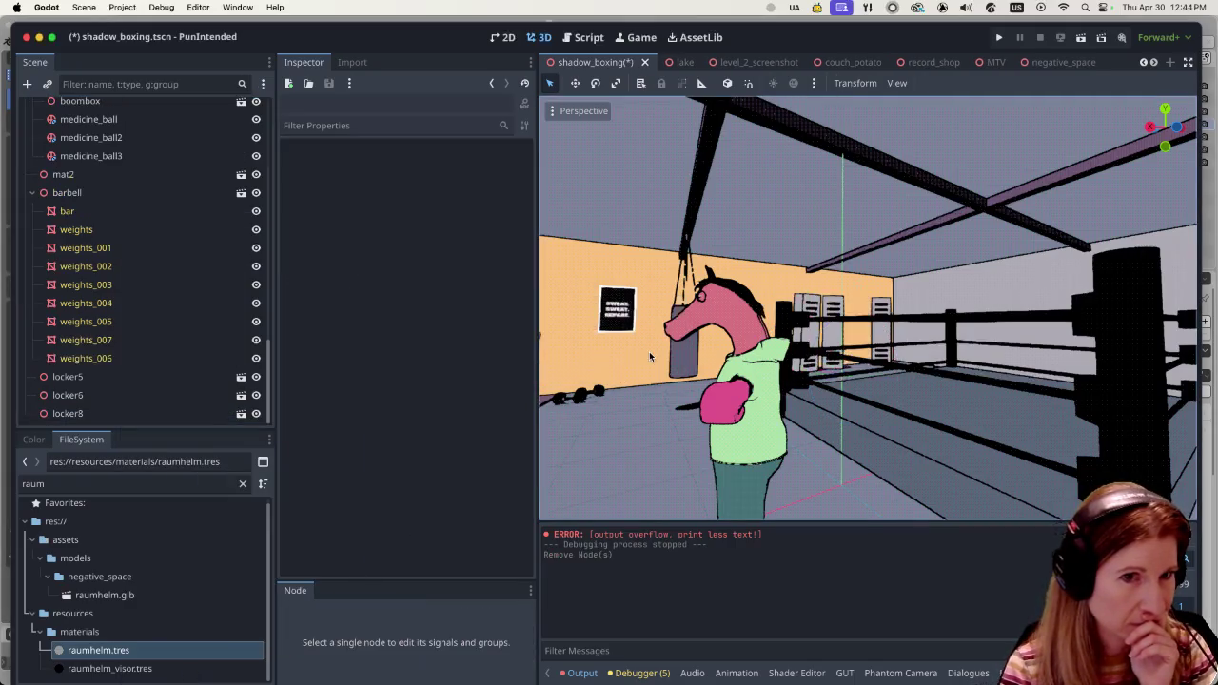
click(110, 400)
click(128, 379)
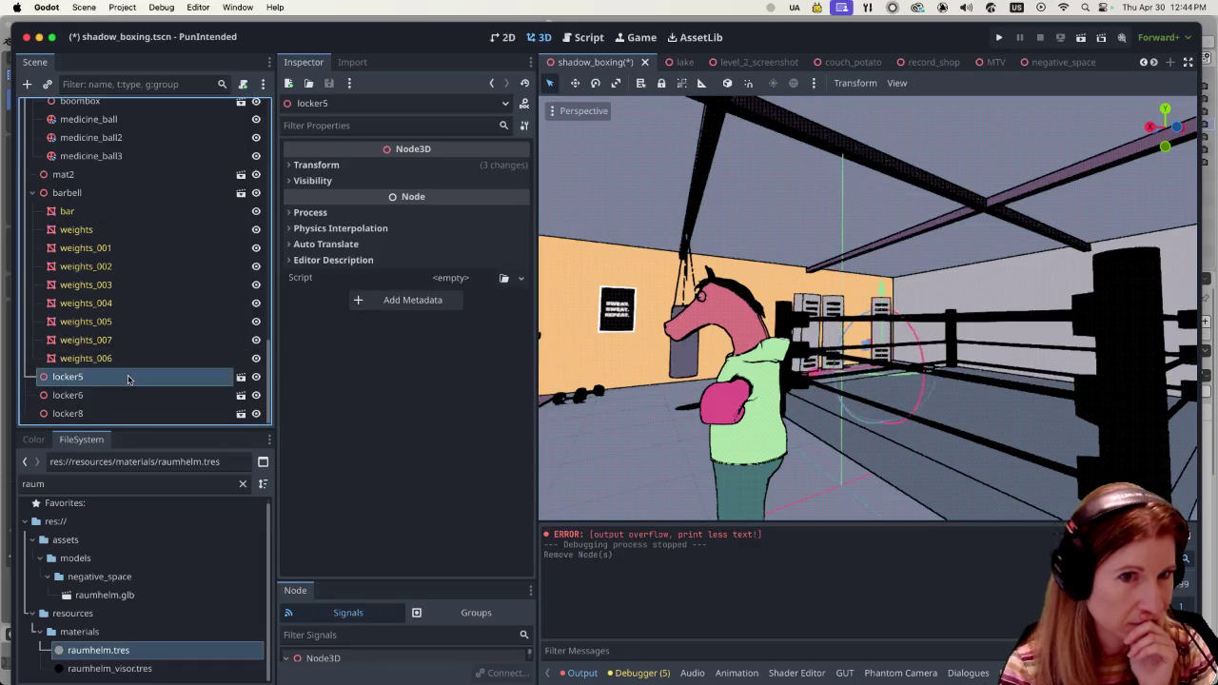
right_click(129, 378)
click(203, 674)
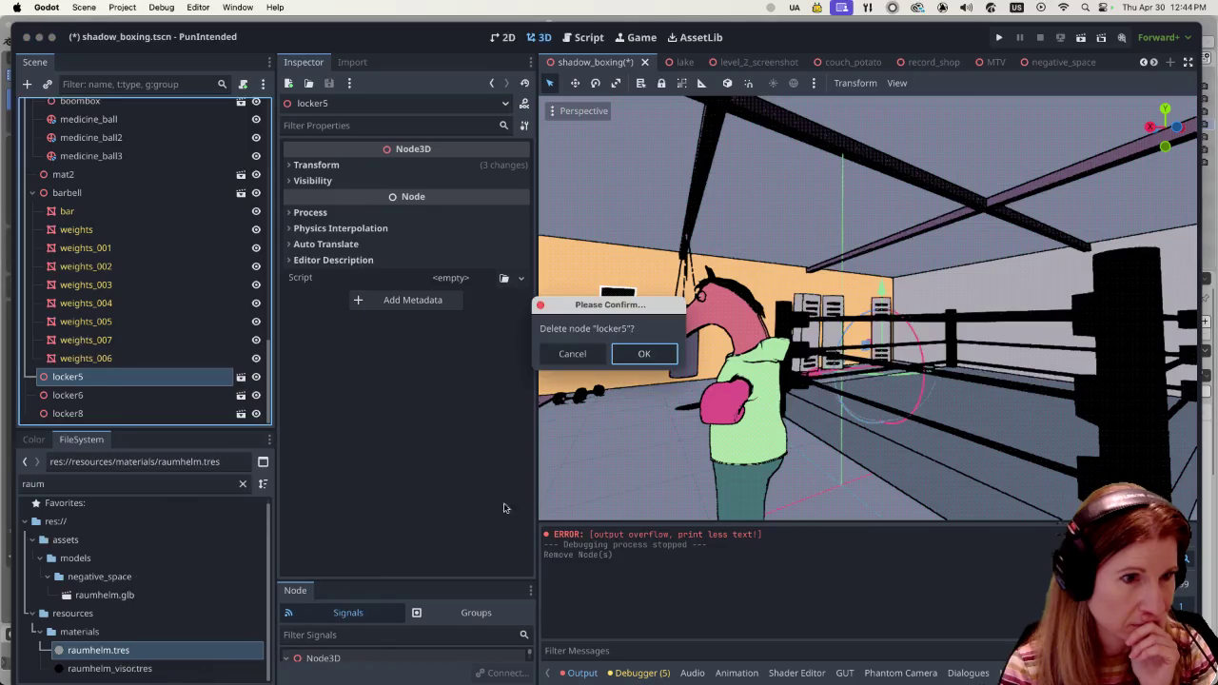
click(643, 354)
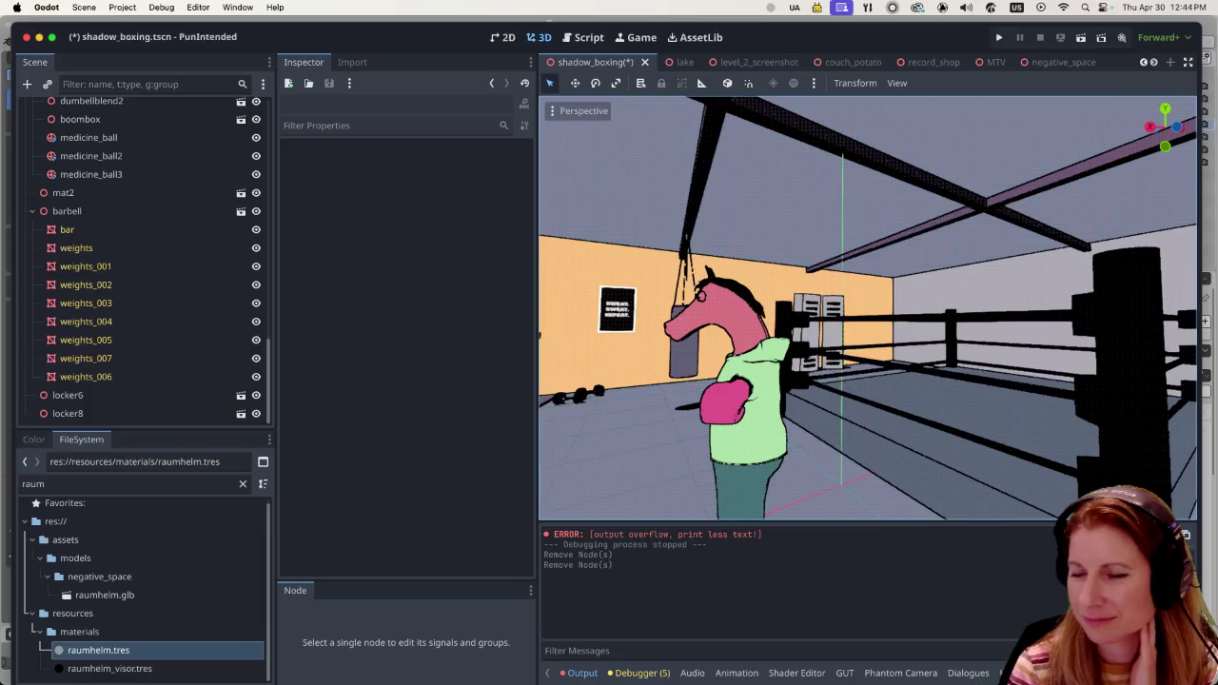
key(super+Tab)
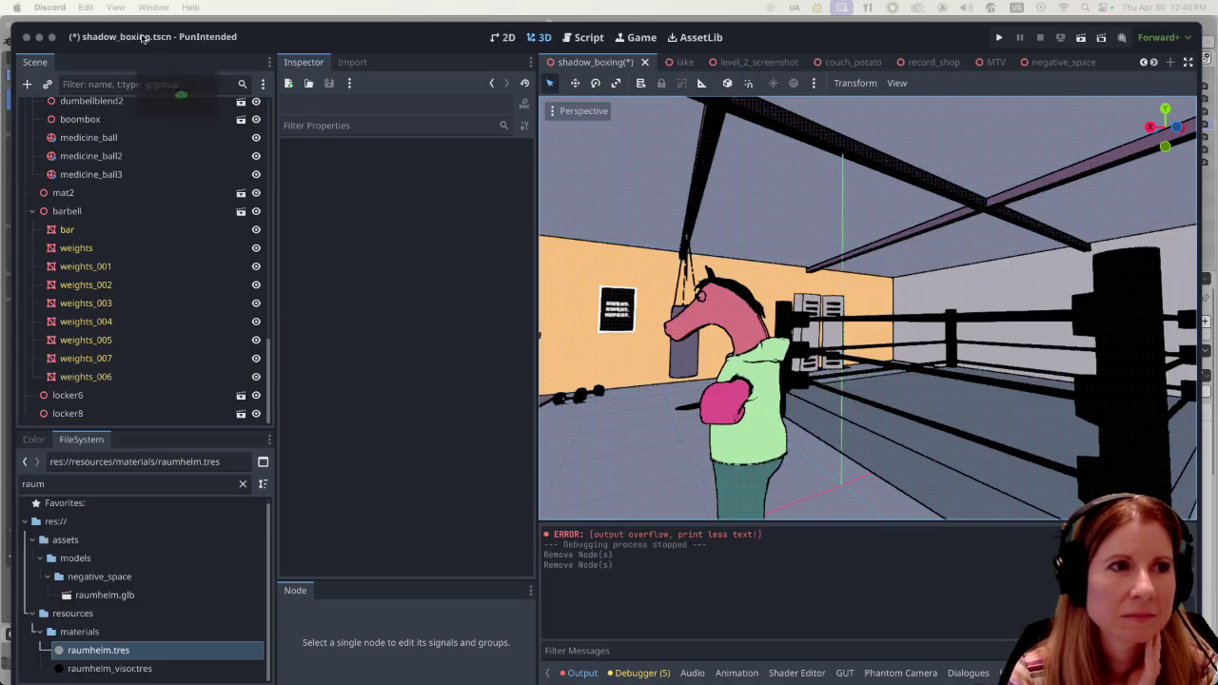
key(super+Tab)
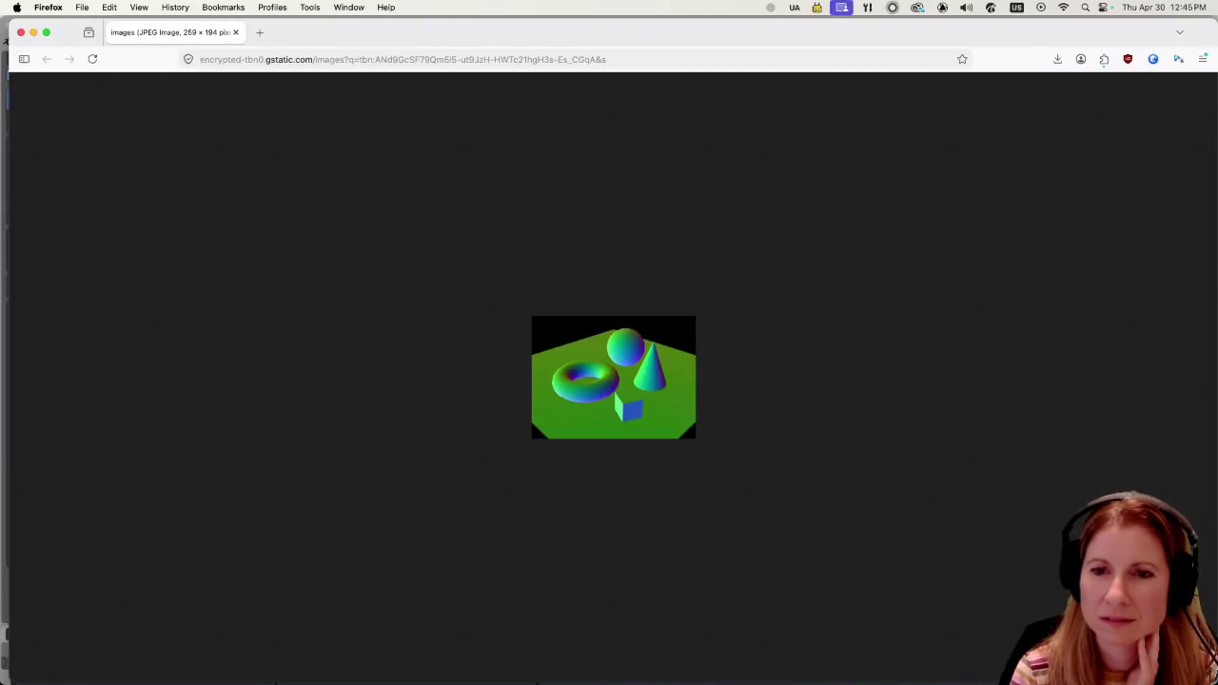
Drag the Firefox window off-screen so the Godot editor is visible.
key(super+Tab)
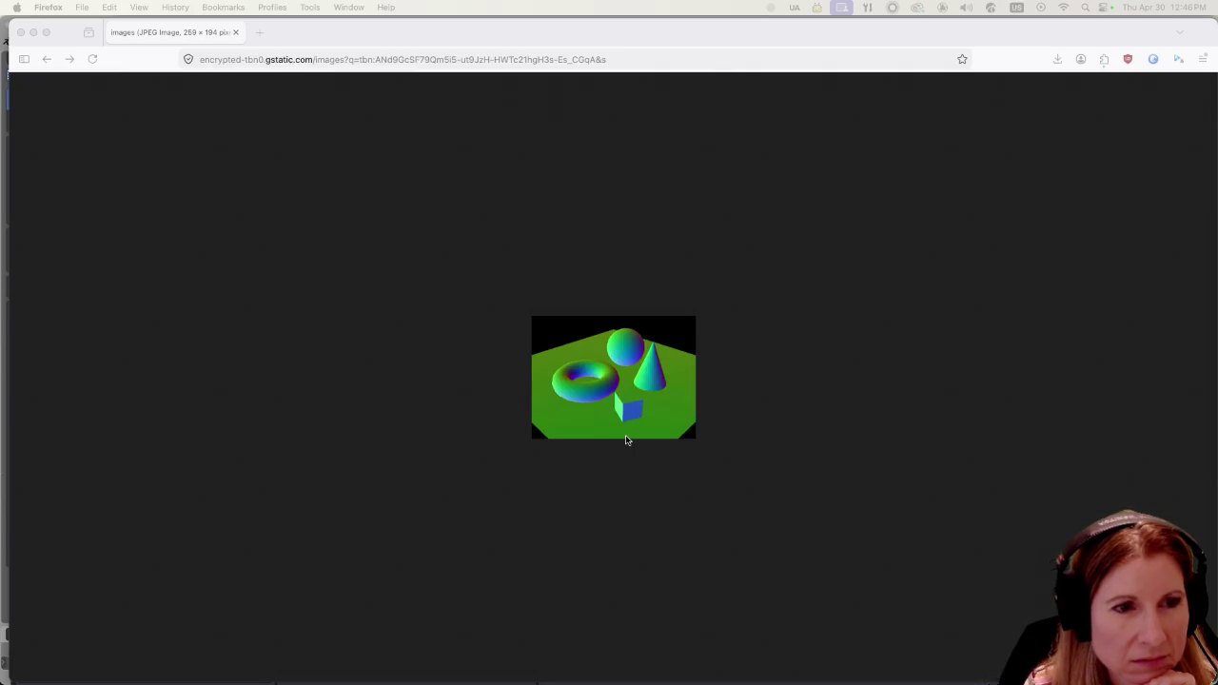
drag(299, 38, 1217, 34)
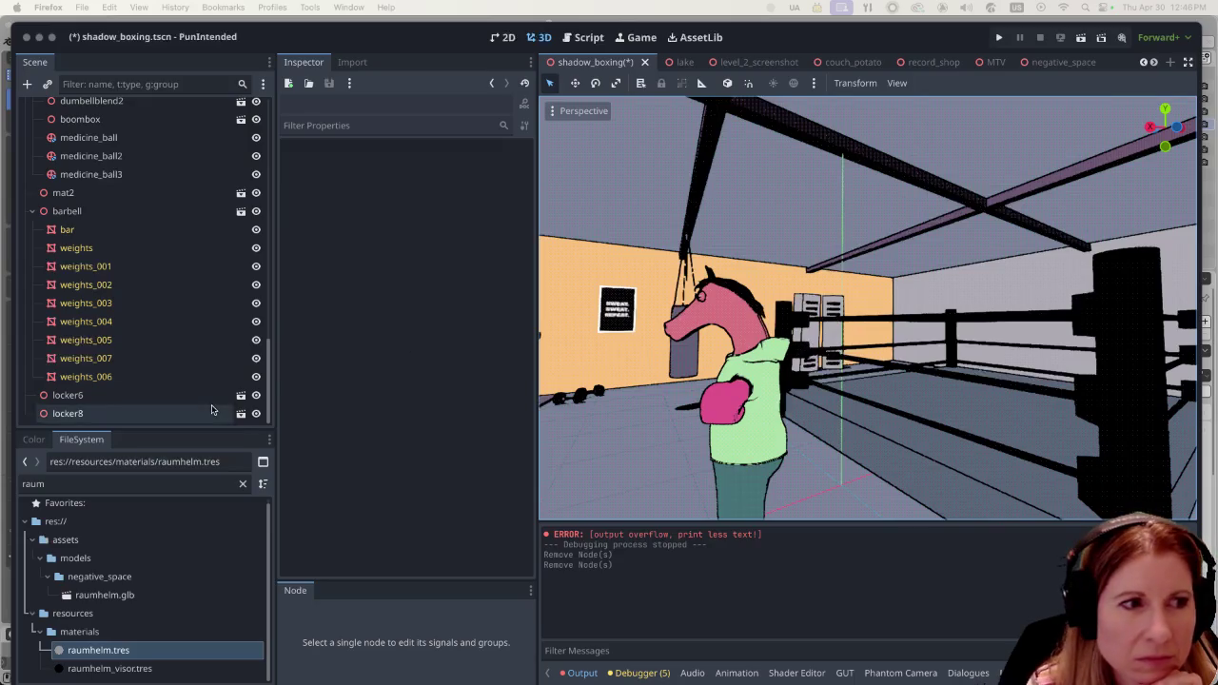
Delete the locker6 node from the gym scene.
click(130, 411)
click(136, 394)
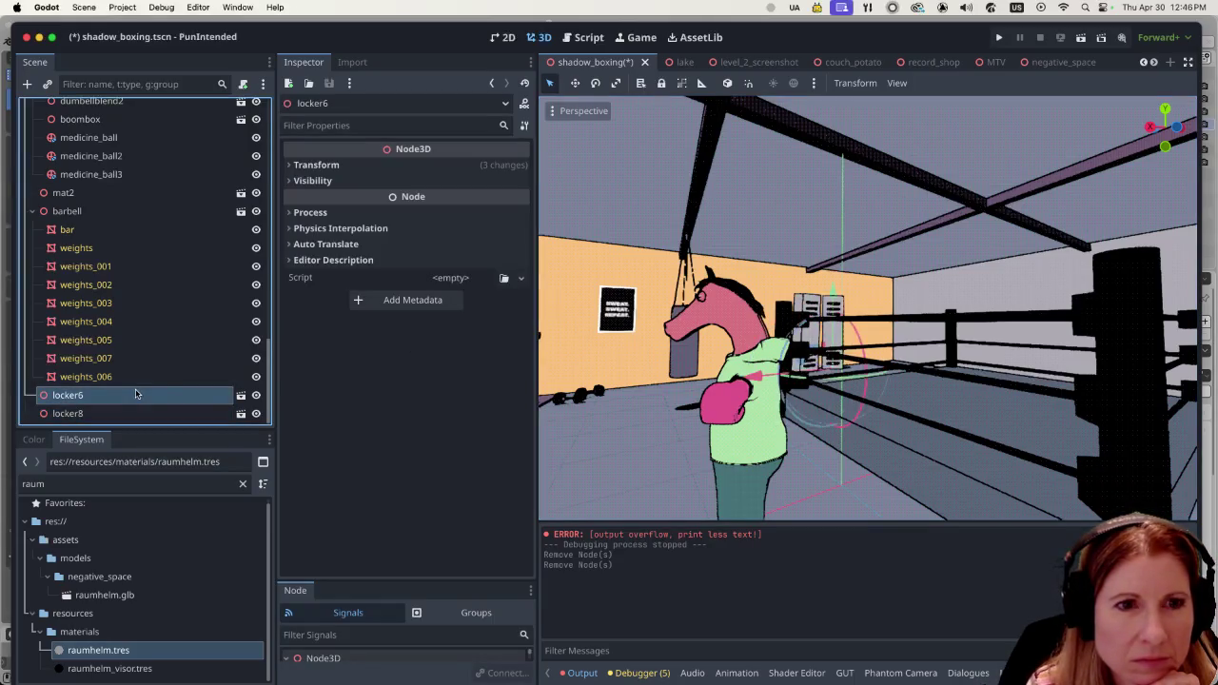
mouse_move(837, 314)
middle_down()
mouse_move(850, 374)
mouse_move(776, 319)
middle_up()
scroll(776, 319, up, 2)
scroll(771, 320, up, 3)
scroll(761, 321, up, 3)
scroll(746, 320, up, 2)
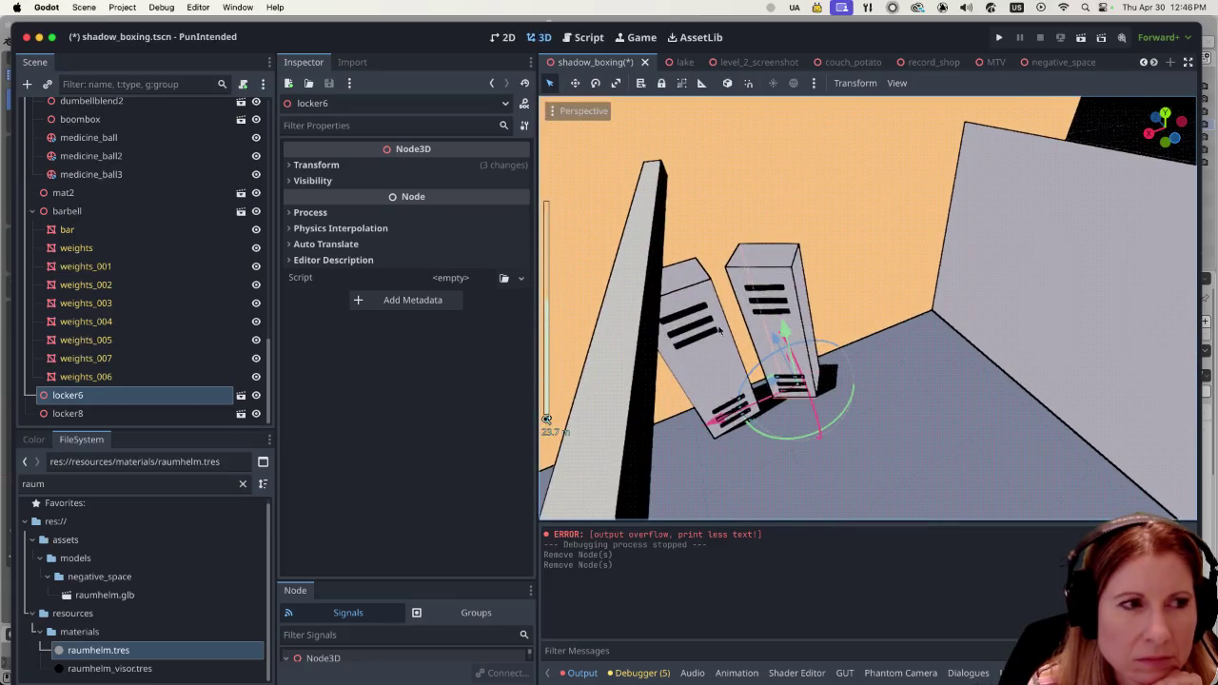
click(129, 400)
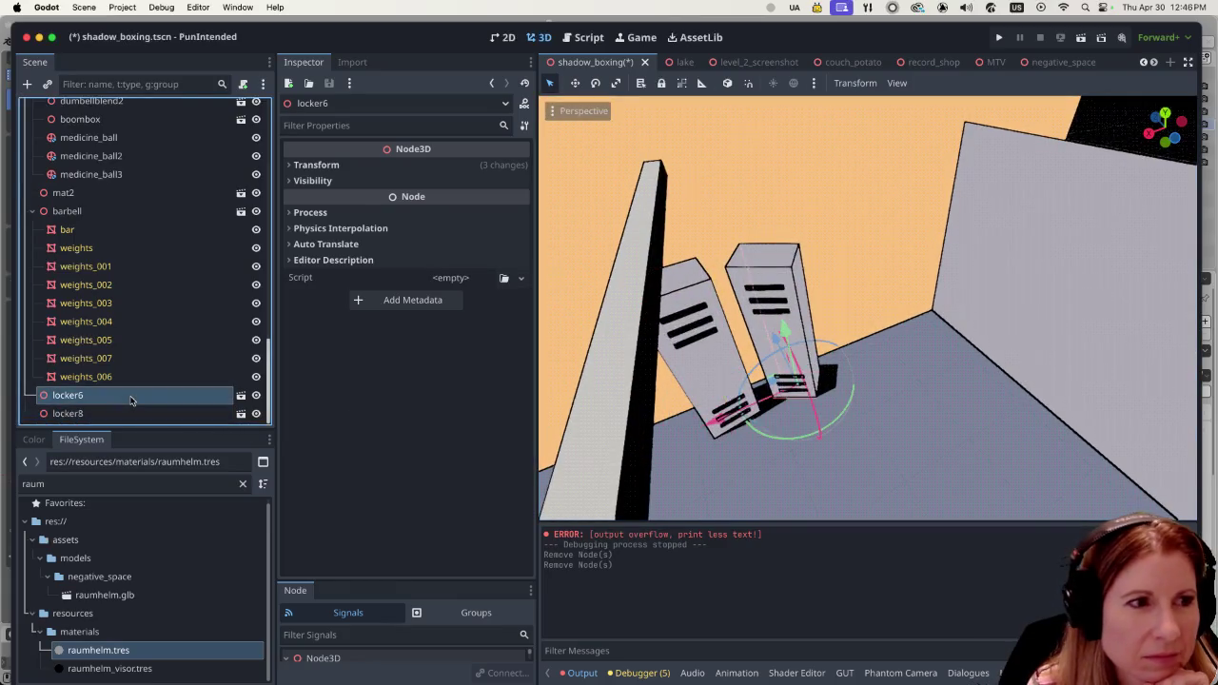
right_click(130, 399)
click(161, 675)
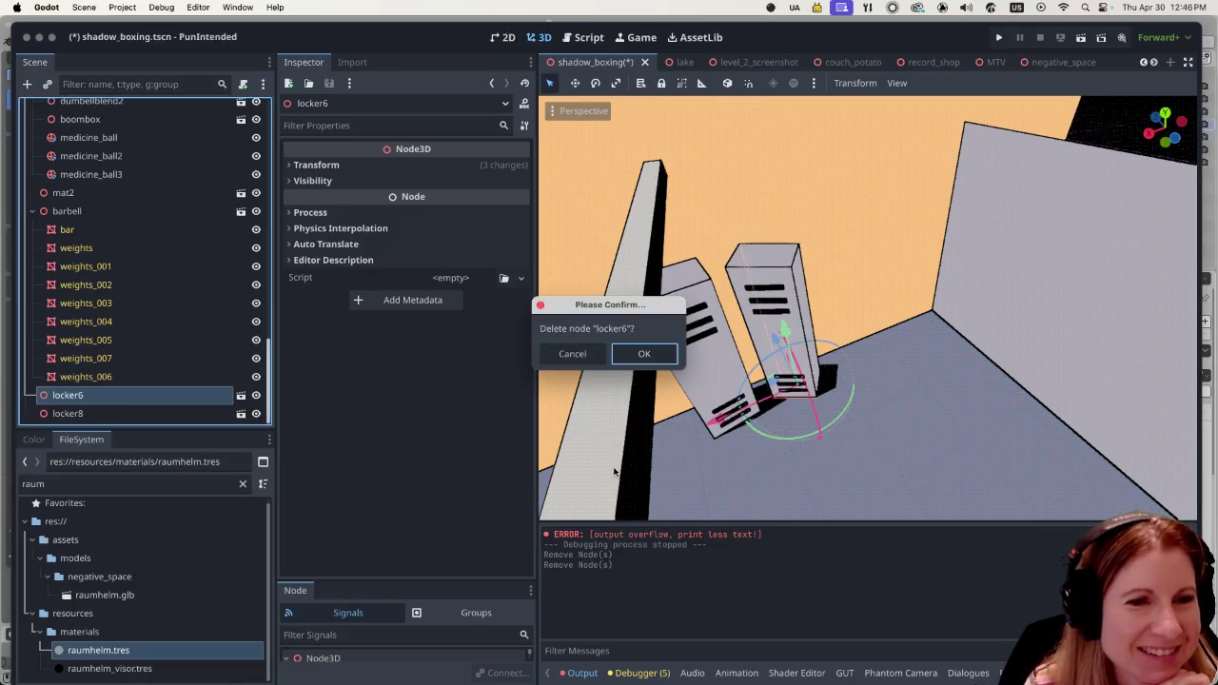
click(644, 353)
Duplicate locker8 into copies lined up beside it, then save and run the scene.
scroll(539, 426, down, 5)
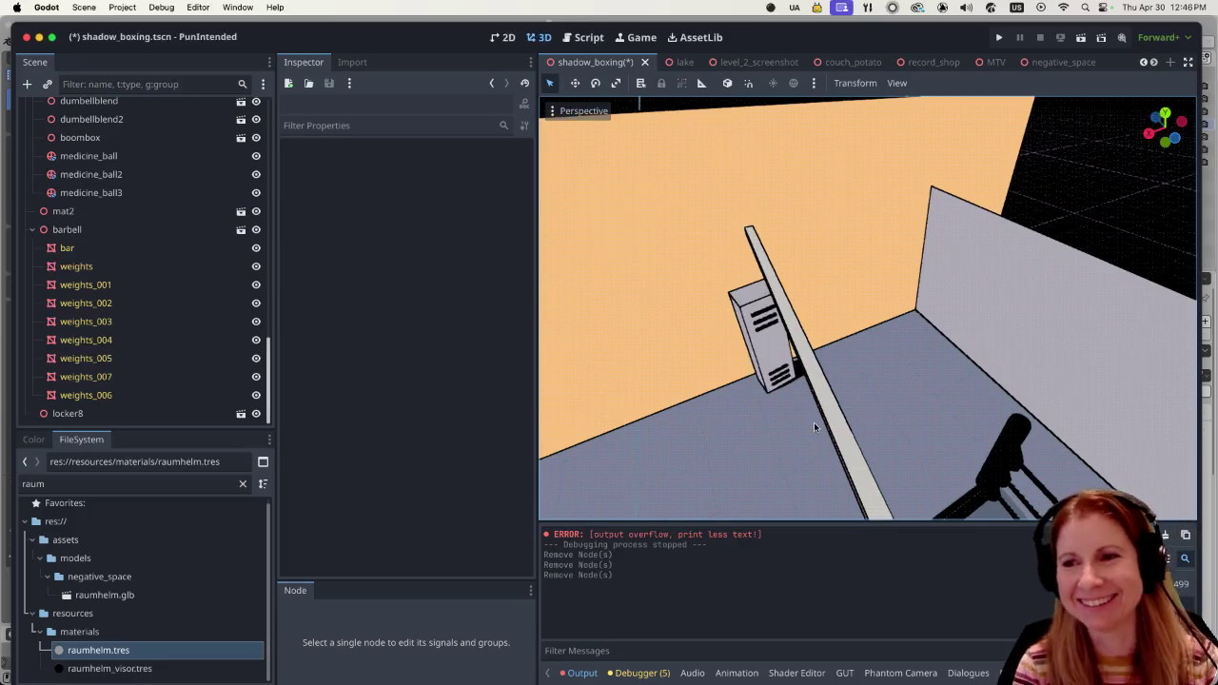
mouse_move(789, 468)
middle_down()
mouse_move(795, 375)
mouse_move(750, 348)
middle_up()
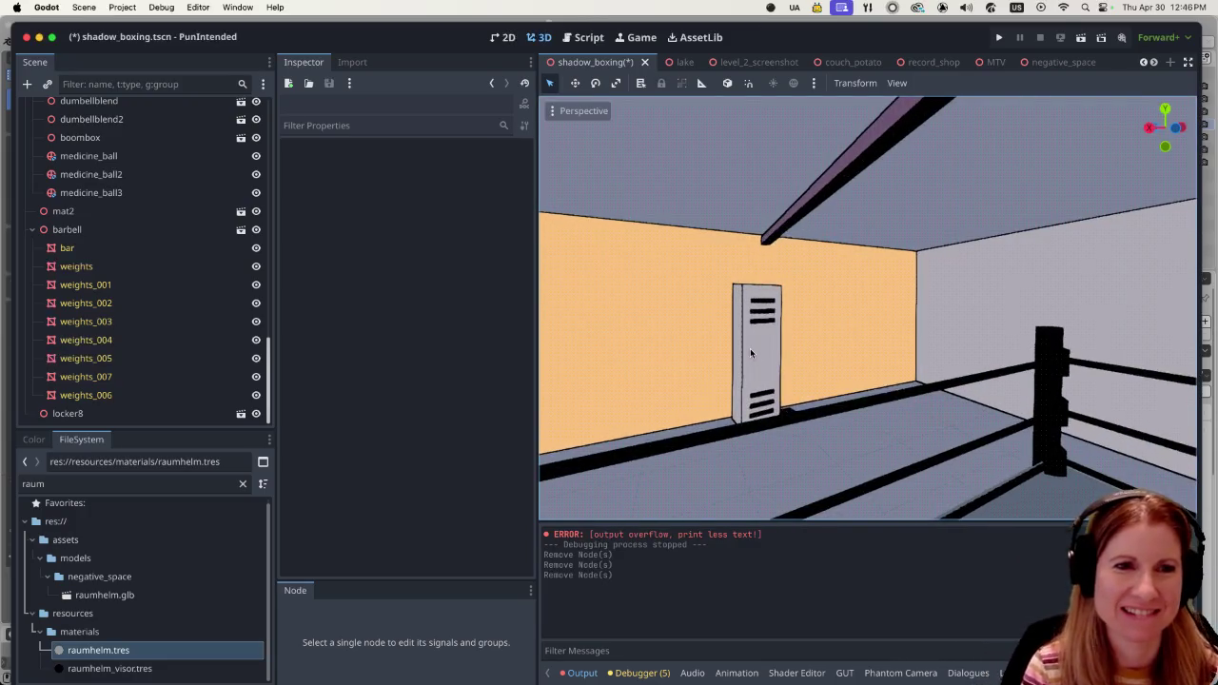
click(749, 349)
scroll(674, 385, down, 3)
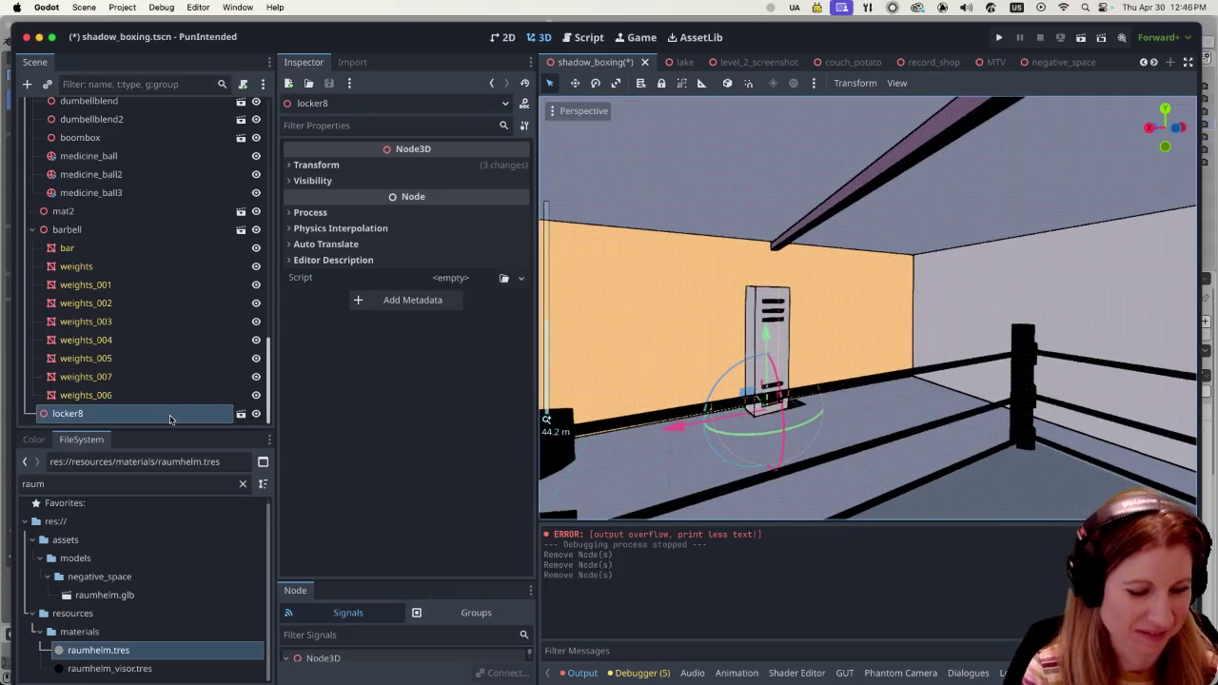
key(super+d)
mouse_move(677, 433)
mouse_down()
mouse_move(734, 409)
mouse_move(823, 398)
mouse_up()
key(super+d)
key(super+d)
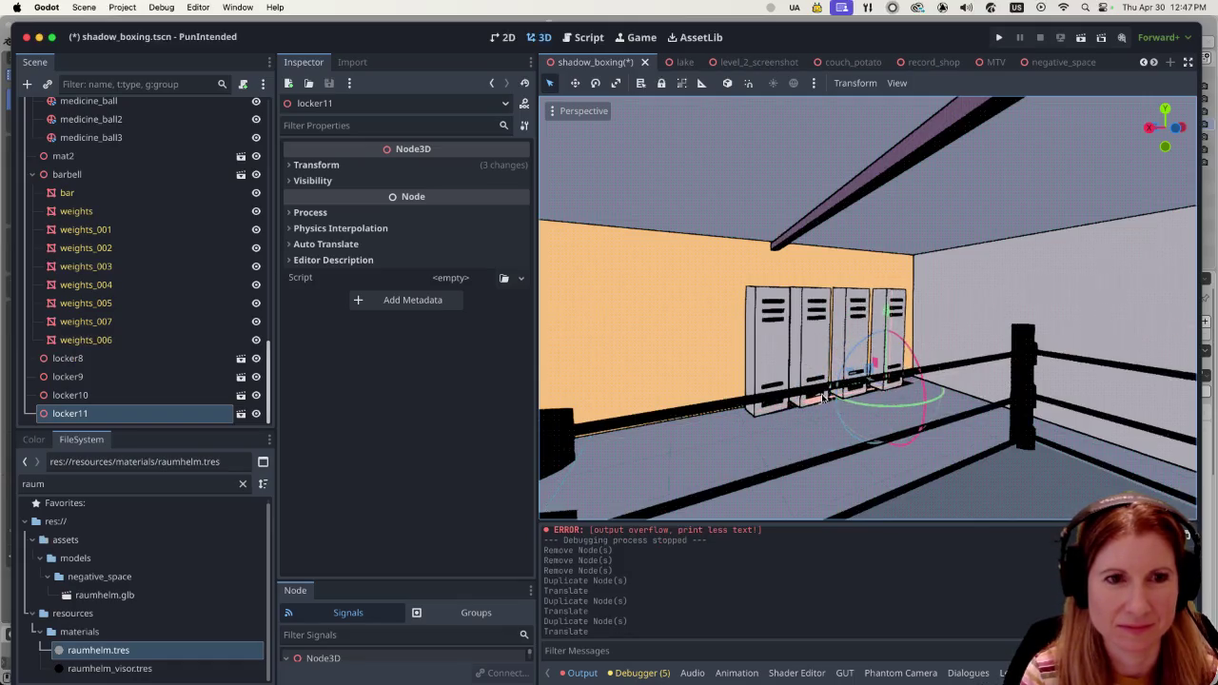
scroll(597, 435, down, 3)
scroll(597, 435, down, 3)
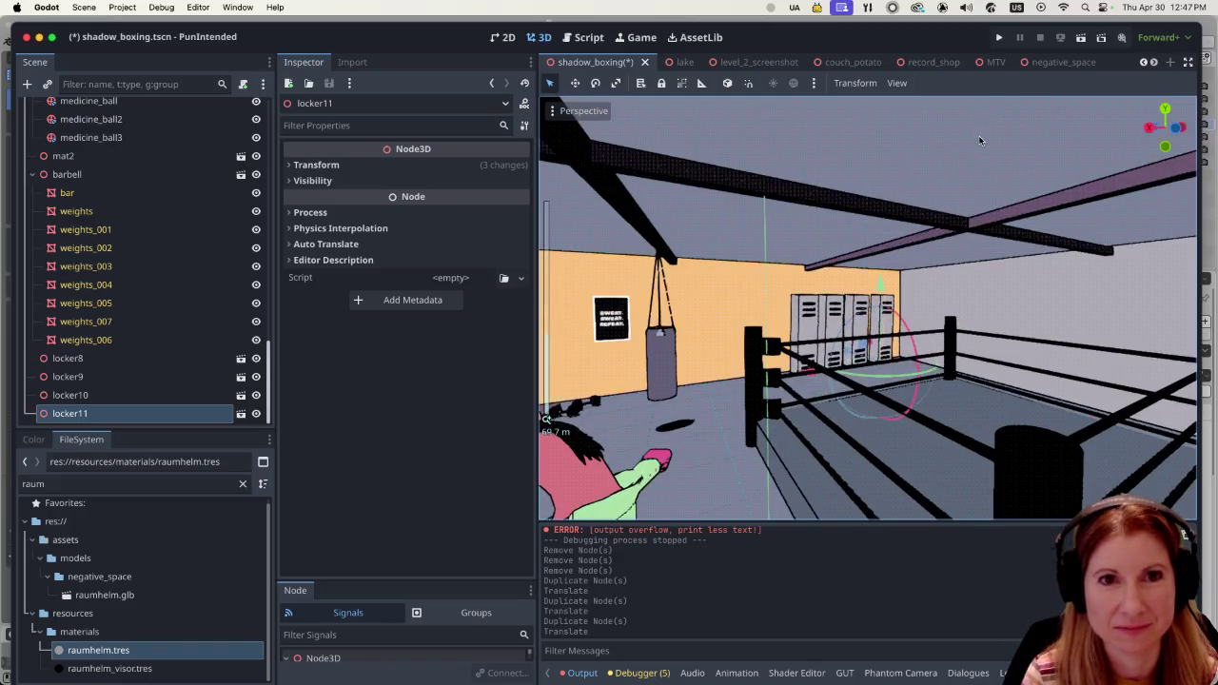
click(1083, 39)
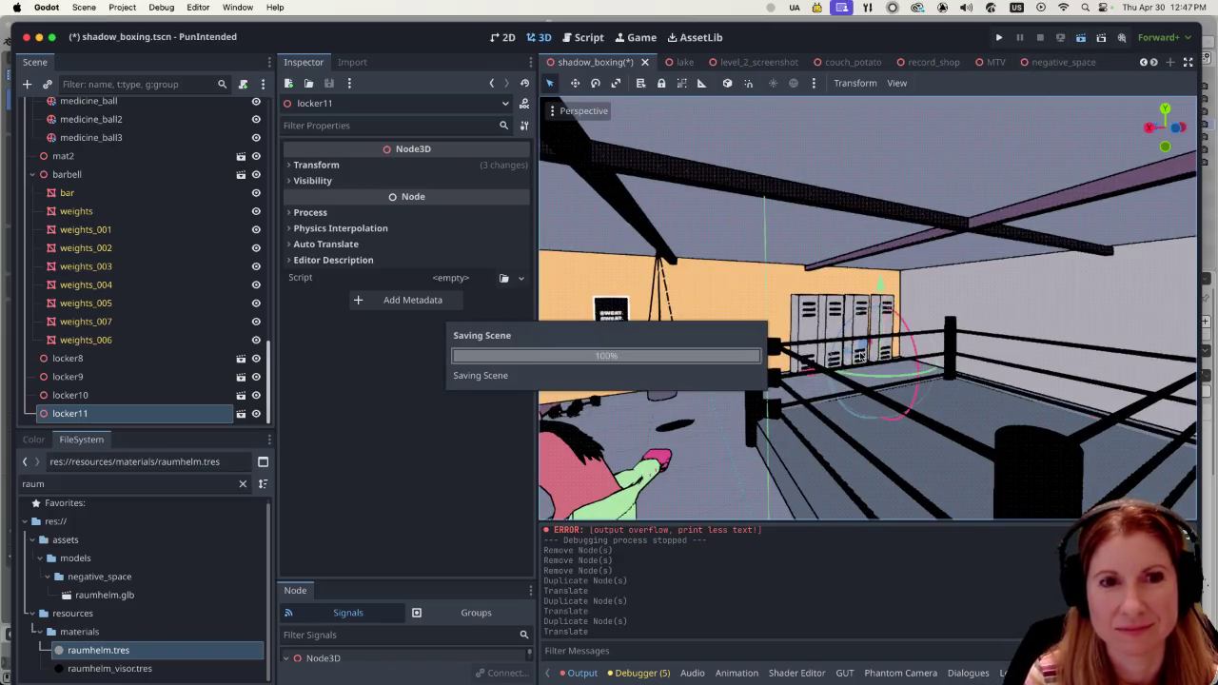
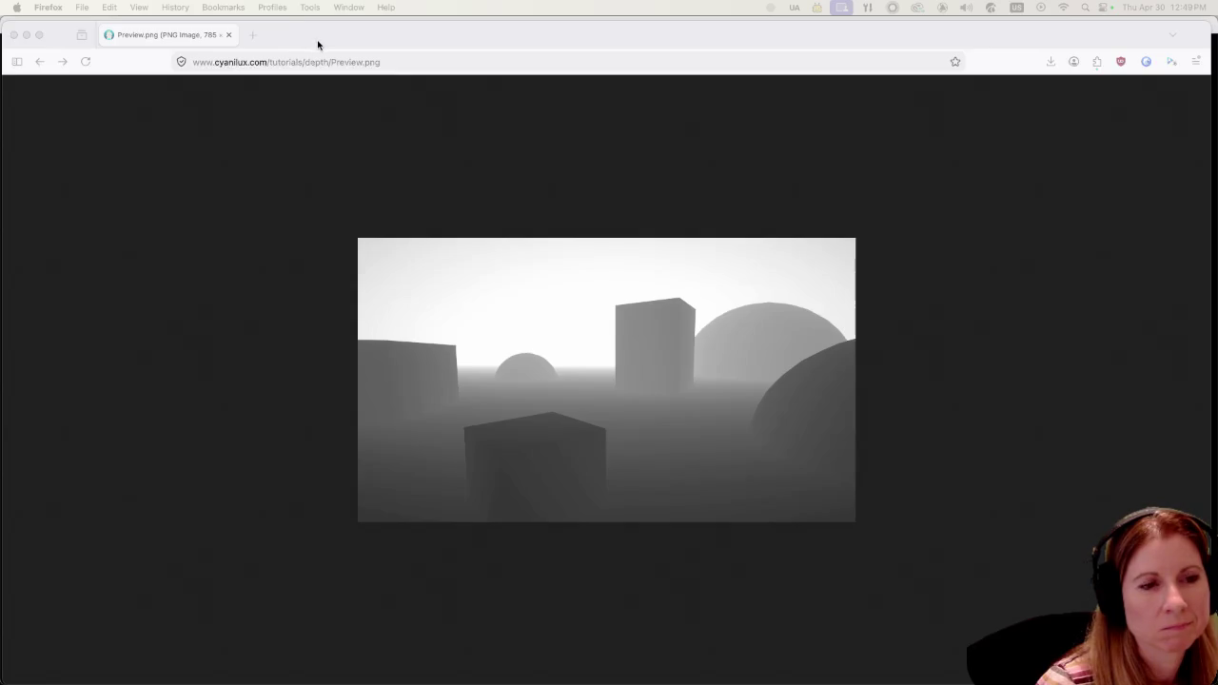
Move the Firefox window aside and bring the running PunIntended debug game to the front.
drag(318, 45, 344, 44)
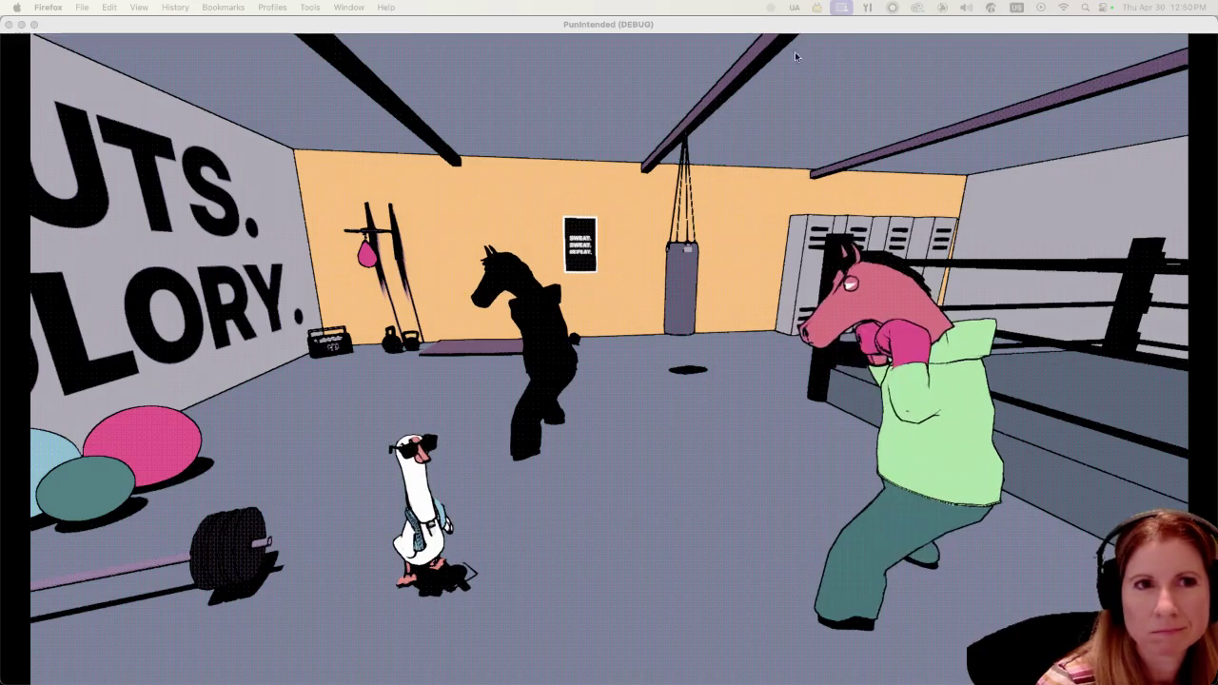
click(738, 31)
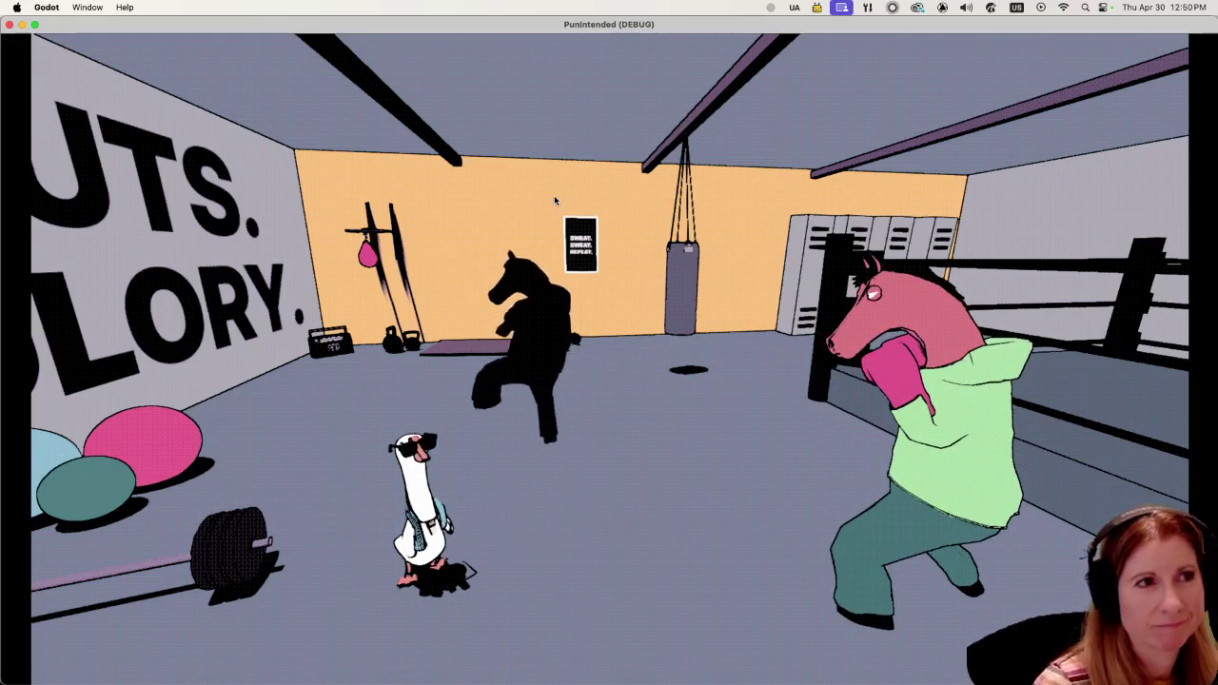
Stop the debug game and slide locker9 left along X toward its neighbouring locker.
key(super+q)
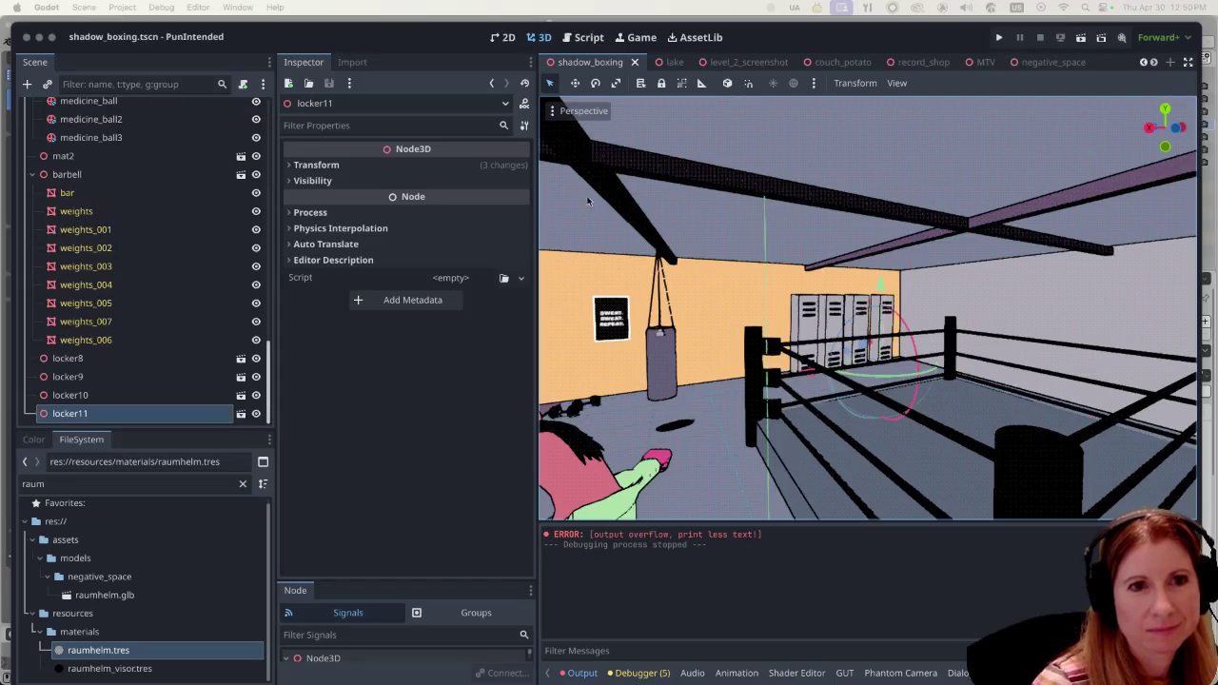
scroll(791, 329, up, 5)
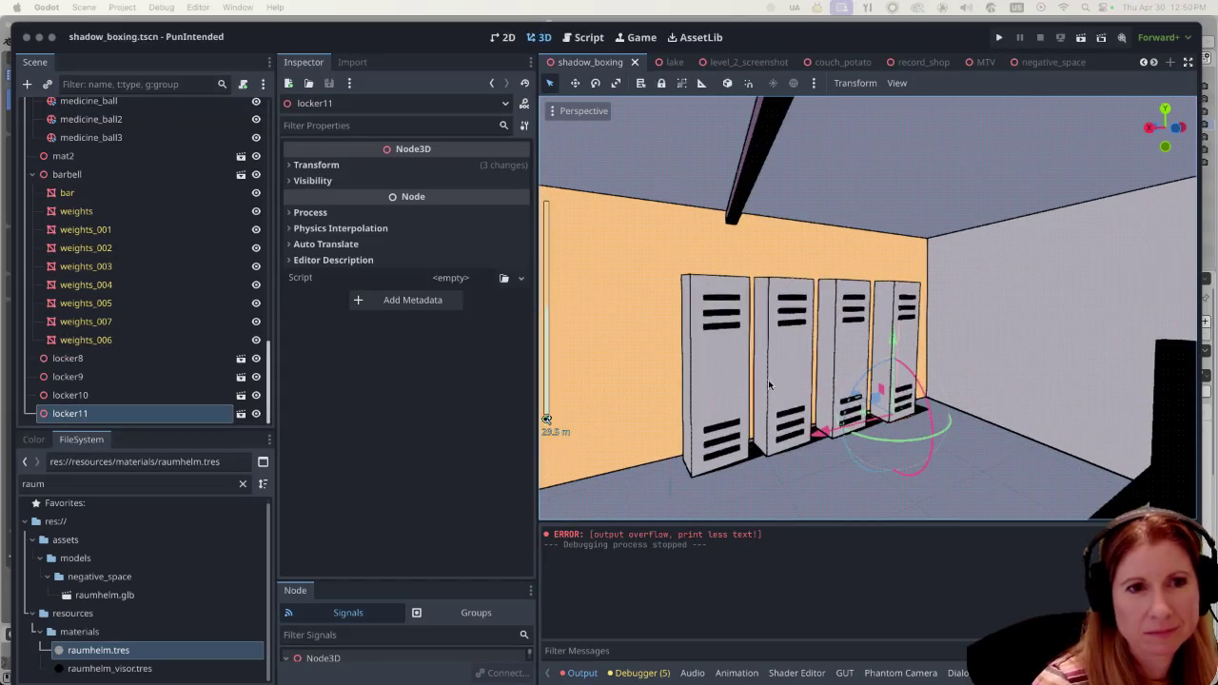
click(770, 385)
drag(694, 463, 680, 486)
mouse_move(970, 464)
middle_down()
mouse_move(855, 434)
mouse_move(827, 388)
middle_up()
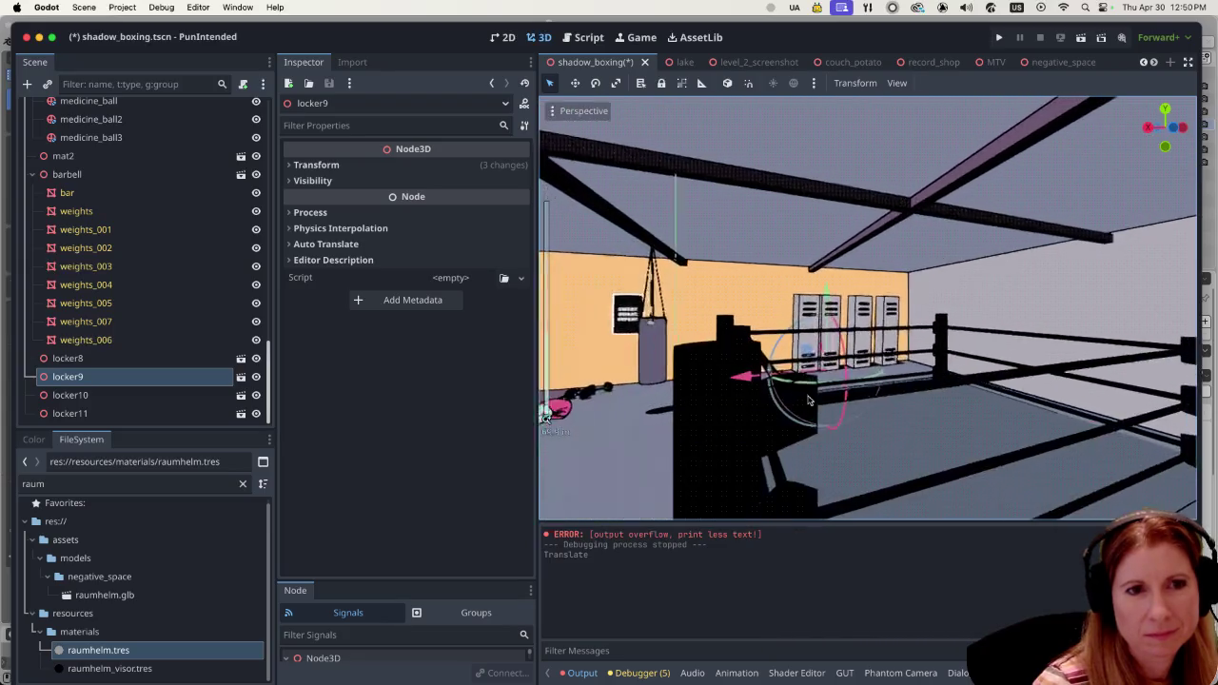
mouse_move(827, 388)
mouse_down()
mouse_move(749, 388)
mouse_move(760, 389)
mouse_up()
click(761, 390)
mouse_move(954, 404)
middle_down()
mouse_move(854, 415)
mouse_move(851, 376)
mouse_move(789, 357)
middle_up()
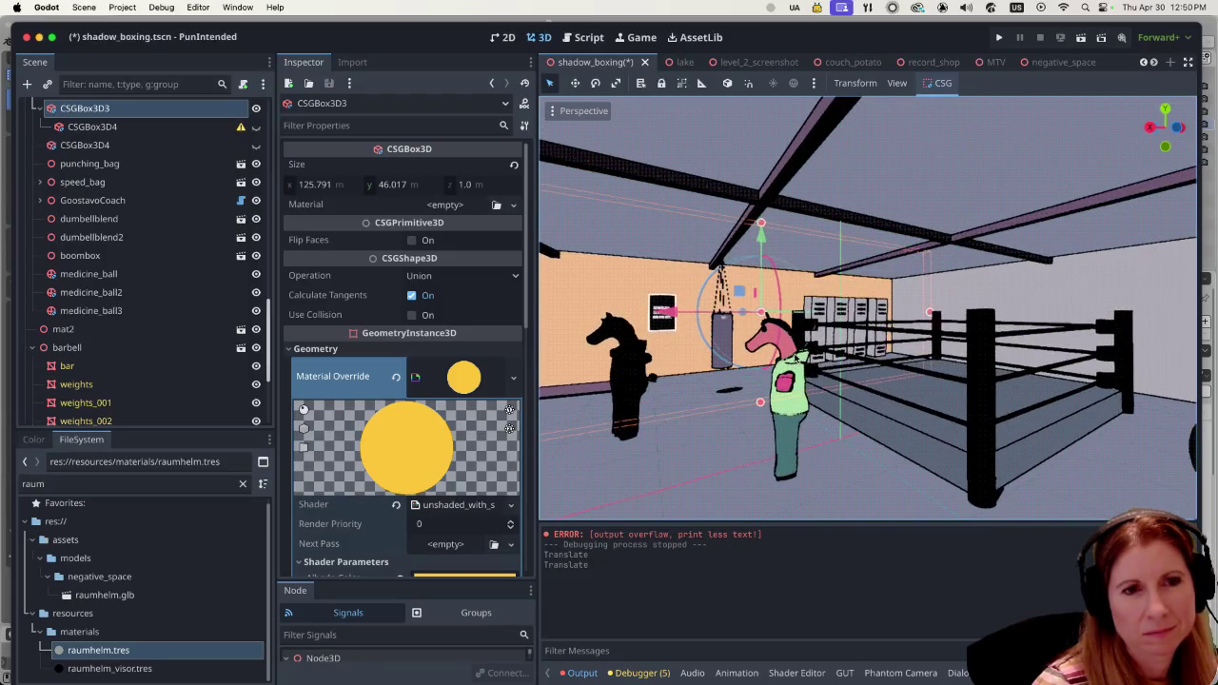
Save shadow_boxing.tscn, then switch over to Affinity.
key(ctrl+s)
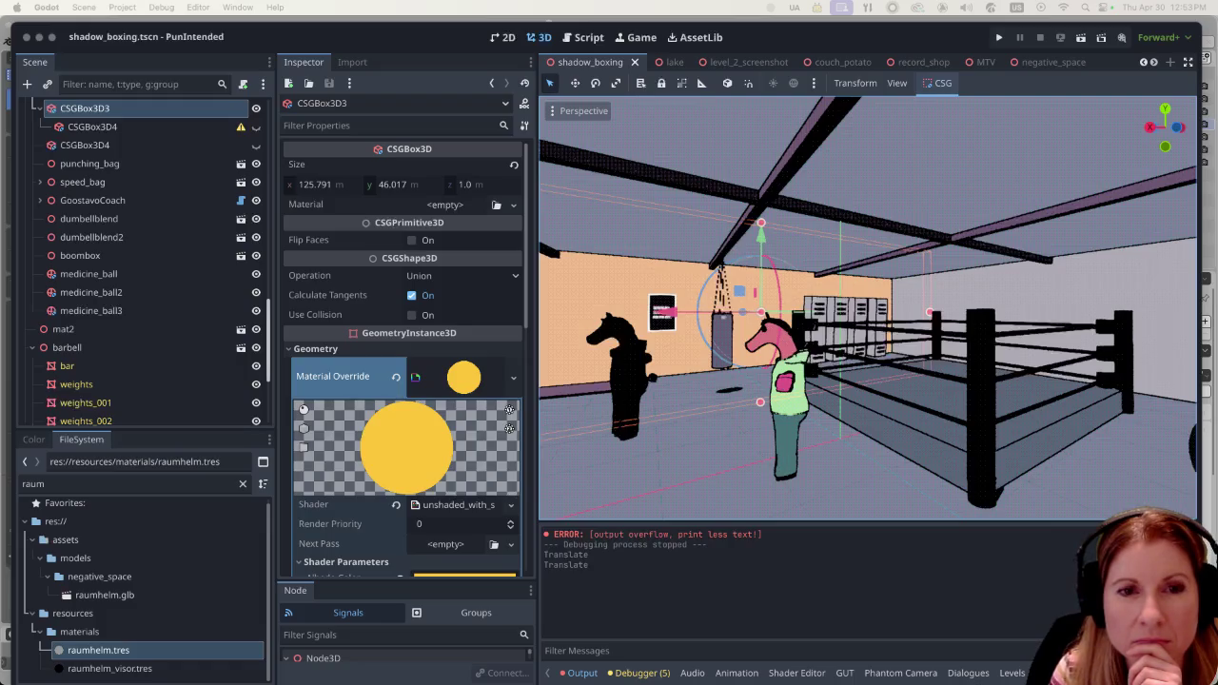
mouse_move(990, 665)
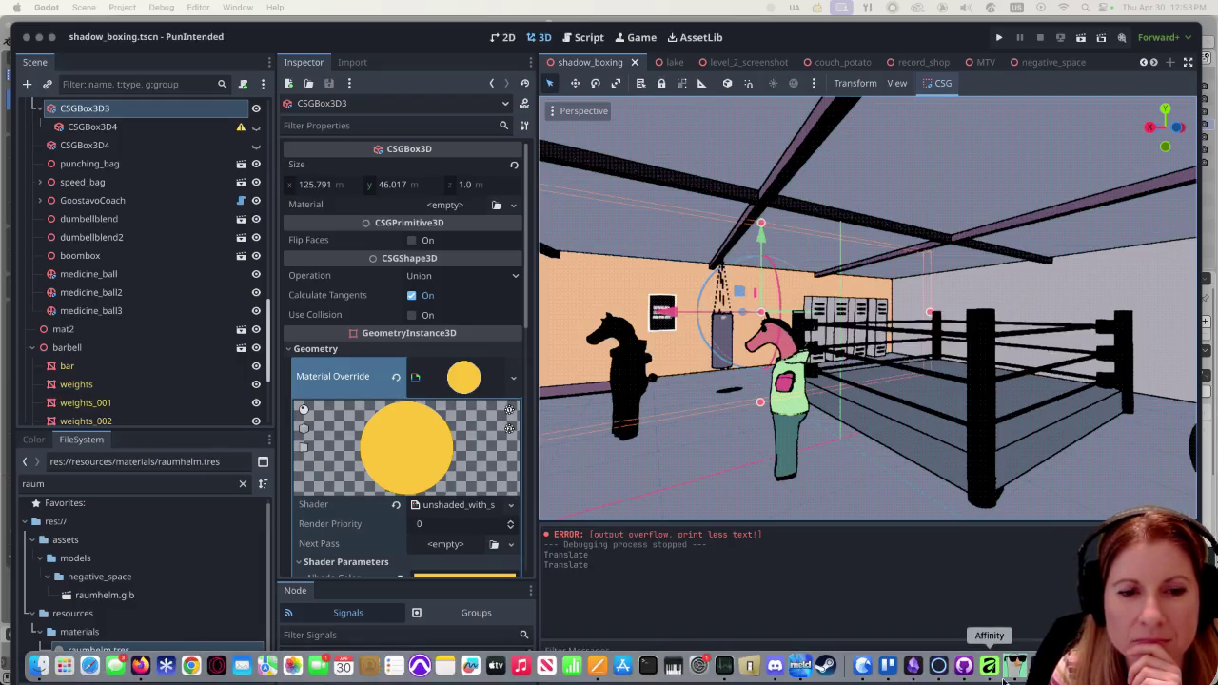
click(1014, 665)
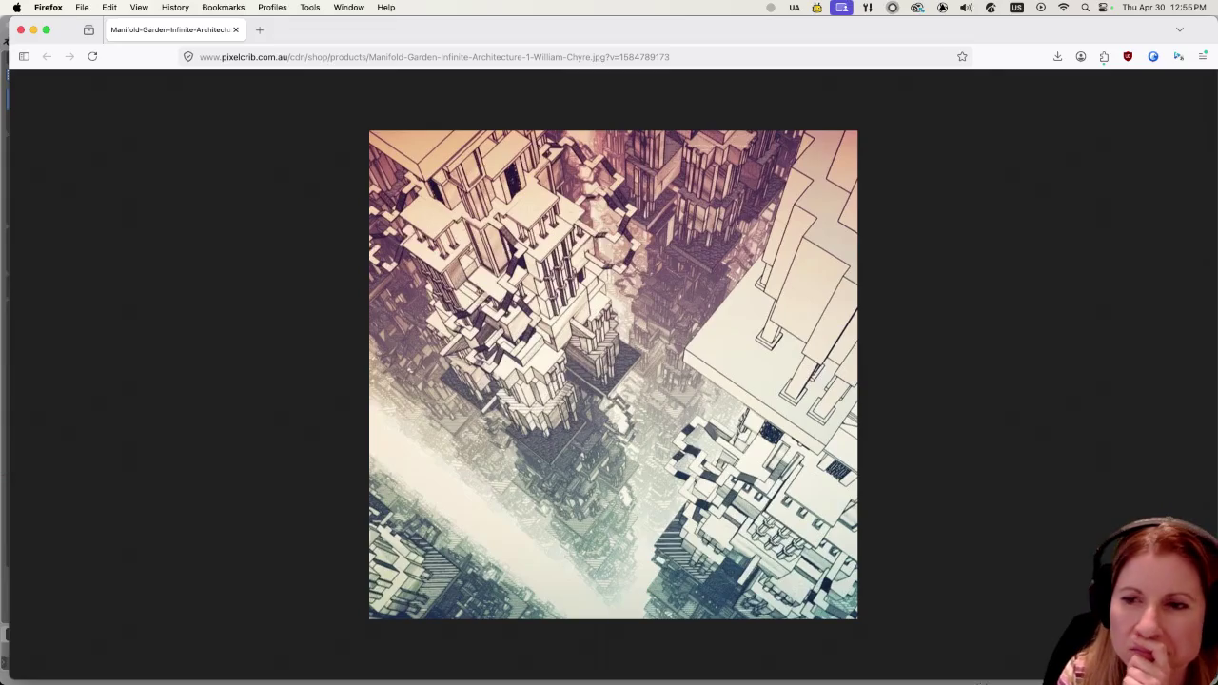
Switch focus away from the Manifold Garden reference image in Firefox.
key(super+shift+4)
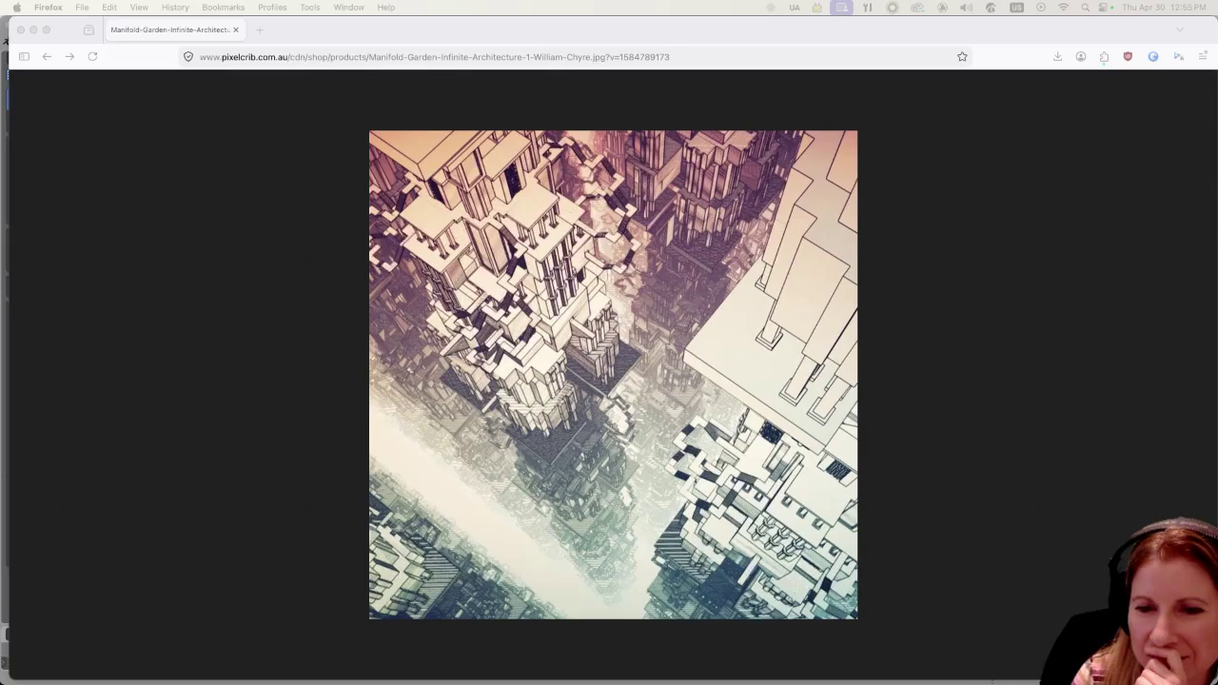
Switch to the desktop showing Blender's locker.blend model.
key(ctrl+Left)
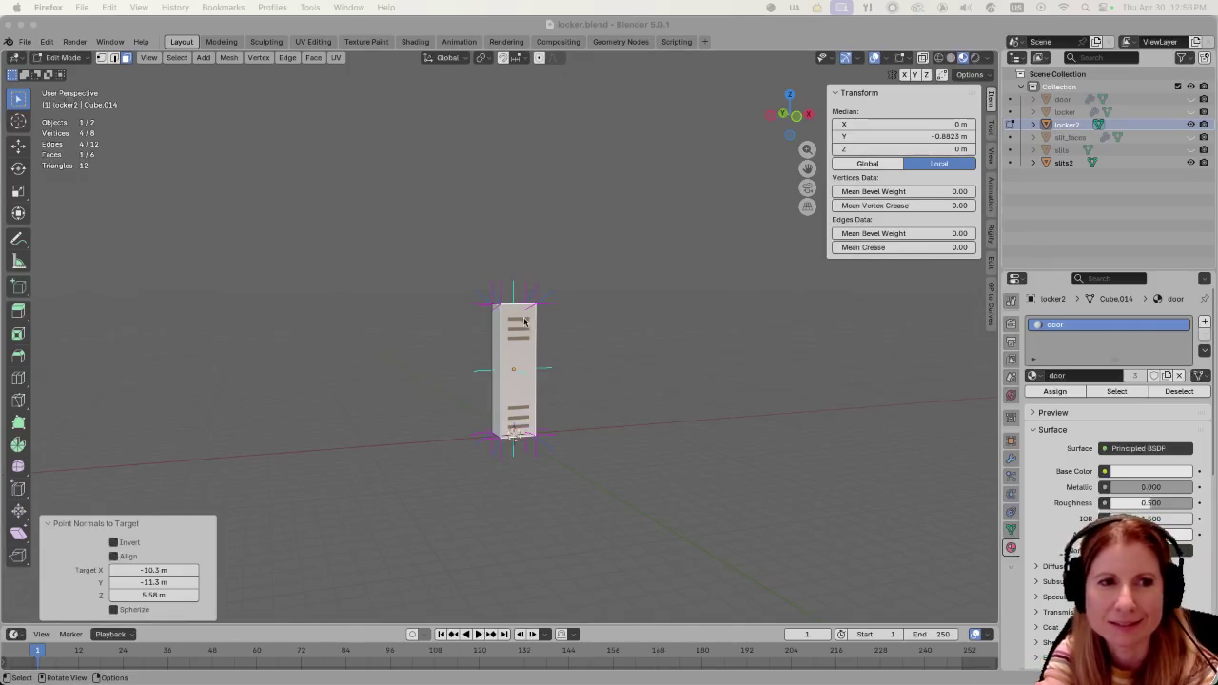
Zoom in on the locker2 model with its vent slits in Blender's viewport.
scroll(449, 413, up, 2)
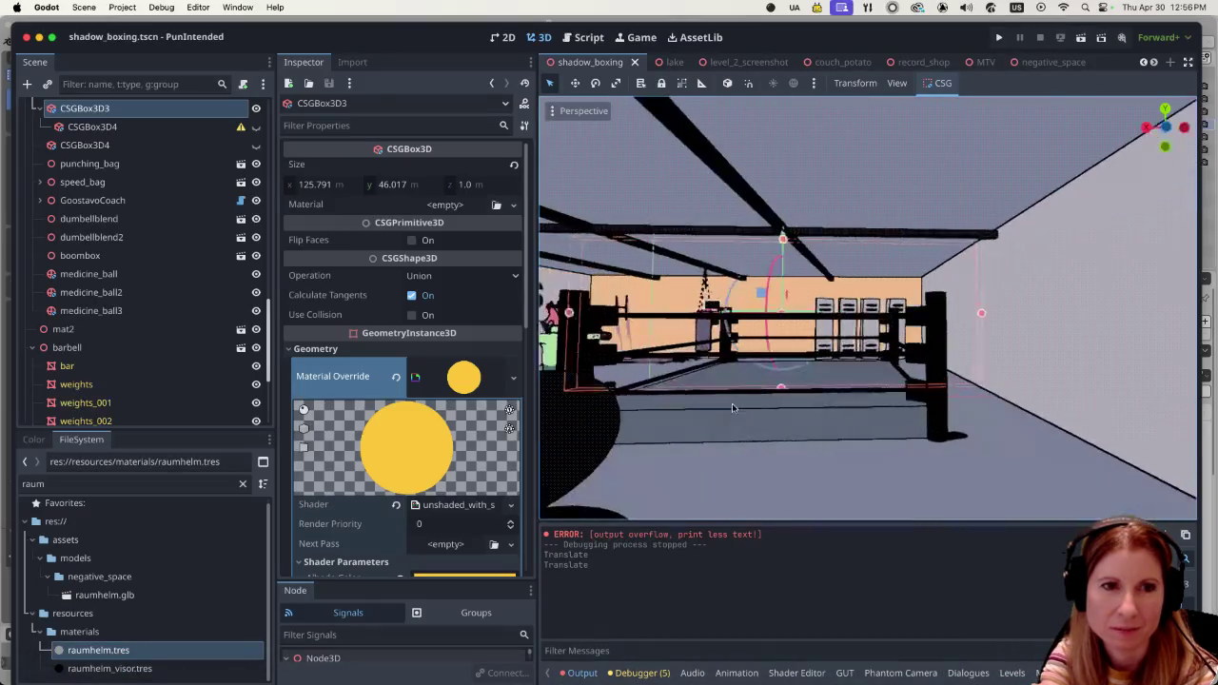
Orbit and zoom around the boxing gym, then launch the project in debug.
middle_drag(701, 407, 833, 411)
scroll(833, 411, up, 2)
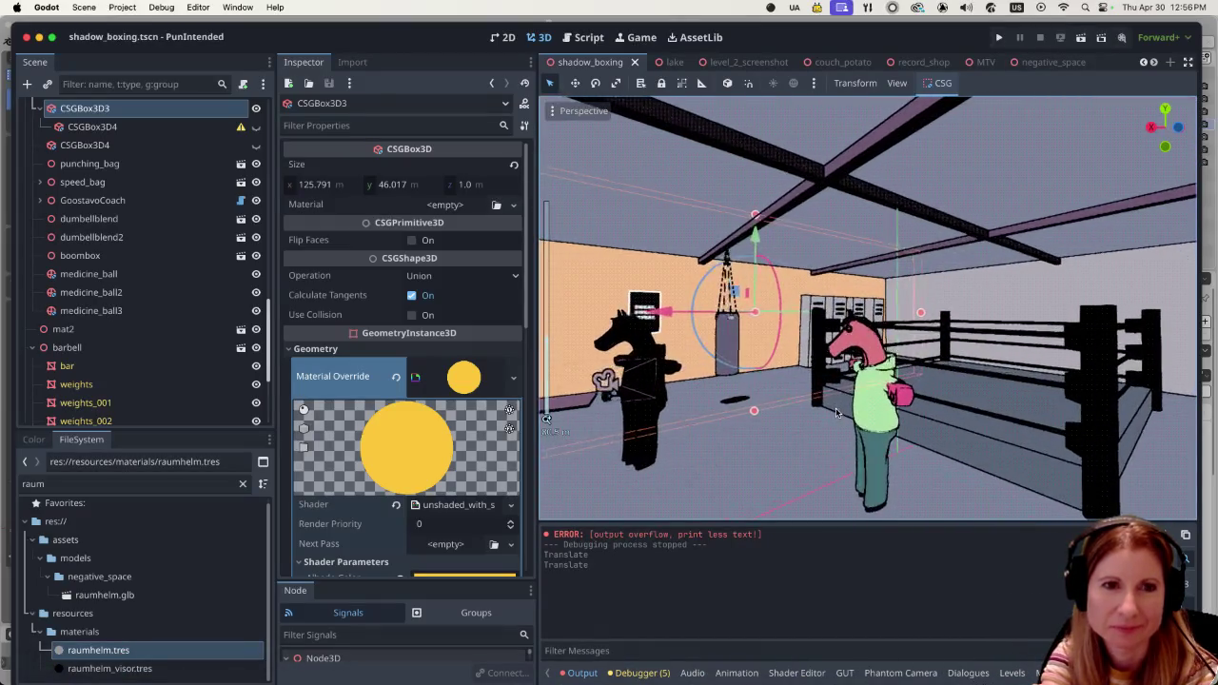
scroll(835, 411, up, 3)
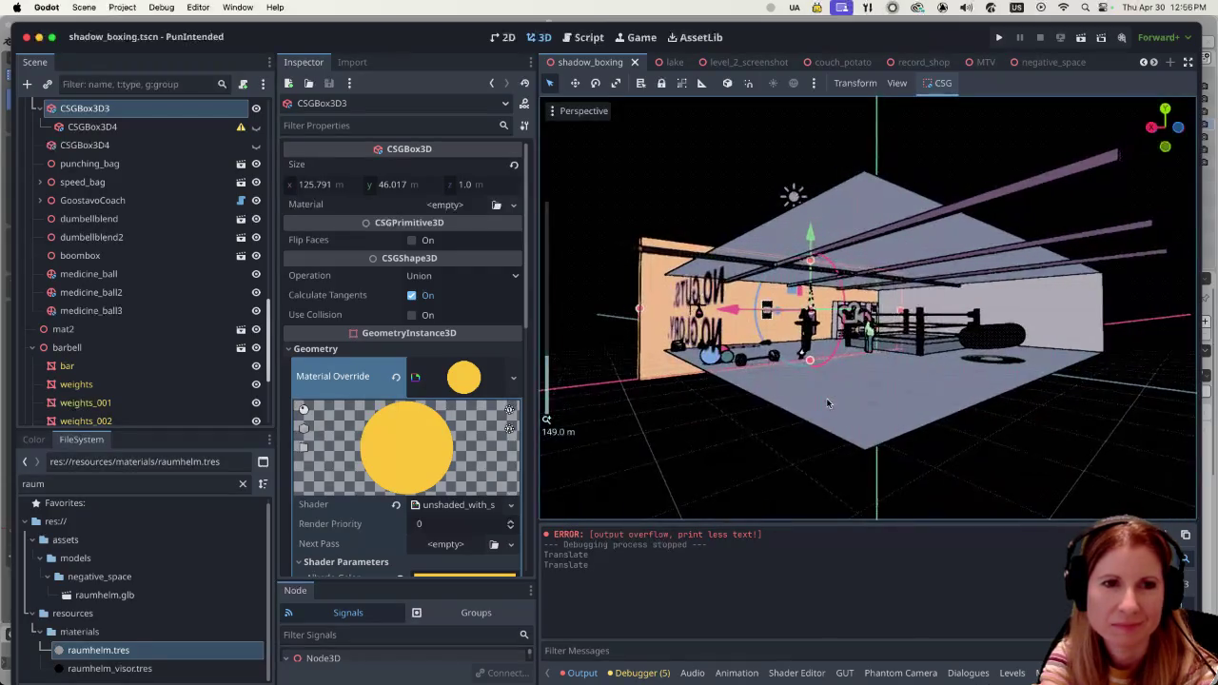
click(1073, 39)
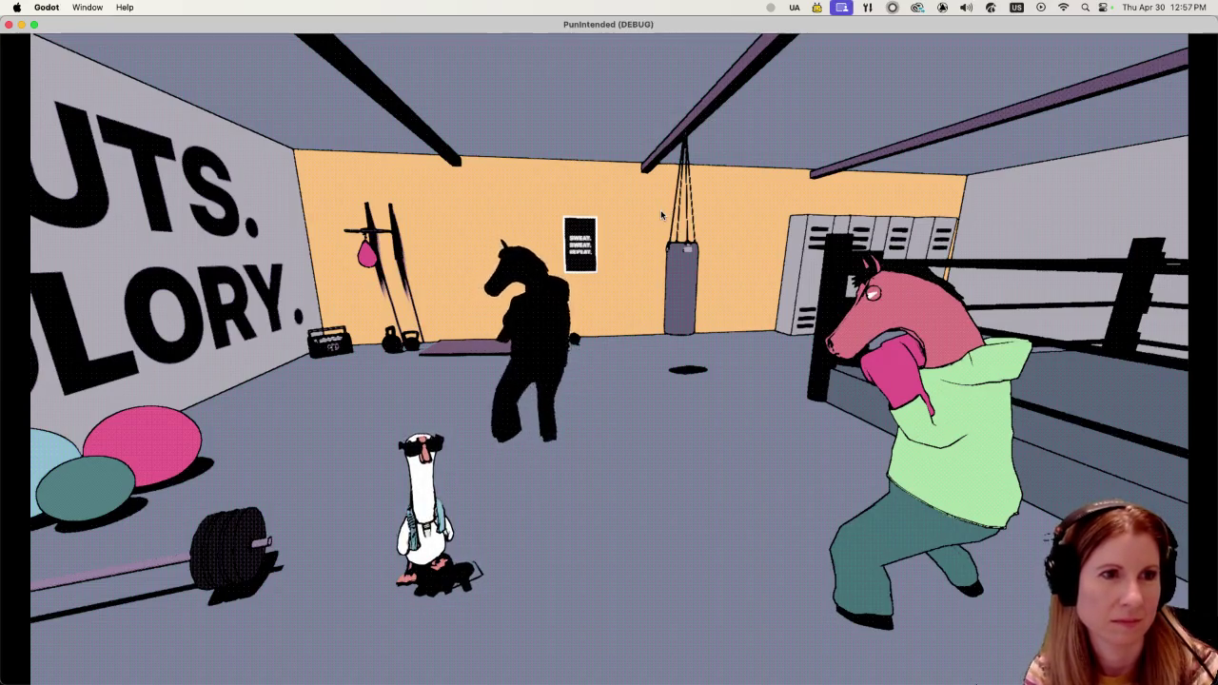
Close the debug game and orbit the editor view around the boxing ring.
key(super+q)
mouse_move(661, 214)
middle_down()
mouse_move(902, 352)
mouse_move(861, 359)
middle_up()
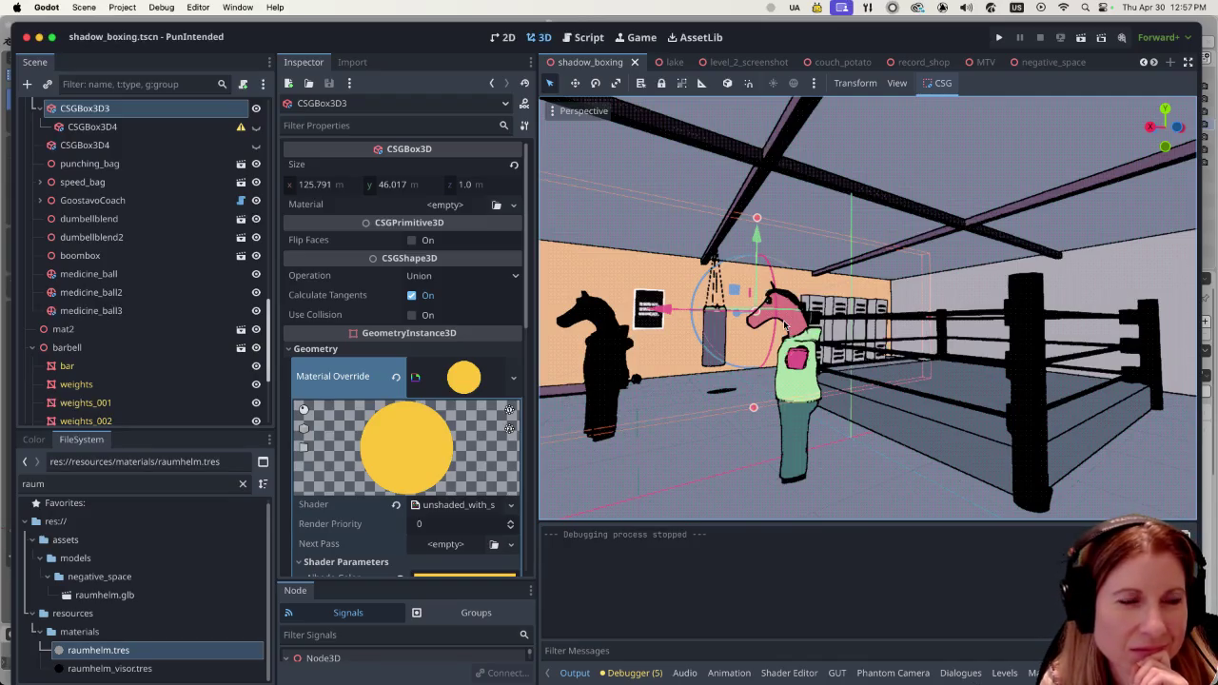
Review the punching bag and lockers, then turn to the horse boxer and a wider ring view.
mouse_move(859, 268)
middle_down()
mouse_move(691, 292)
mouse_move(778, 269)
middle_up()
scroll(692, 292, up, 3)
scroll(778, 269, up, 3)
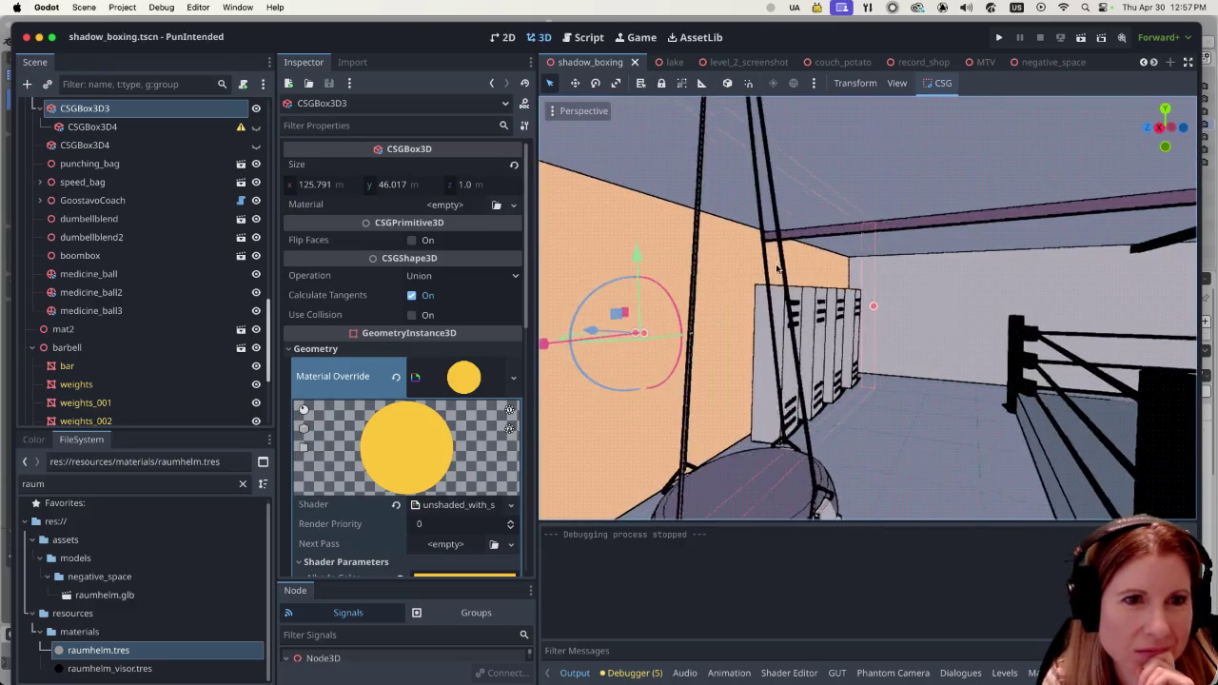
scroll(777, 269, up, 2)
scroll(791, 278, up, 2)
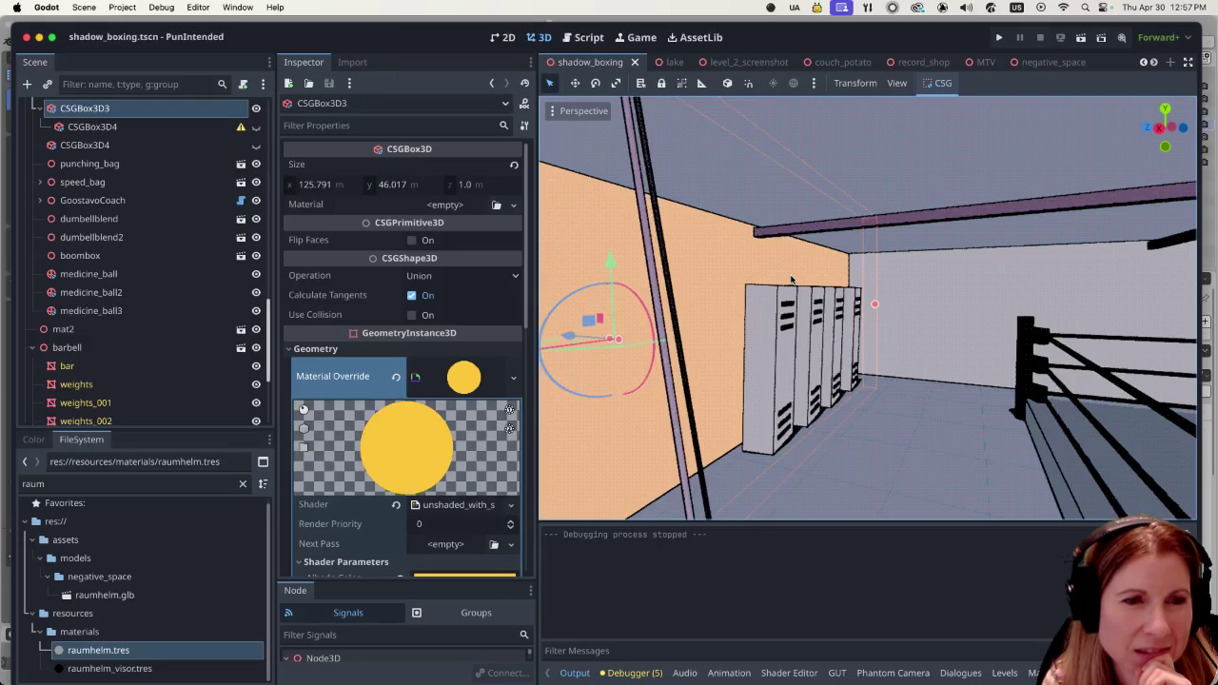
middle_drag(790, 279, 546, 419)
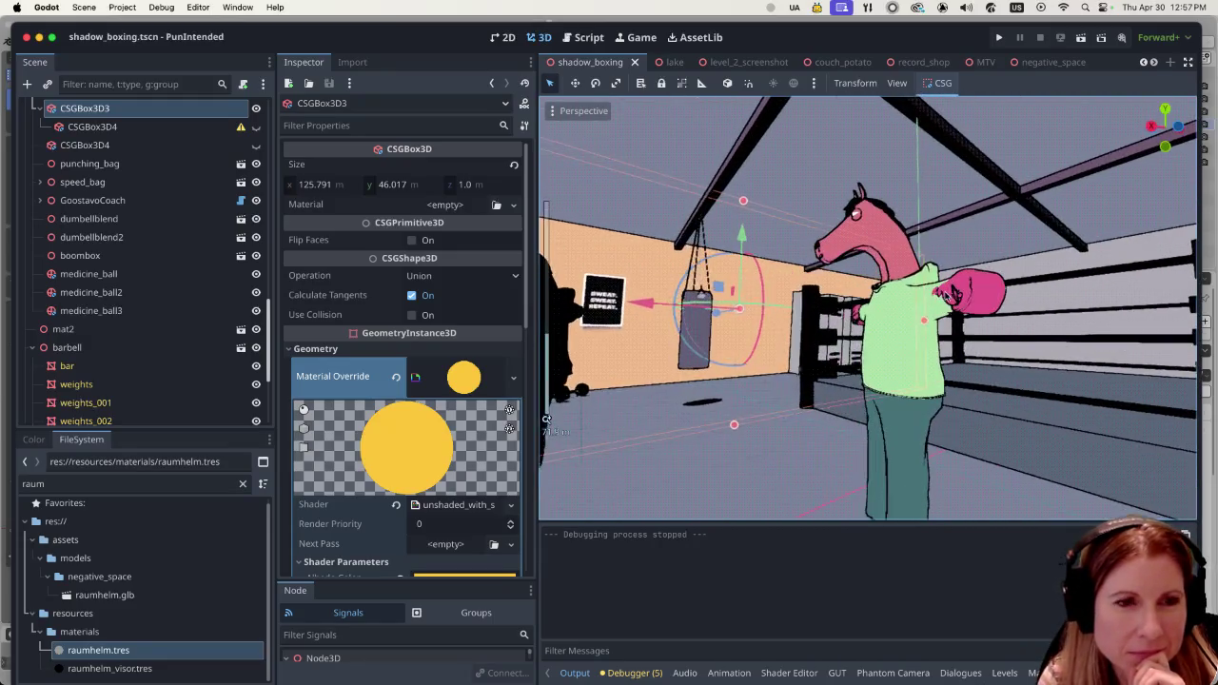
scroll(546, 419, down, 3)
middle_drag(954, 283, 956, 302)
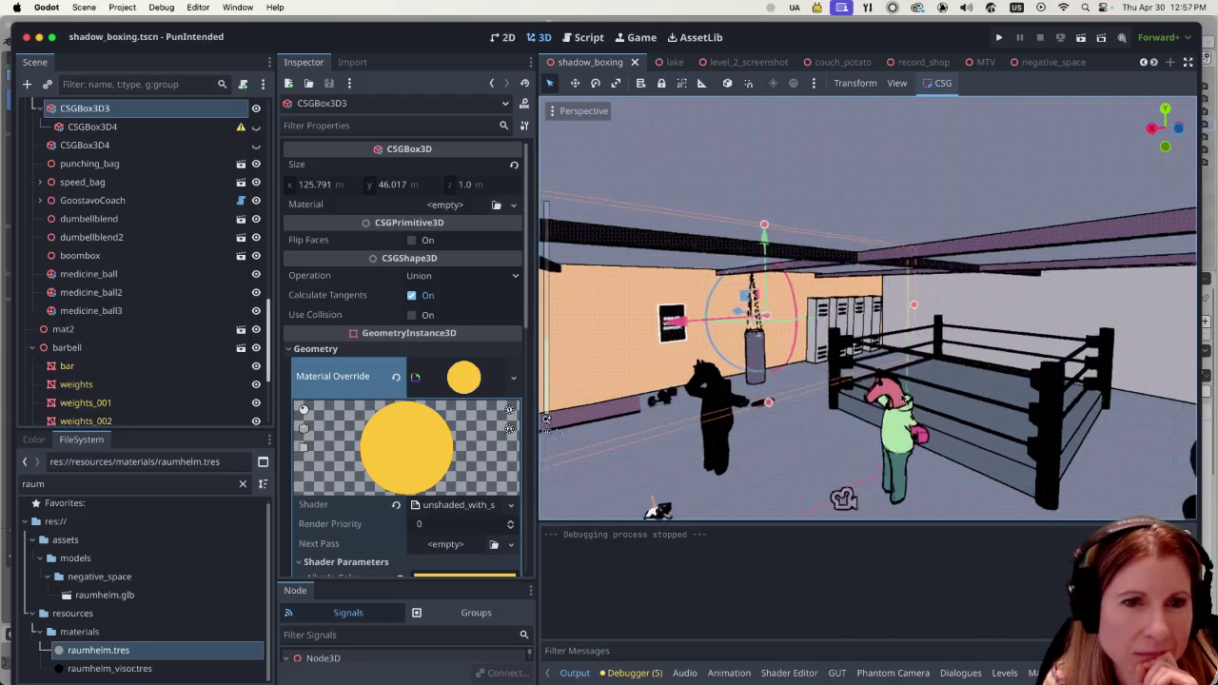
scroll(902, 401, up, 3)
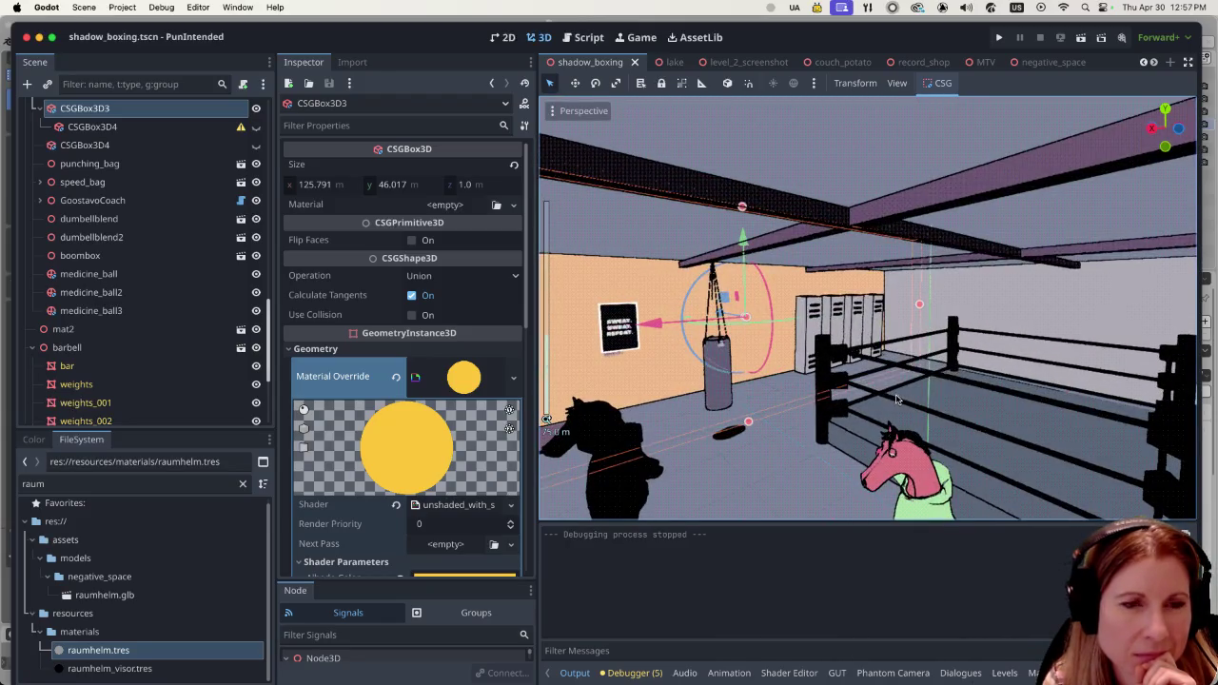
Look over the horse character and the whole gym, then save the shadow_boxing scene.
mouse_move(884, 390)
middle_down()
mouse_move(855, 366)
mouse_move(869, 379)
middle_up()
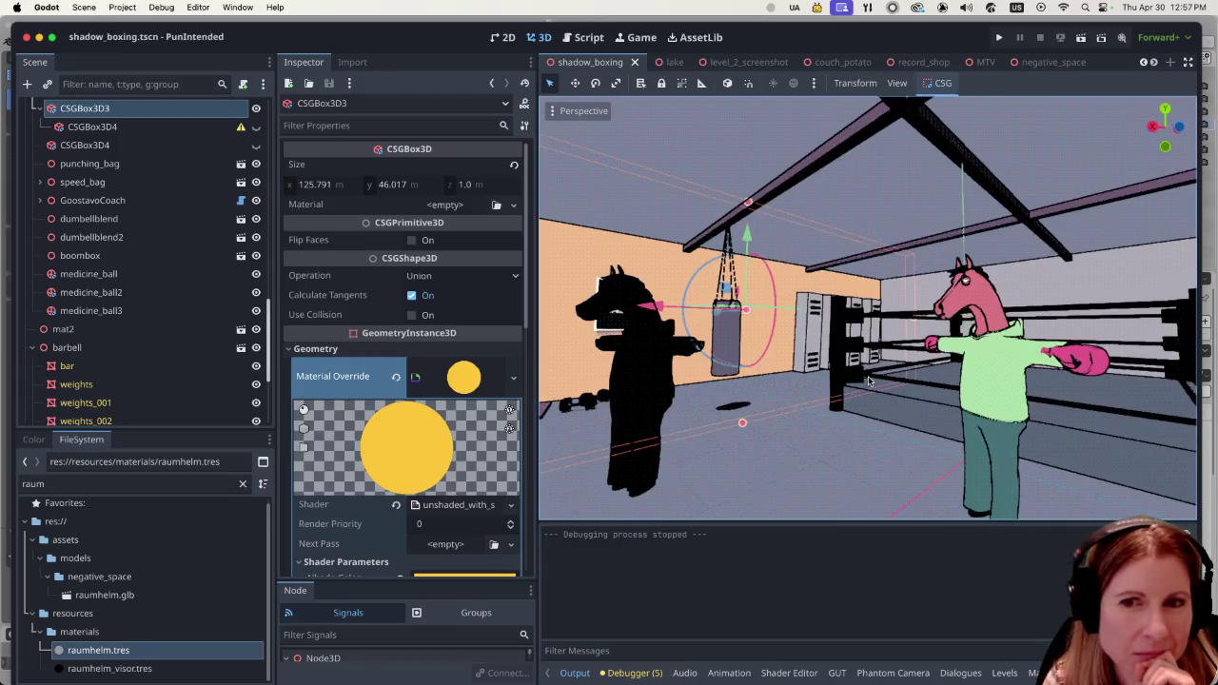
scroll(868, 381, down, 2)
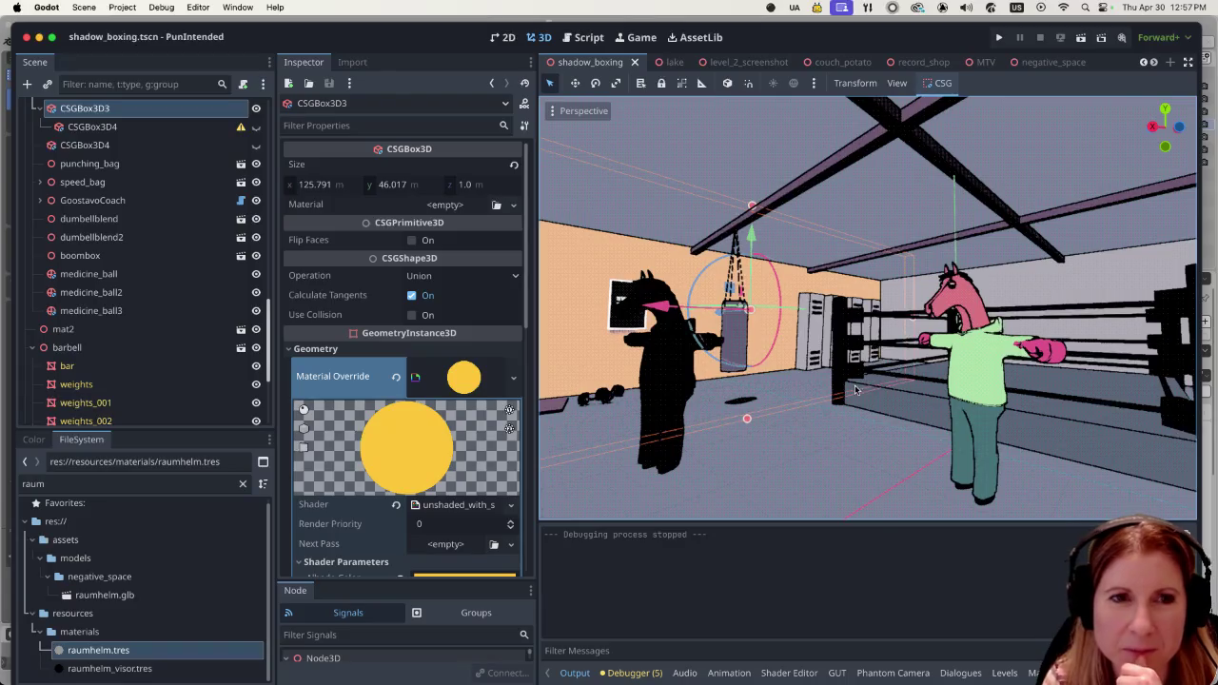
scroll(964, 378, down, 3)
middle_drag(964, 377, 881, 358)
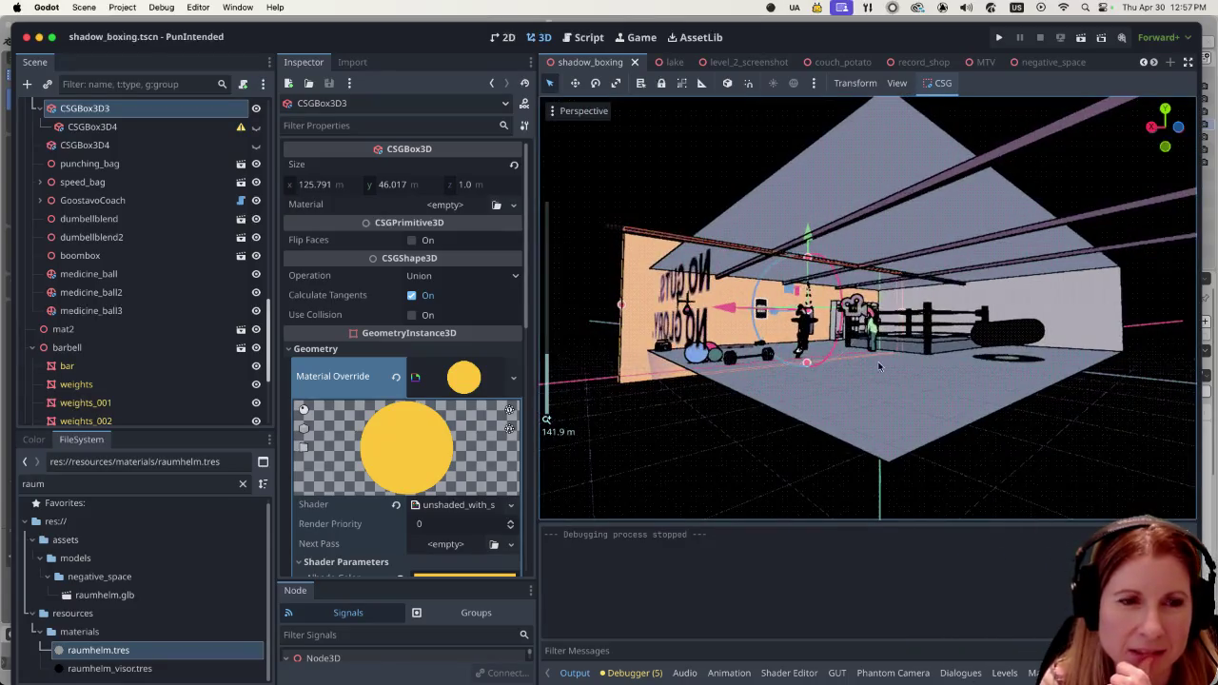
scroll(881, 357, up, 2)
scroll(879, 357, up, 1)
scroll(877, 358, up, 1)
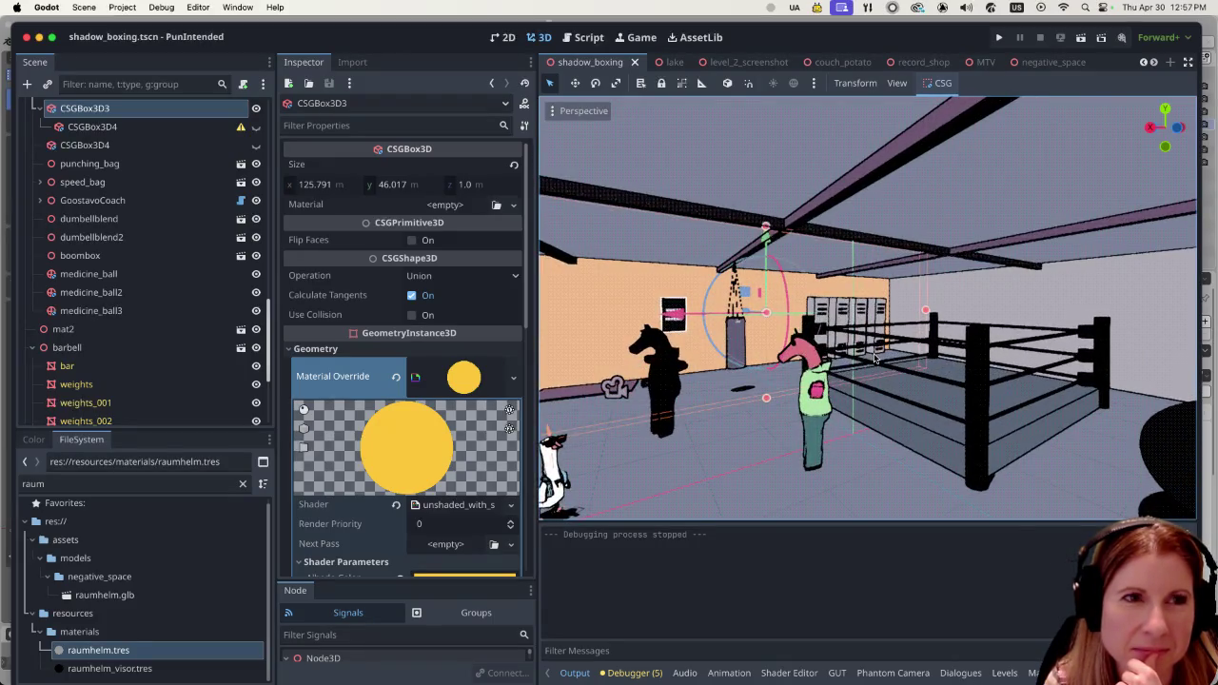
scroll(875, 358, up, 2)
scroll(875, 358, up, 1)
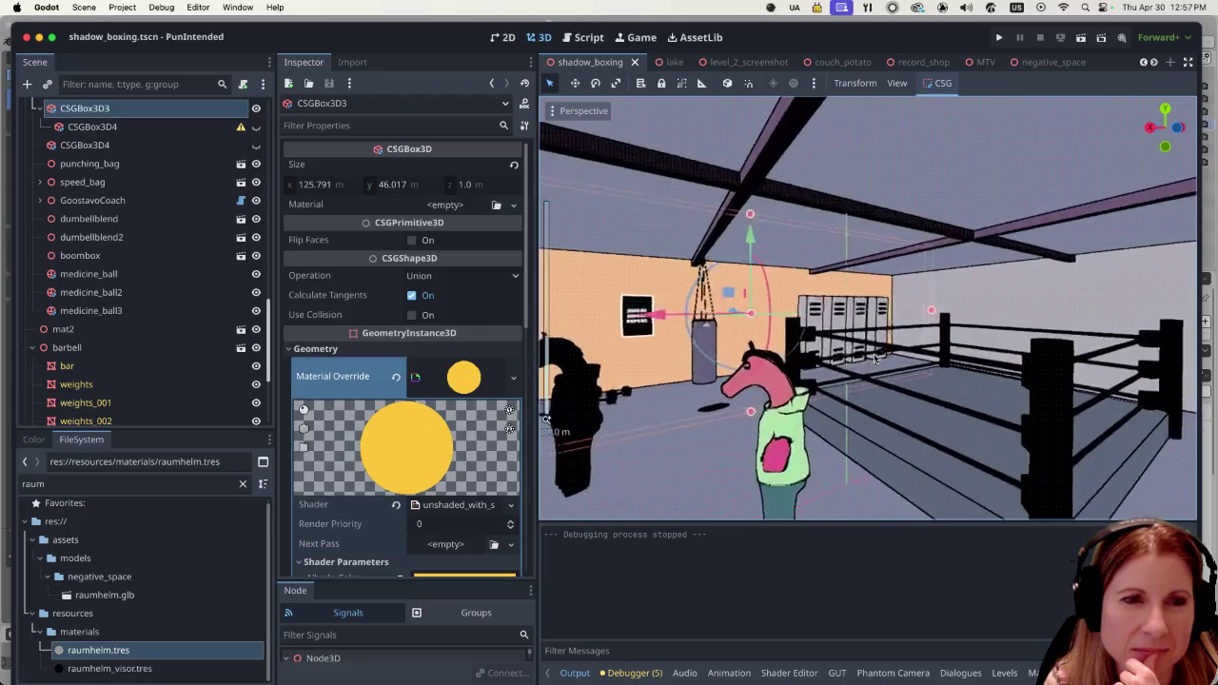
scroll(875, 357, up, 2)
scroll(876, 356, up, 2)
scroll(876, 357, down, 6)
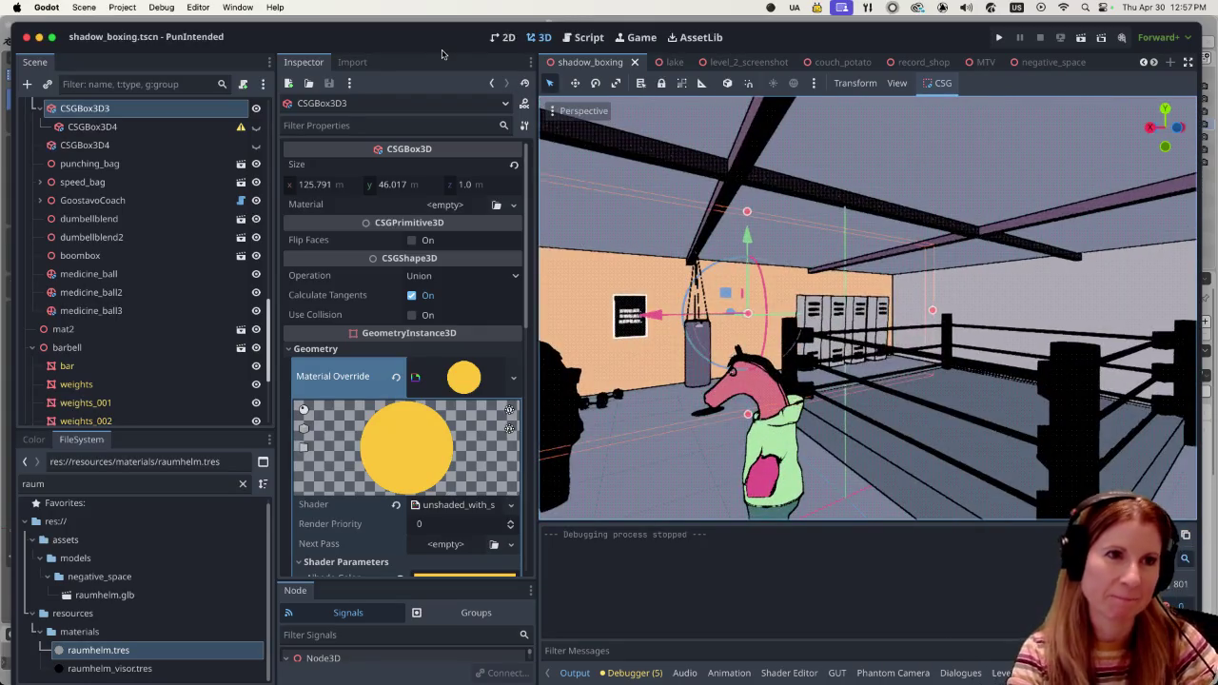
key(ctrl+s)
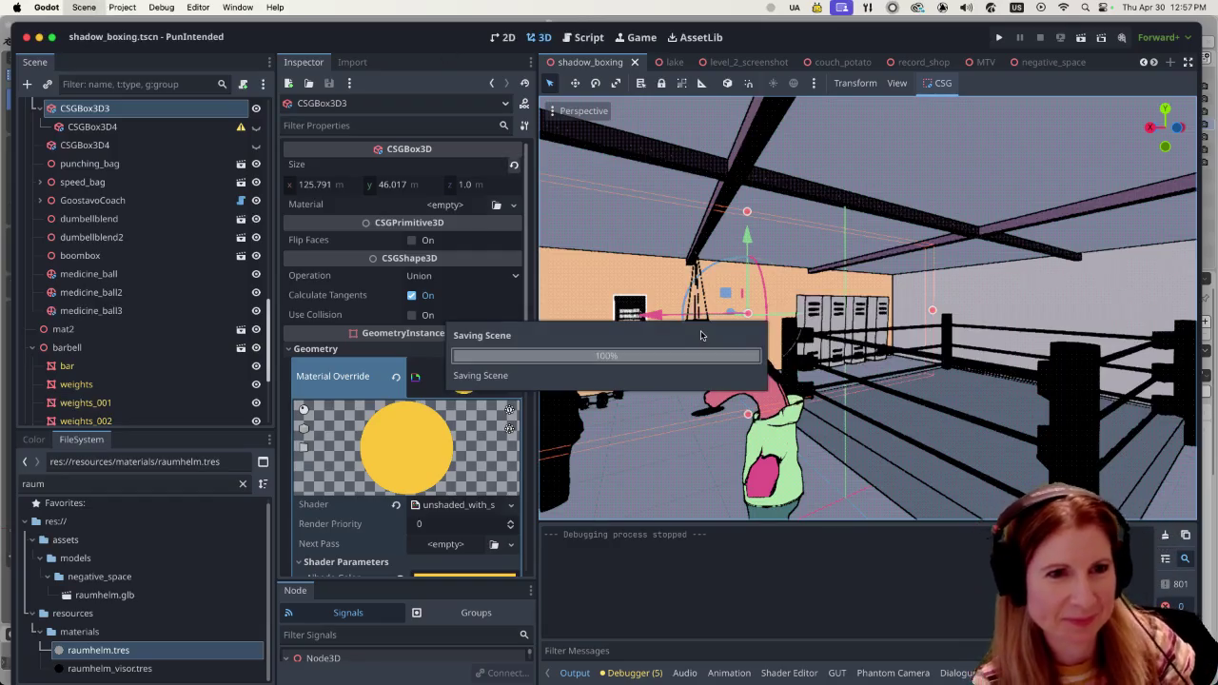